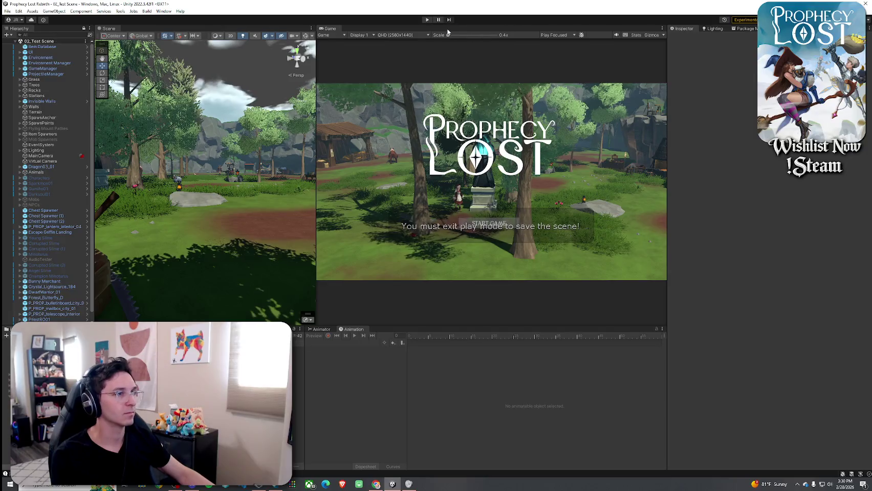
- Enter Play mode and start the game from its title screen
{"action": "key", "text": "ctrl+p"}
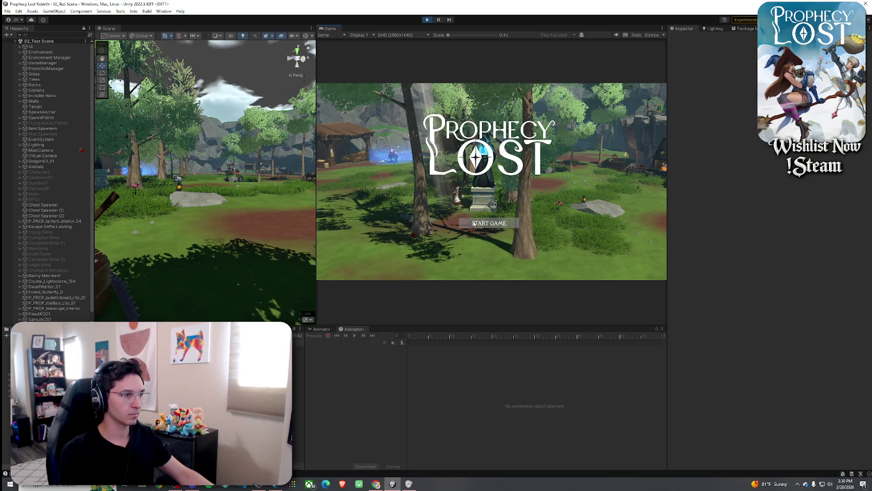
{"action": "left_click", "coordinate": [475, 224]}
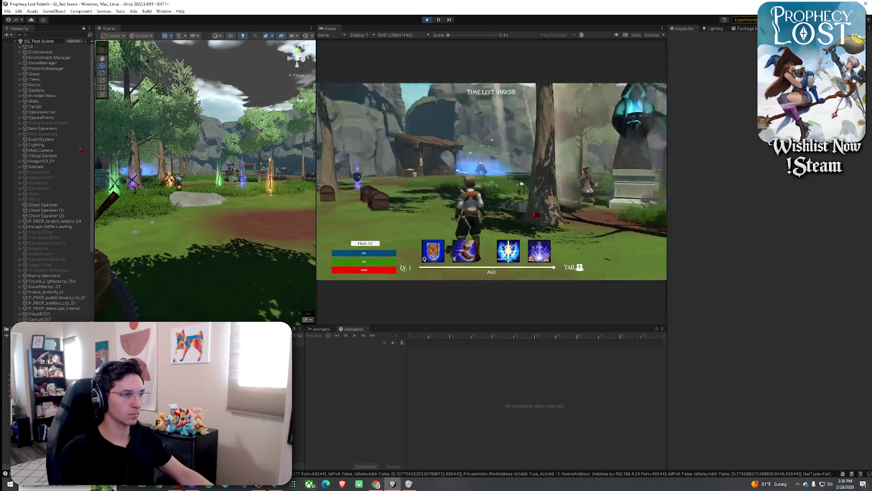
- Run the character through the forest collecting loot up to the rocky plateau, then maximize the Game view
{"action": "key", "text": "w"}
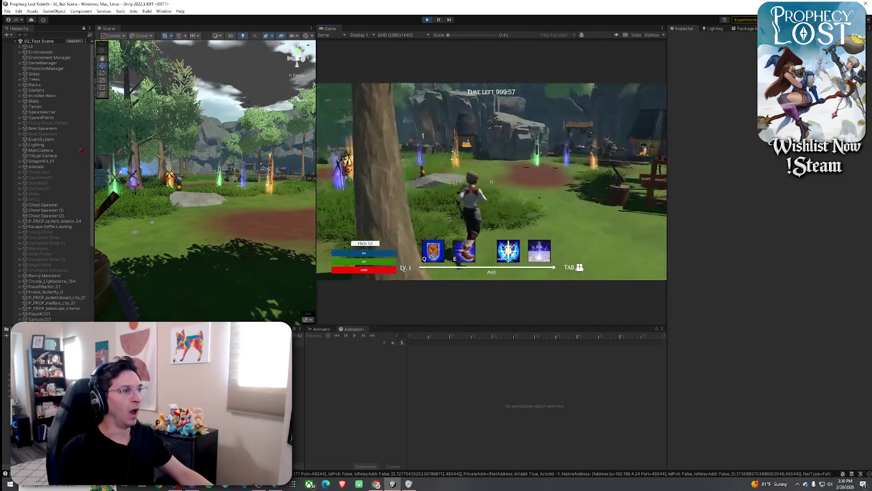
{"action": "key", "text": "w"}
{"action": "key", "text": "w"}
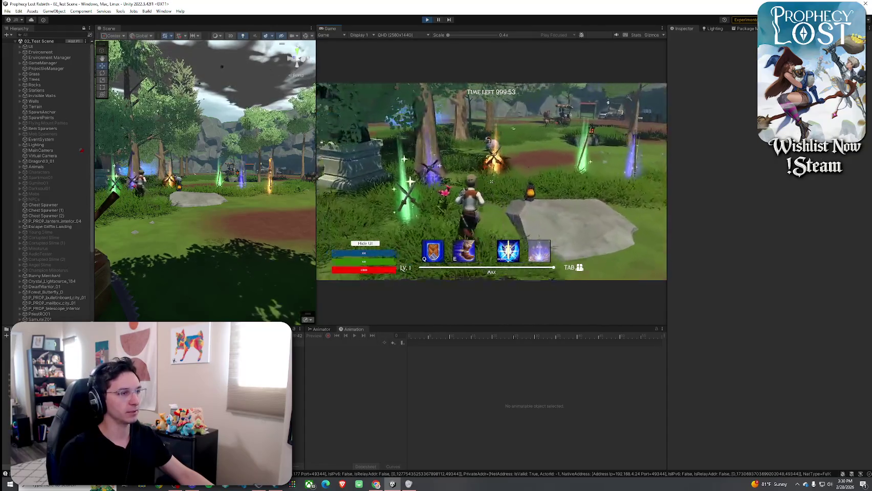
{"action": "key", "text": "w"}
{"action": "key", "text": "w"}
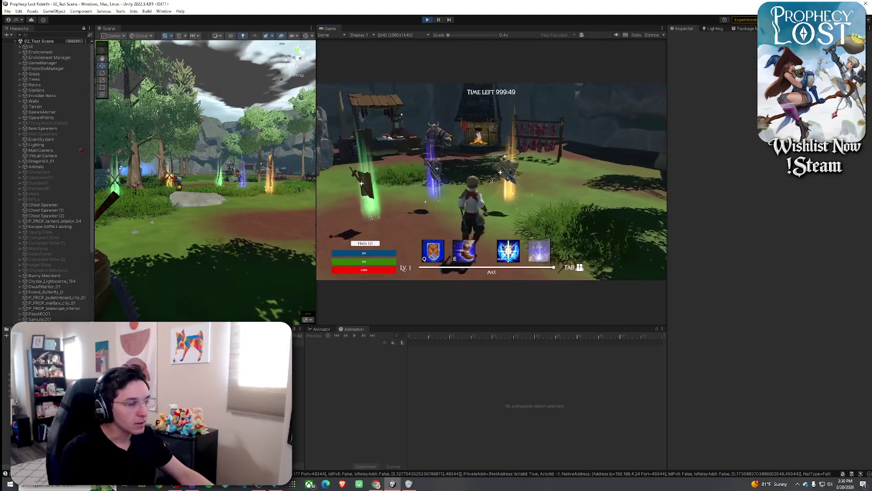
{"action": "key", "text": "w"}
{"action": "key", "text": "w"}
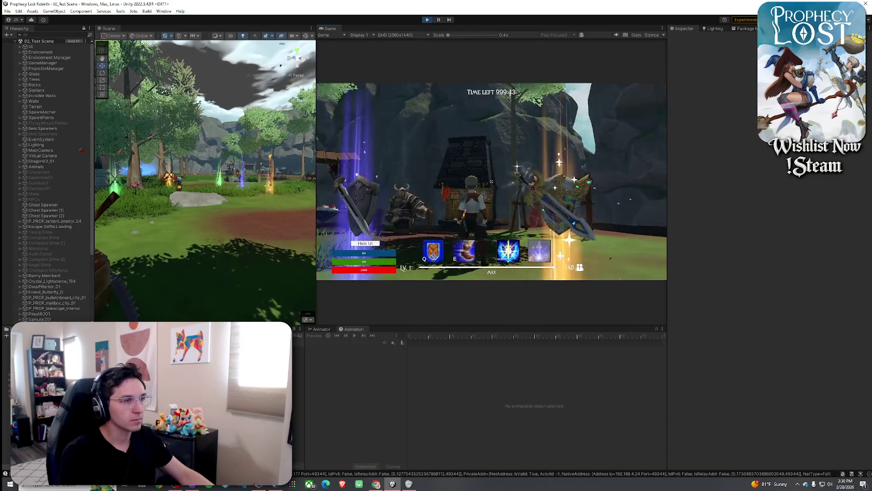
{"action": "key", "text": "w"}
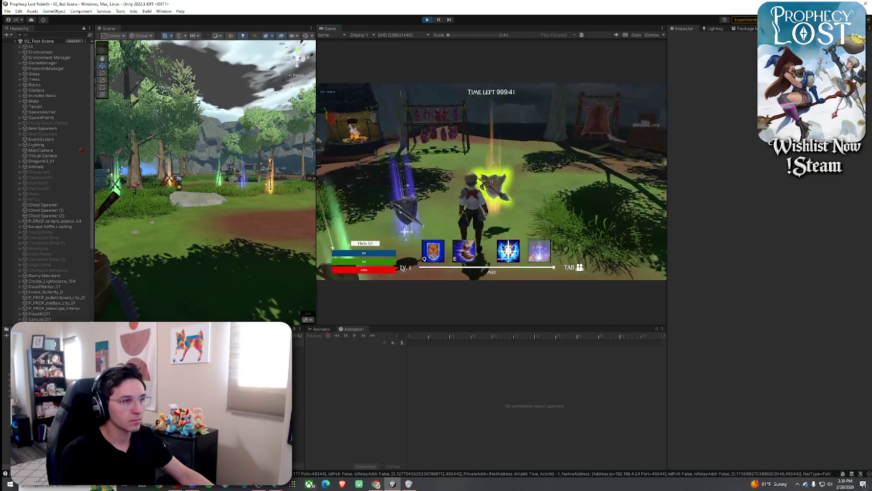
{"action": "key", "text": "w"}
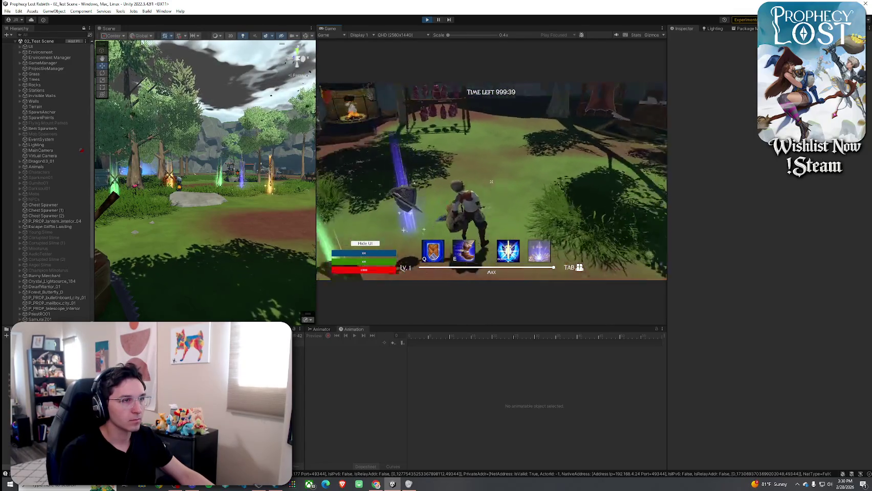
{"action": "key", "text": "w"}
{"action": "key", "text": "w"}
{"action": "key", "text": "w"}
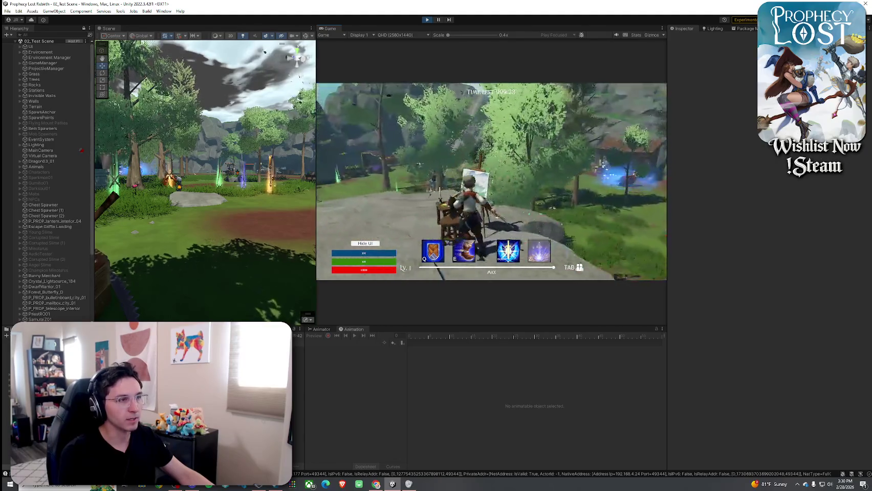
{"action": "key", "text": "w"}
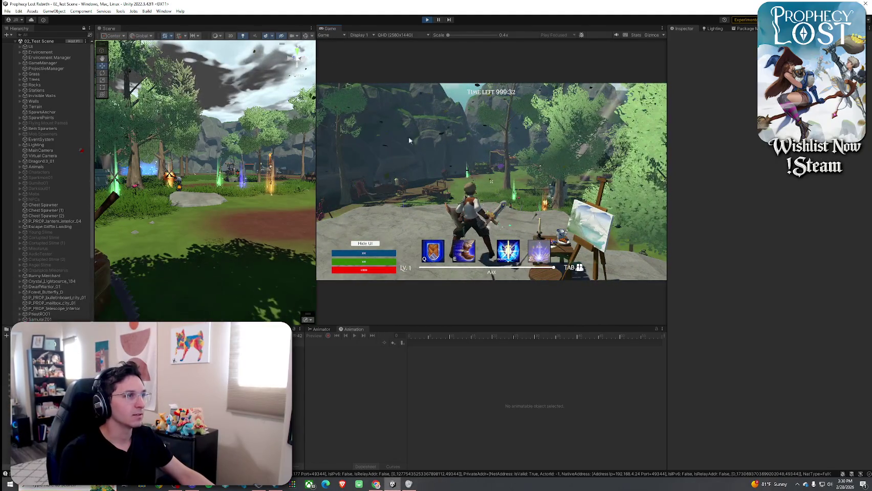
{"action": "key", "text": "shift+space"}
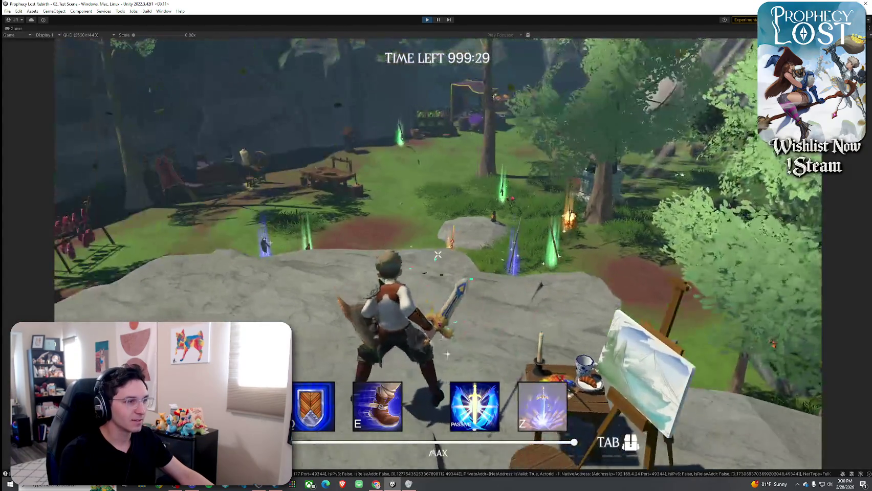
- Run off the cliff past the golden staff and swing the sword twice to test the slash effect
{"action": "key", "text": "w"}
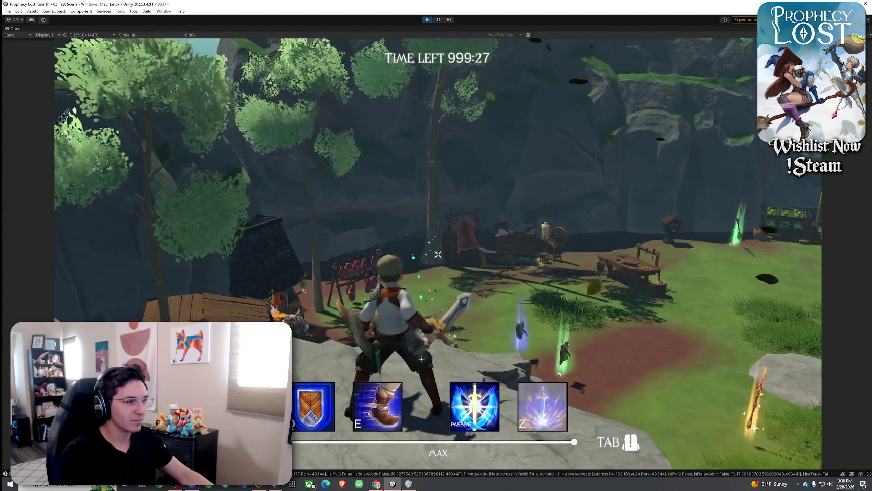
{"action": "key", "text": "w"}
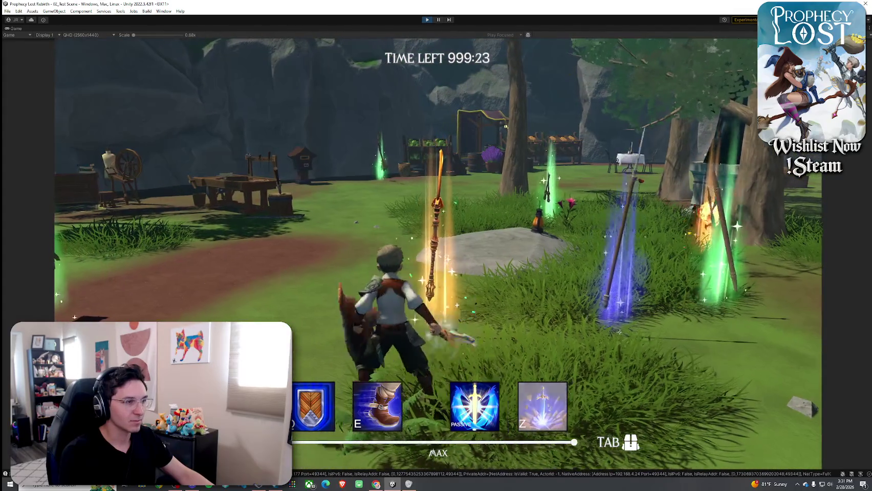
{"action": "key", "text": "a"}
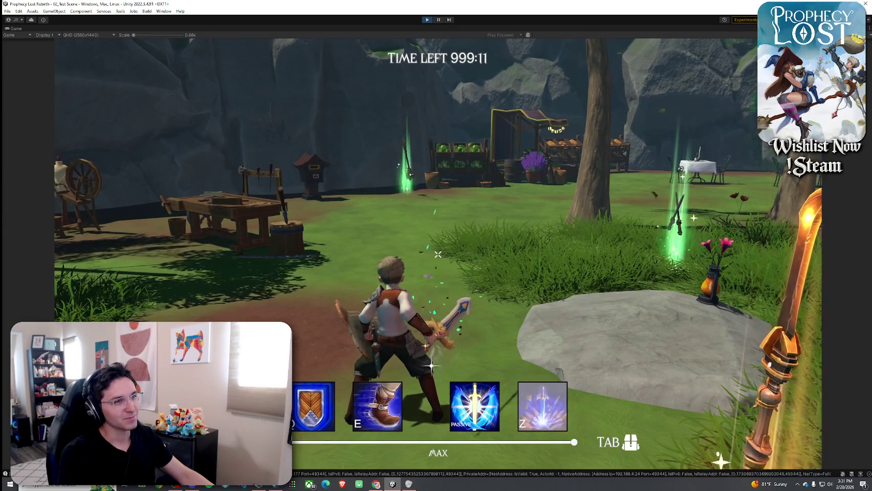
{"action": "left_click", "coordinate": [438, 254]}
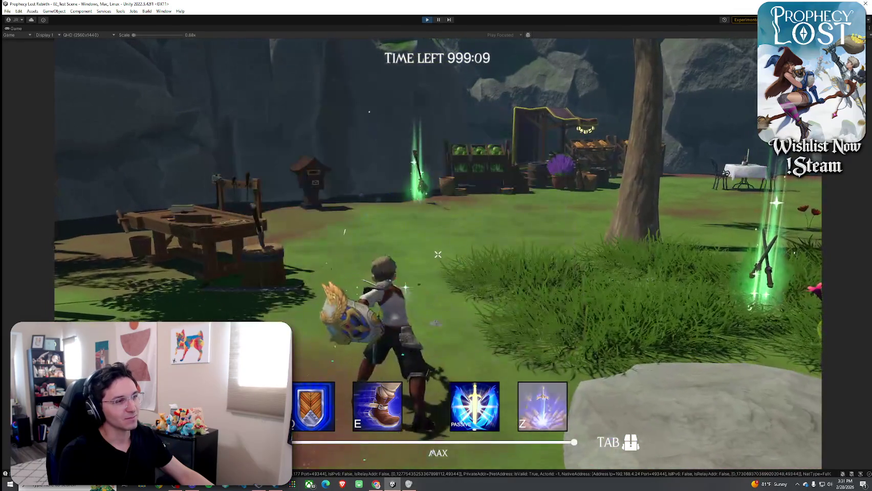
{"action": "key", "text": "w"}
{"action": "left_click", "coordinate": [438, 254]}
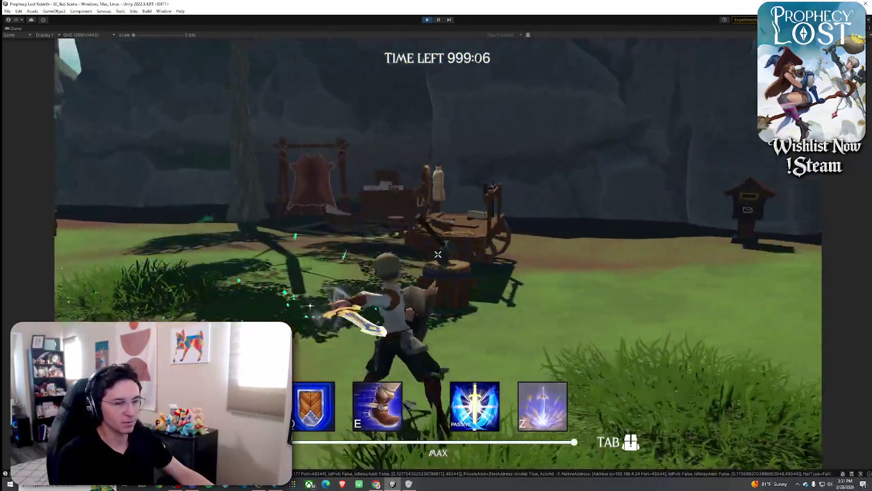
- Run into the forest, check the sword in the inventory, and stop Play mode
{"action": "key", "text": "w"}
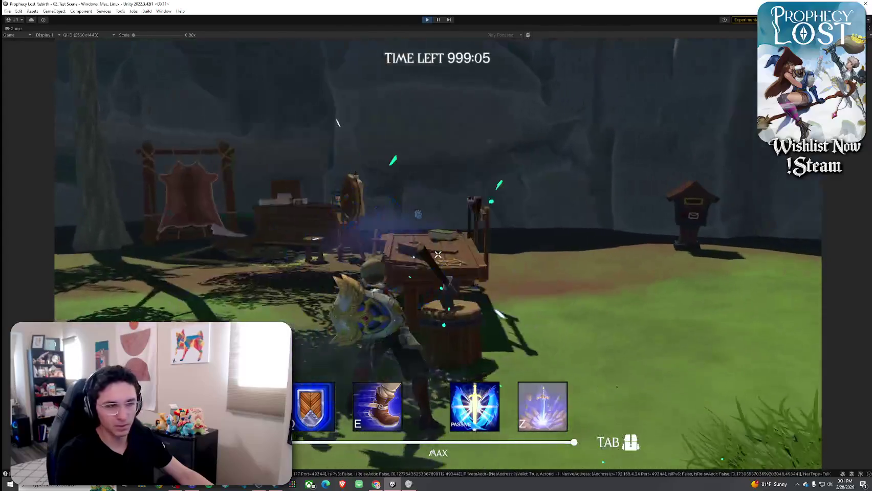
{"action": "key", "text": "Tab"}
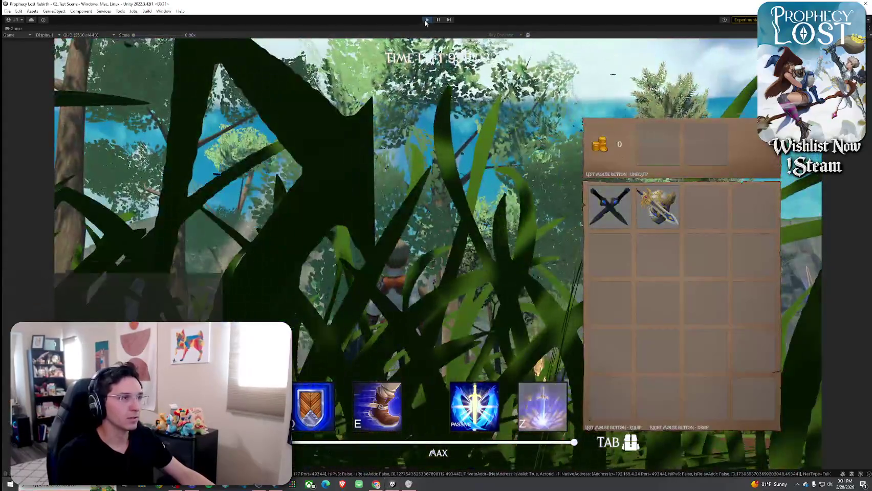
{"action": "left_click", "coordinate": [425, 21]}
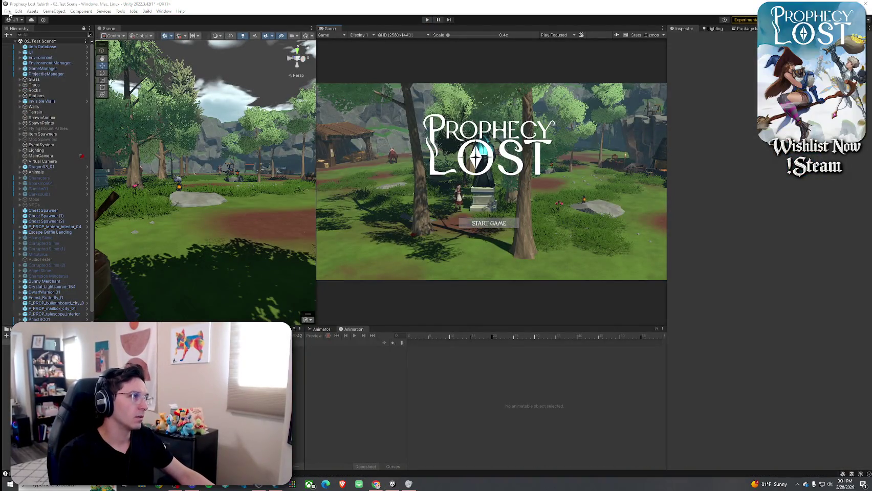
- Save the 02_Test Scene via File > Save, then preview the WHOOSH_Air_Fast_Wind_RR1_mono clip
{"action": "left_click", "coordinate": [7, 11]}
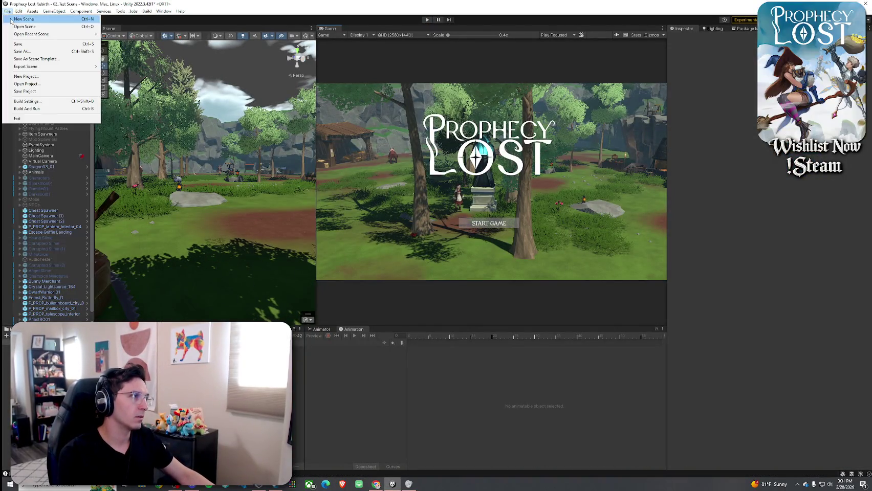
{"action": "left_click", "coordinate": [23, 44]}
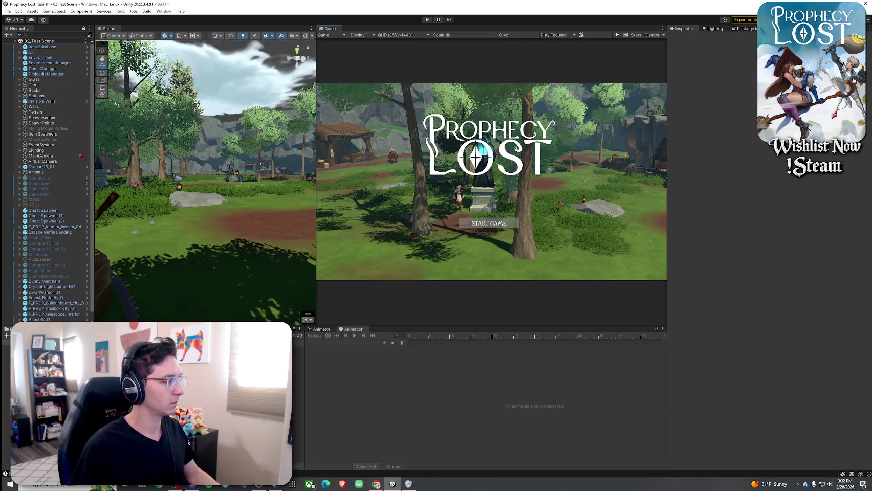
{"action": "left_click", "coordinate": [301, 353]}
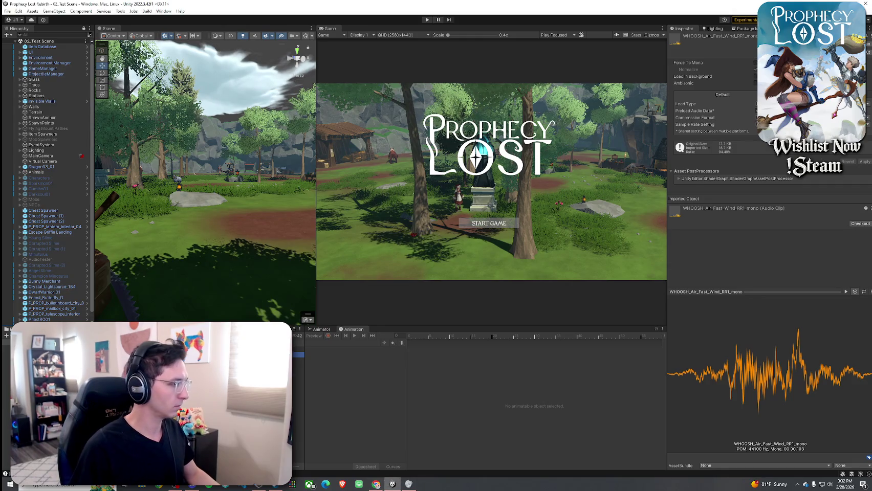
- Audition the subtle wind whoosh, forest stream ambience and storm-blowing loop clips
{"action": "left_click", "coordinate": [298, 376]}
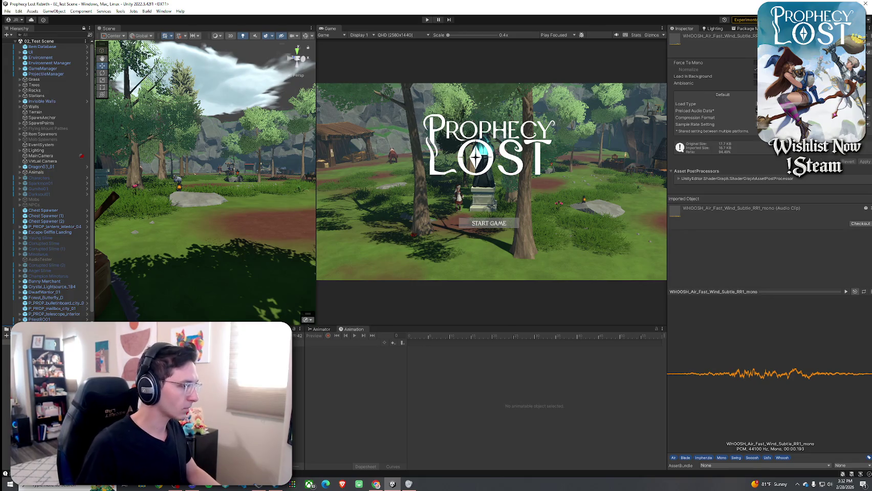
{"action": "left_click", "coordinate": [298, 360]}
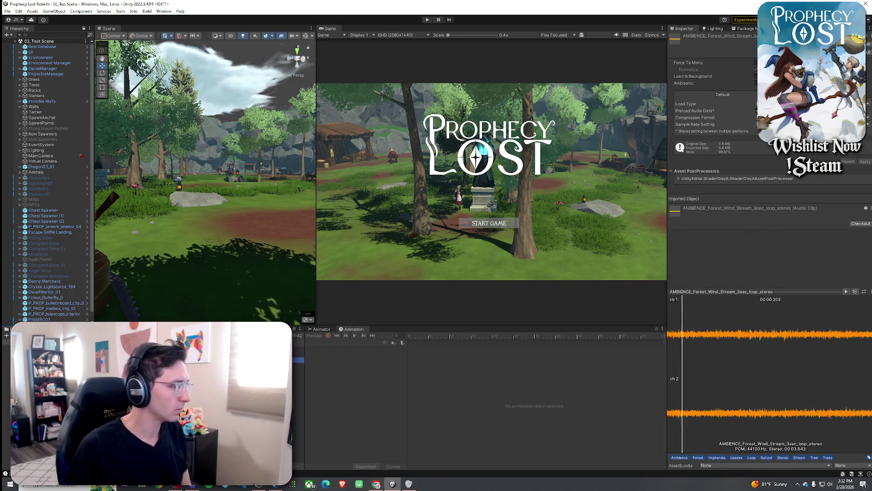
{"action": "left_click", "coordinate": [298, 381]}
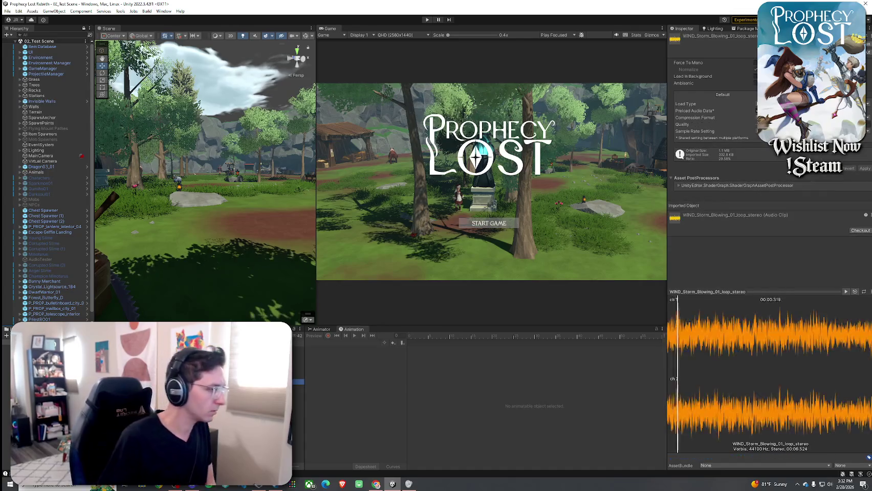
{"action": "left_click", "coordinate": [298, 387]}
{"action": "left_click", "coordinate": [299, 392]}
{"action": "left_click", "coordinate": [299, 398]}
{"action": "left_click", "coordinate": [298, 404]}
{"action": "left_click", "coordinate": [299, 410]}
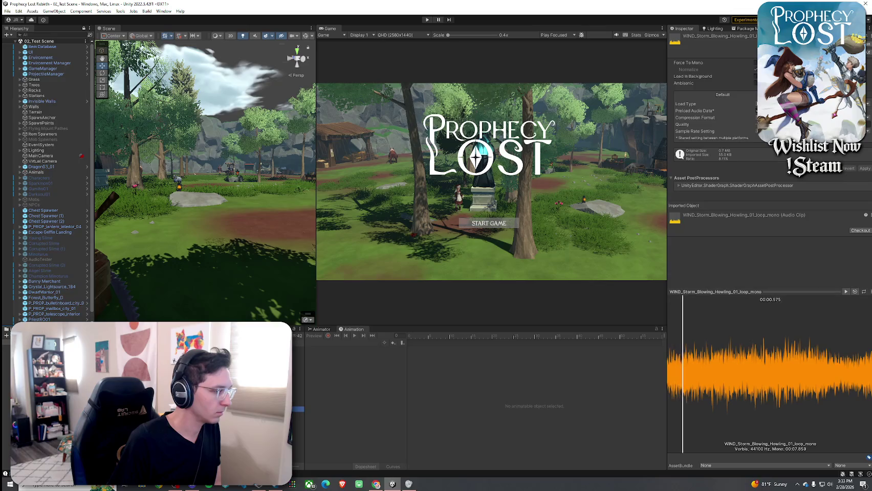
- Audition the storm howling loops 03, 04 and 06 and the forest wind ambience loops
{"action": "left_click", "coordinate": [298, 415]}
{"action": "left_click", "coordinate": [298, 420]}
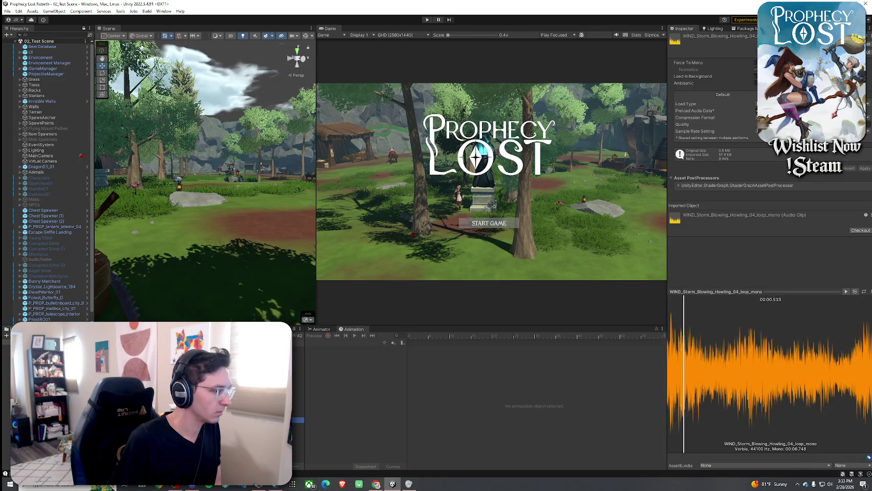
{"action": "left_click", "coordinate": [298, 415]}
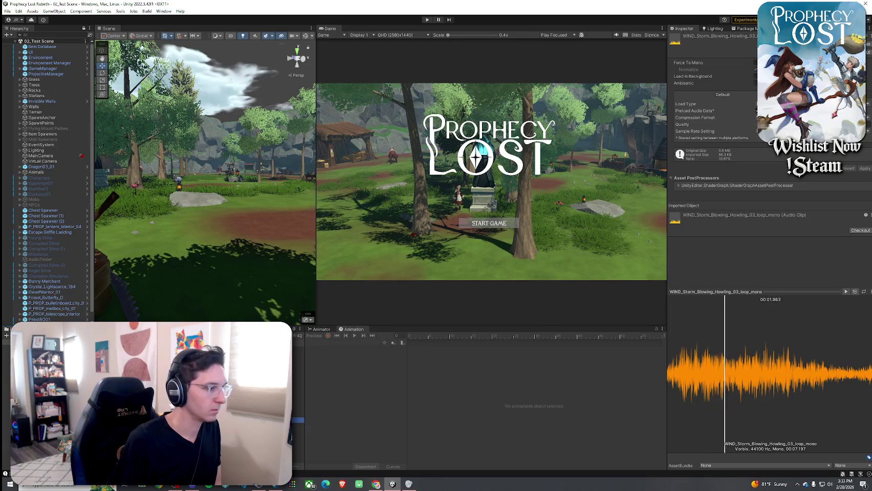
{"action": "left_click", "coordinate": [298, 436]}
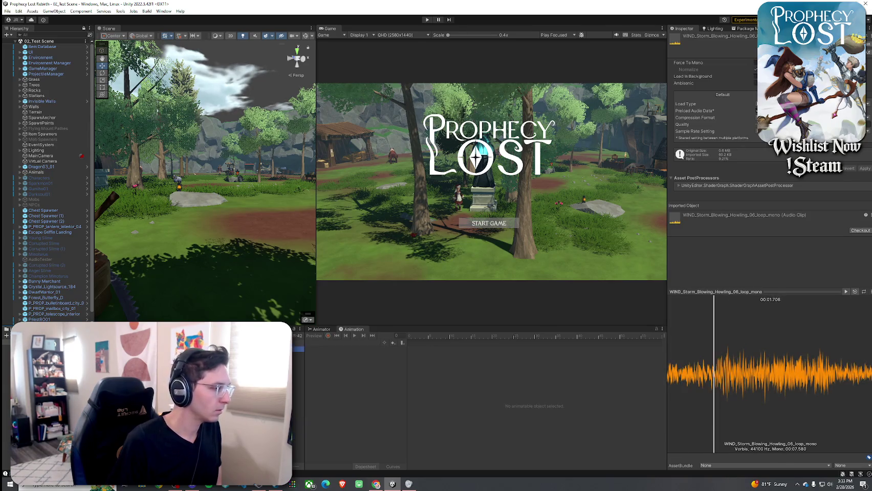
{"action": "left_click", "coordinate": [298, 349]}
{"action": "left_click", "coordinate": [299, 360]}
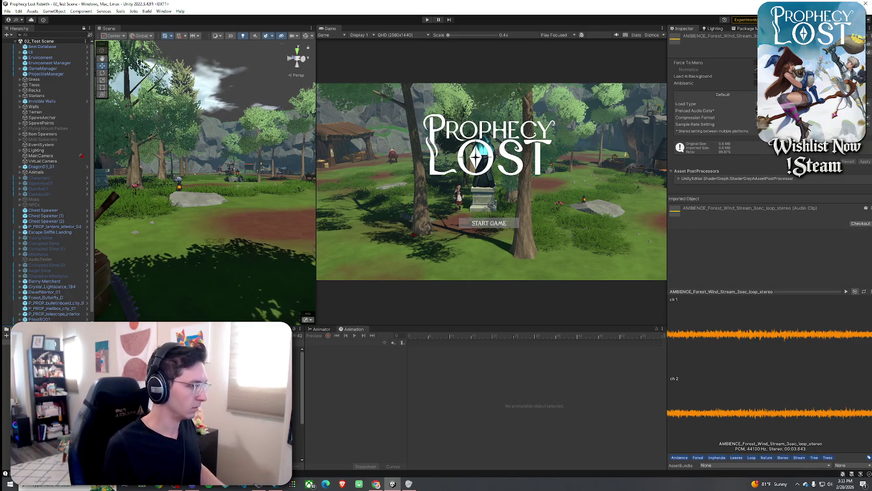
{"action": "left_click", "coordinate": [298, 349]}
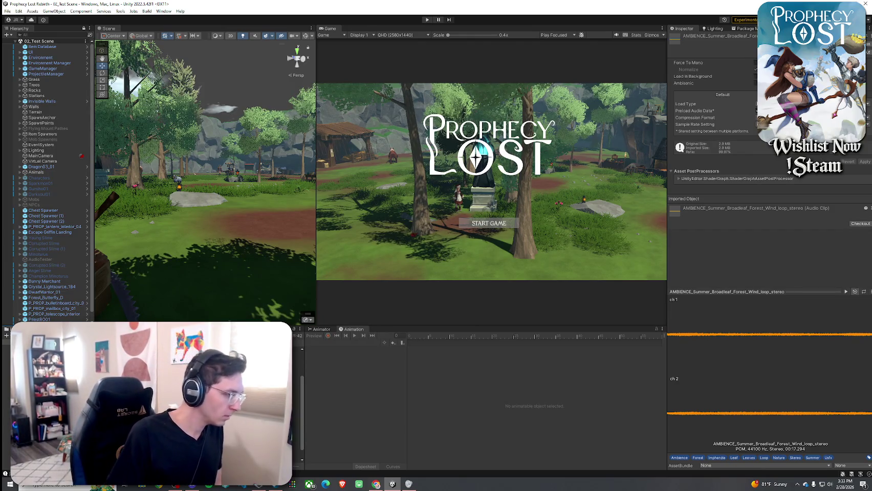
- Step through the storm loop clips with the arrow keys to Whoosh Heavy Blow 03
{"action": "key", "text": "Down"}
{"action": "key", "text": "Down"}
{"action": "key", "text": "Down"}
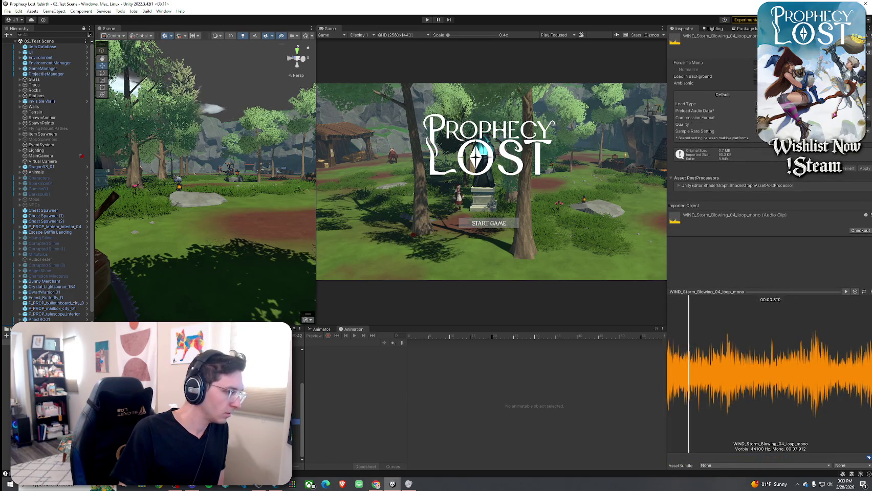
{"action": "key", "text": "Up"}
{"action": "key", "text": "Up"}
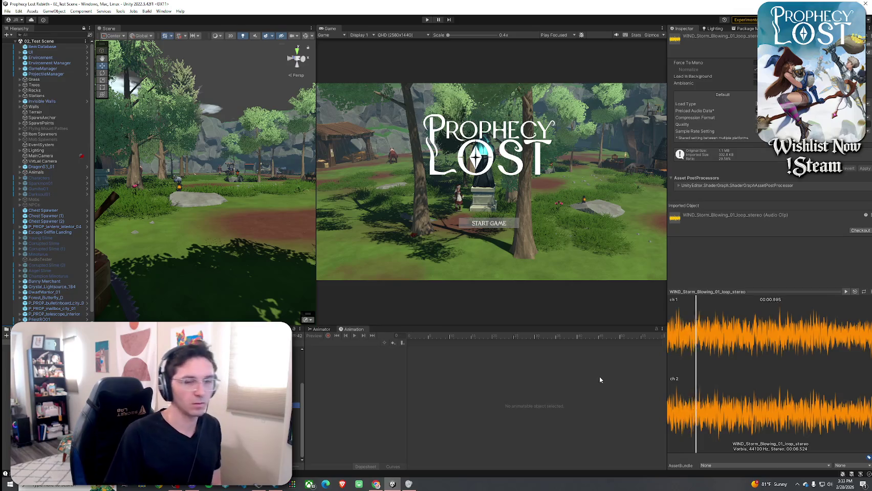
{"action": "key", "text": "Up"}
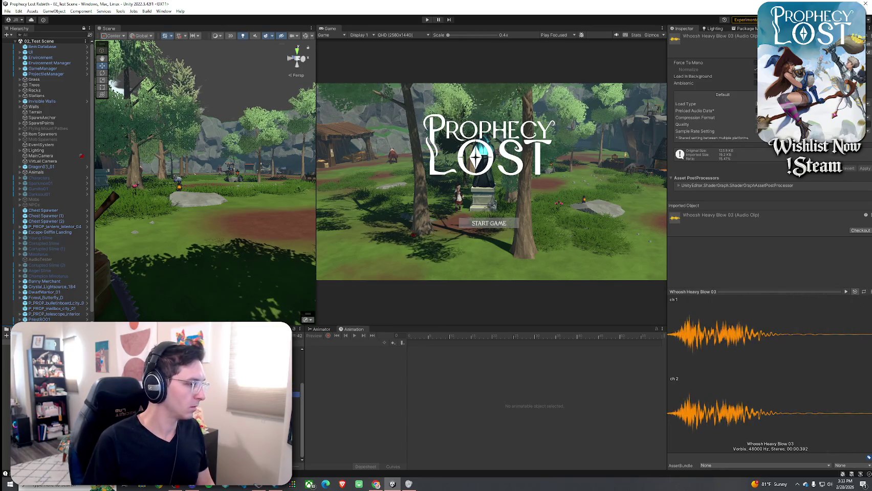
- Audition Whoosh Heavy Blow 01, 02 and 04, then Whoosh Short Driven 02
{"action": "key", "text": "Up"}
{"action": "key", "text": "Up"}
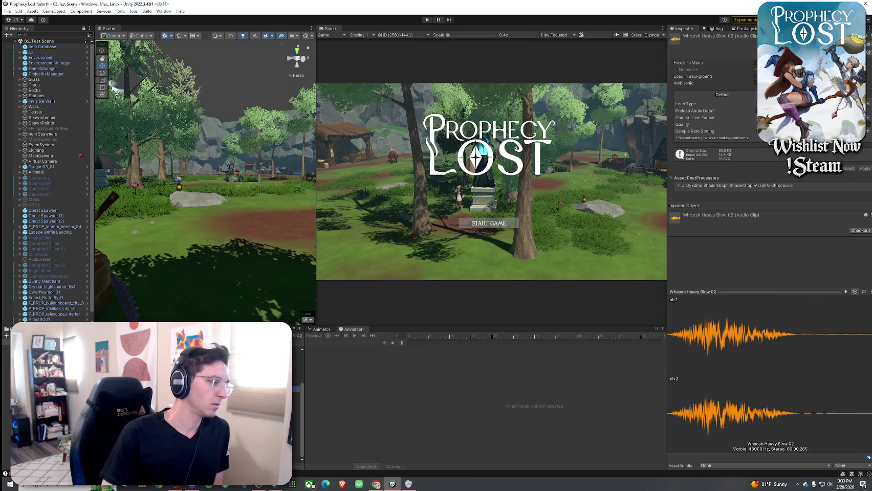
{"action": "key", "text": "Down"}
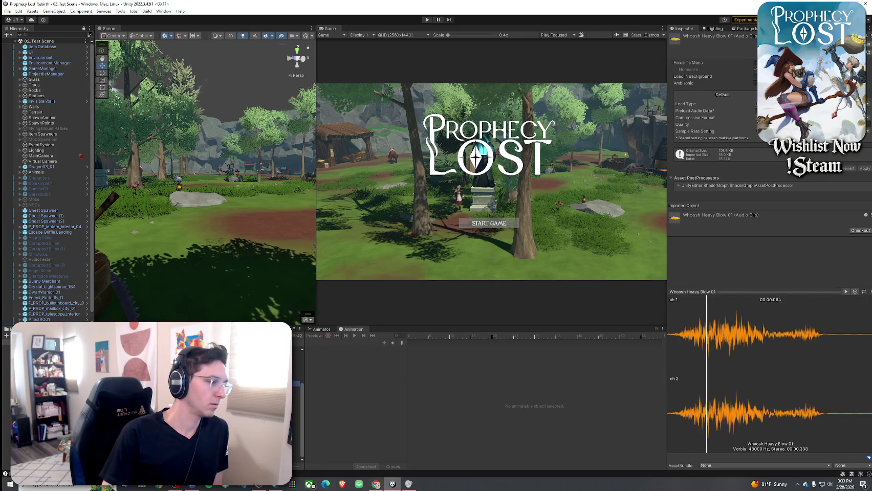
{"action": "key", "text": "Down"}
{"action": "key", "text": "Down"}
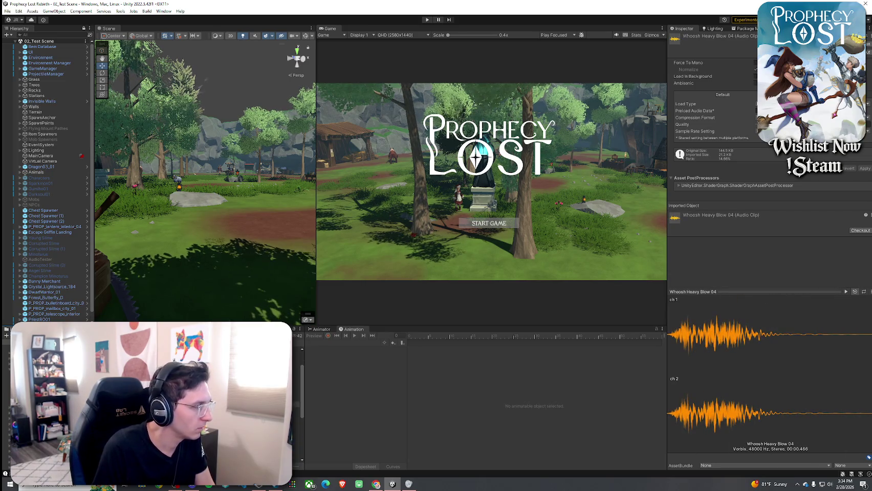
{"action": "key", "text": "Down"}
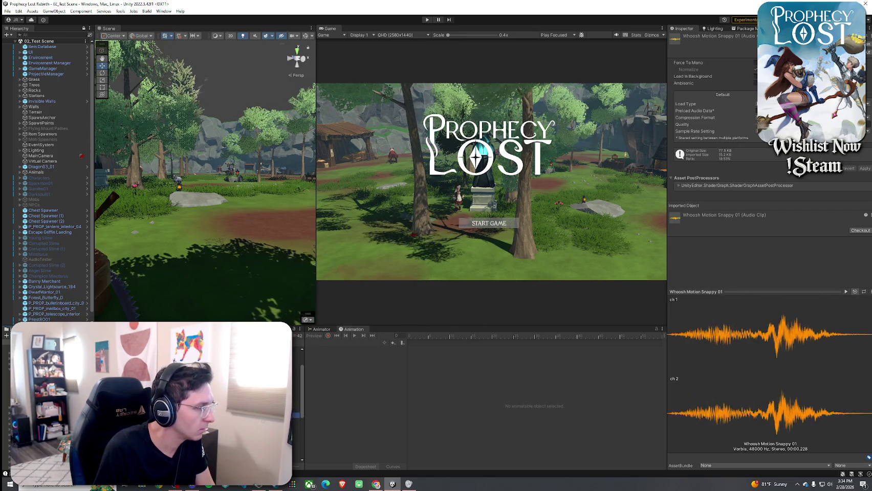
{"action": "key", "text": "Down"}
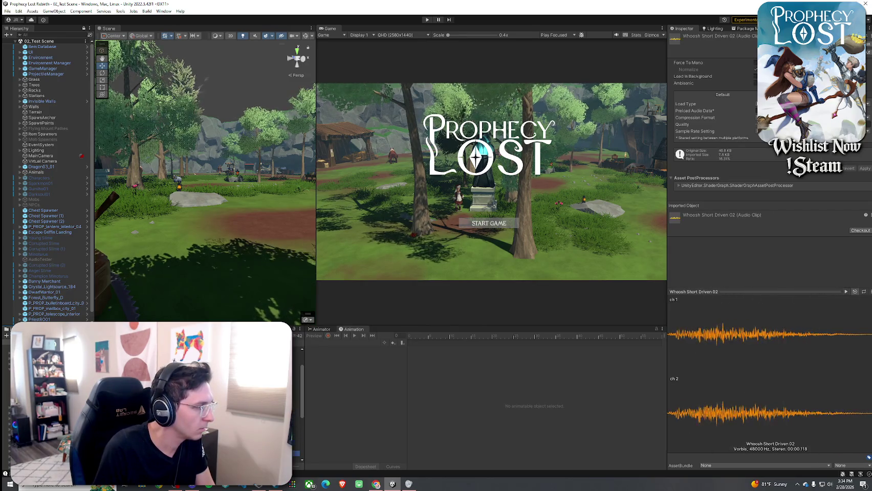
- Continue through the light blade swishes to Blade Swing Noise Slice 01 and 03, and beyond
{"action": "key", "text": "Down"}
{"action": "key", "text": "Down"}
{"action": "key", "text": "Down"}
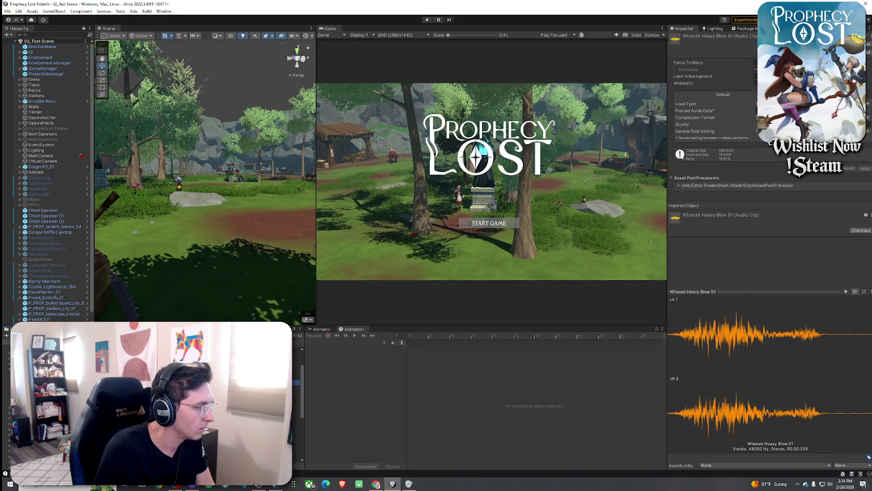
{"action": "key", "text": "Down"}
{"action": "key", "text": "Down"}
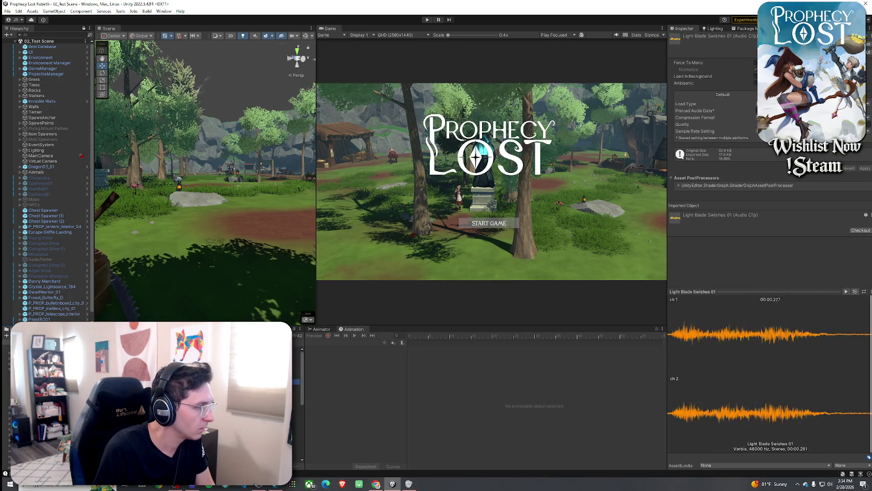
{"action": "key", "text": "Down"}
{"action": "key", "text": "Down"}
{"action": "key", "text": "Down"}
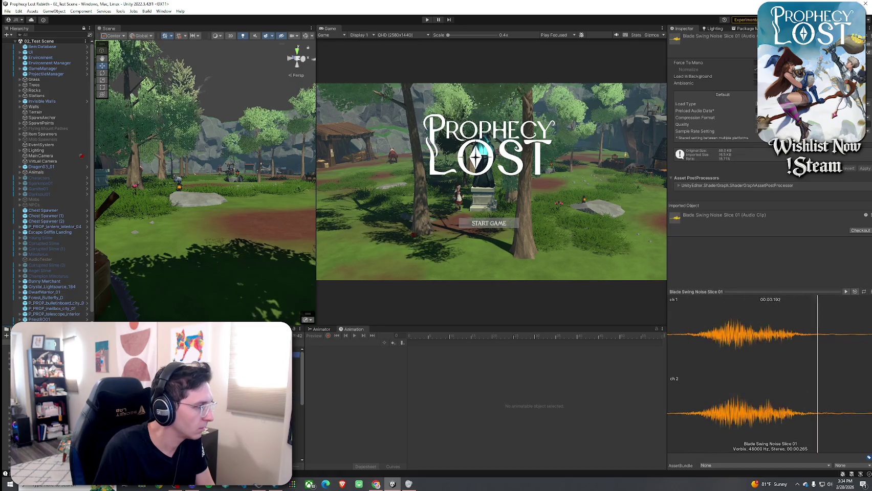
{"action": "key", "text": "Down"}
{"action": "key", "text": "Down"}
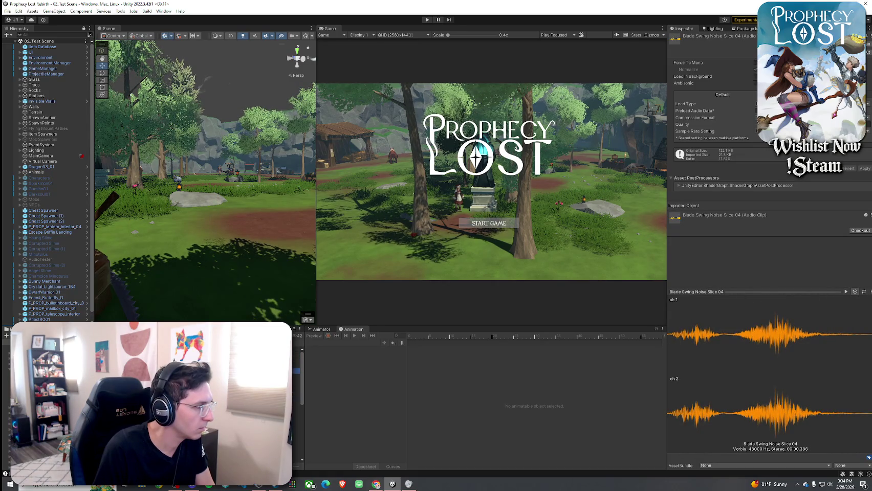
{"action": "key", "text": "Down"}
{"action": "key", "text": "Down"}
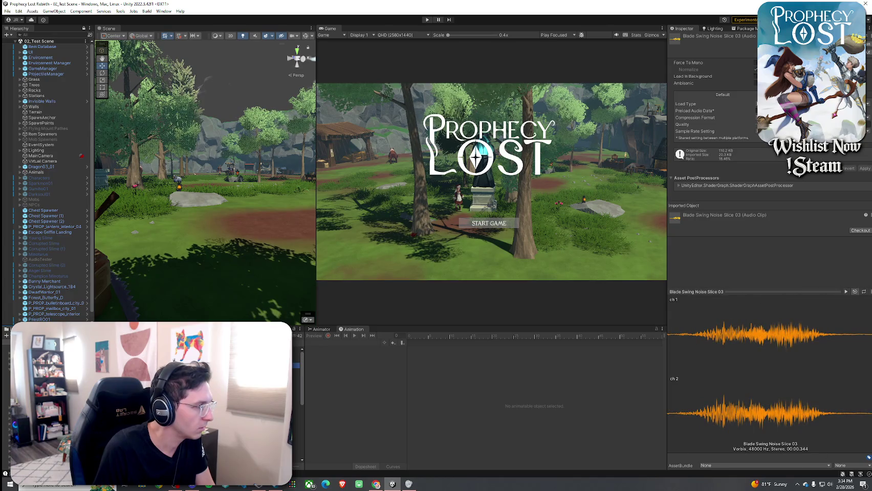
{"action": "scroll", "coordinate": [153, 399], "scroll_direction": "down", "scroll_amount": 5}
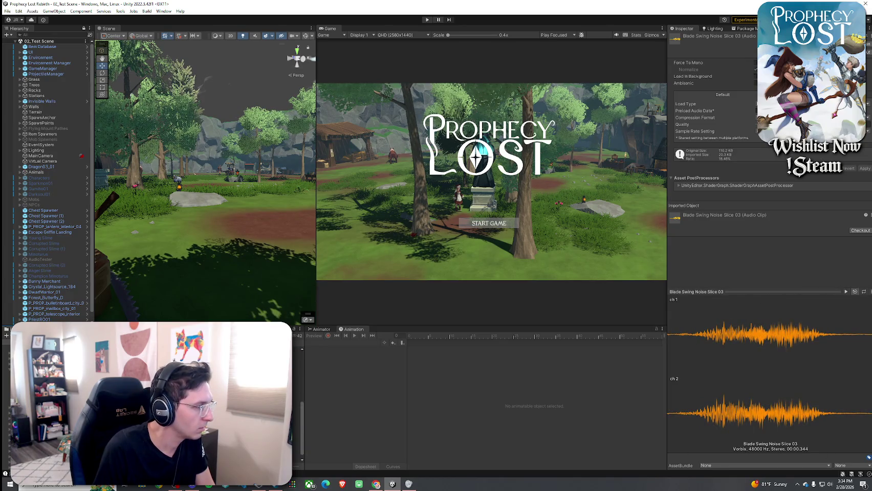
{"action": "key", "text": "Down"}
{"action": "key", "text": "Down"}
{"action": "key", "text": "Down"}
{"action": "key", "text": "Down"}
{"action": "key", "text": "Down"}
{"action": "key", "text": "Down"}
{"action": "key", "text": "Down"}
{"action": "key", "text": "Down"}
{"action": "key", "text": "Down"}
{"action": "key", "text": "Down"}
{"action": "key", "text": "Down"}
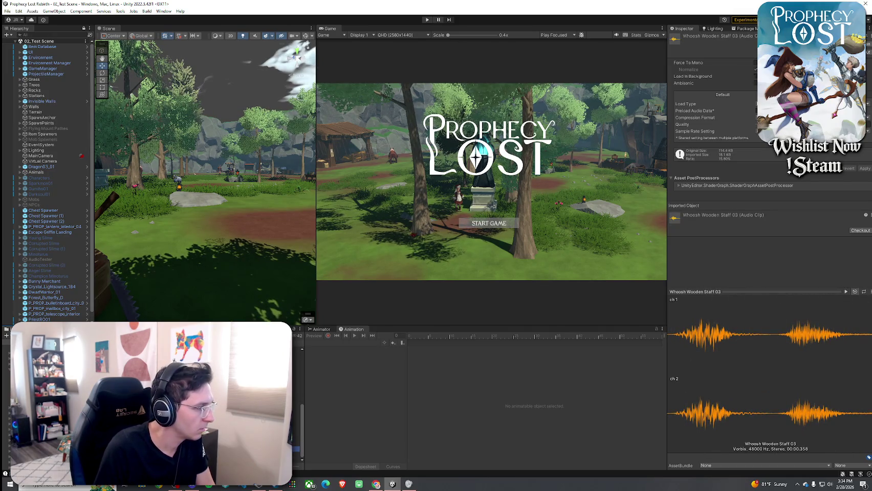
- Hear Whoosh Wooden Staff 05, then open Forest_Butterfly_B from the Racco Prefab folder
{"action": "key", "text": "Down"}
{"action": "key", "text": "Down"}
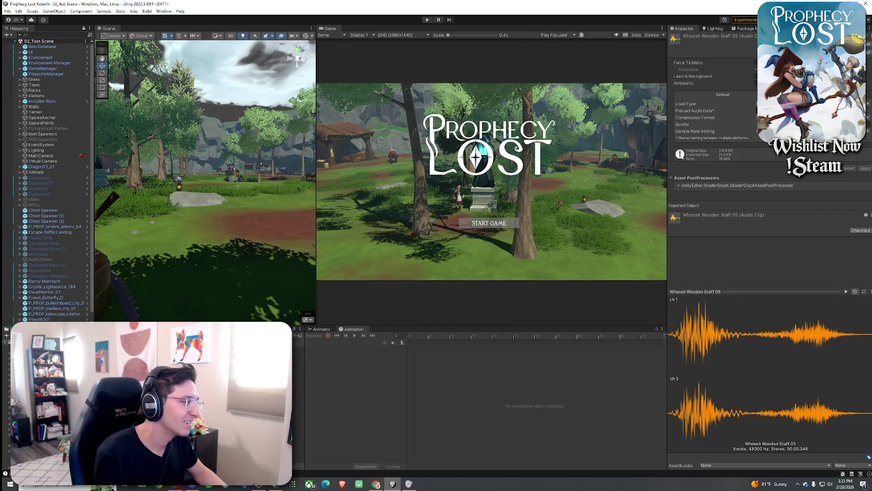
{"action": "left_click", "coordinate": [31, 358]}
{"action": "left_click", "coordinate": [298, 371]}
{"action": "left_click", "coordinate": [277, 367]}
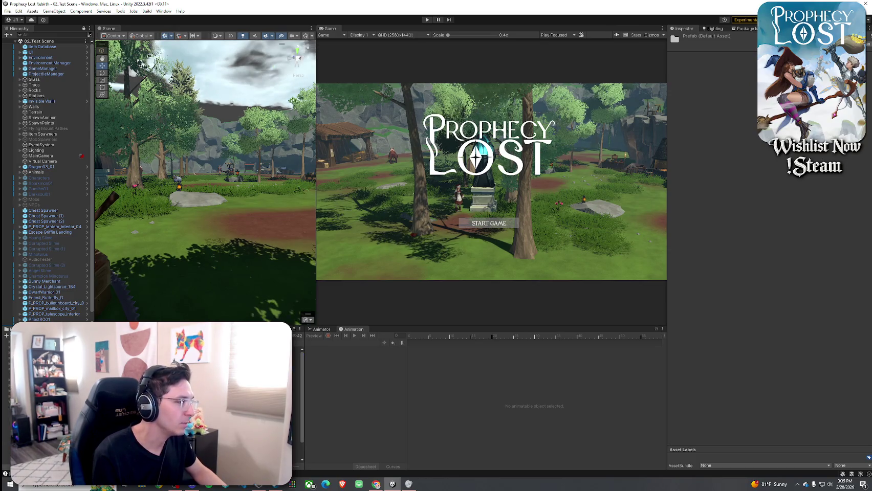
{"action": "double_click", "coordinate": [287, 350]}
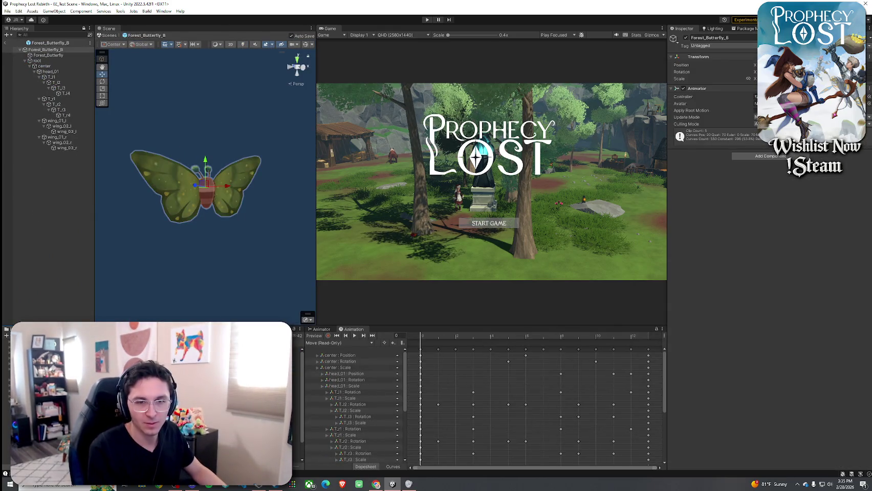
- Open the Porin_A, Porin_C, Shaga_B, Shaga_A, Racco_C and Racco_B prefabs, viewing the raccoon front-on
{"action": "double_click", "coordinate": [296, 404]}
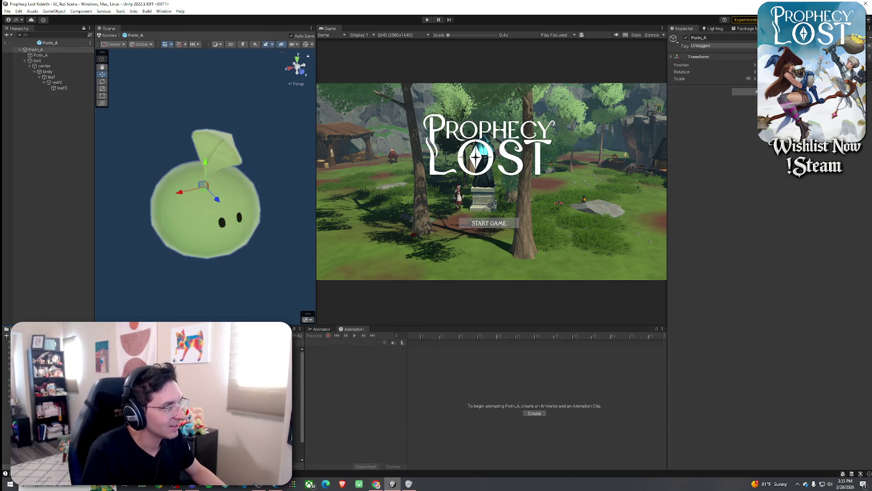
{"action": "double_click", "coordinate": [287, 425]}
{"action": "double_click", "coordinate": [295, 453]}
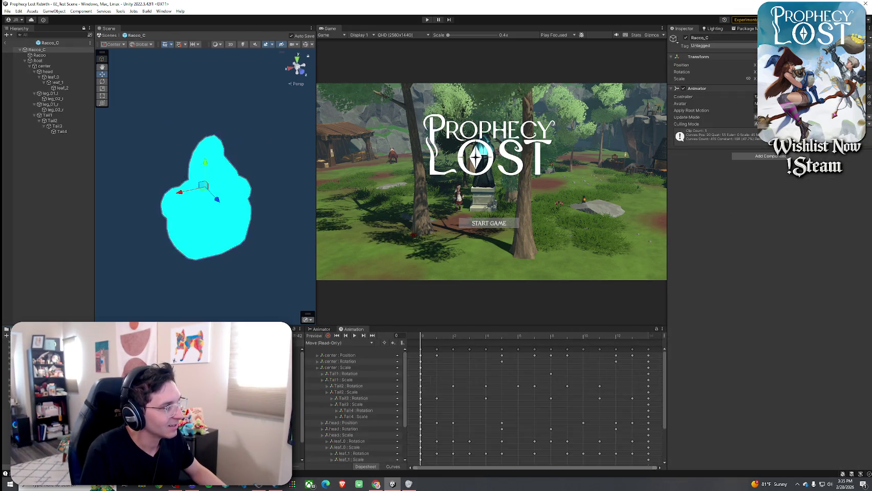
{"action": "double_click", "coordinate": [296, 439]}
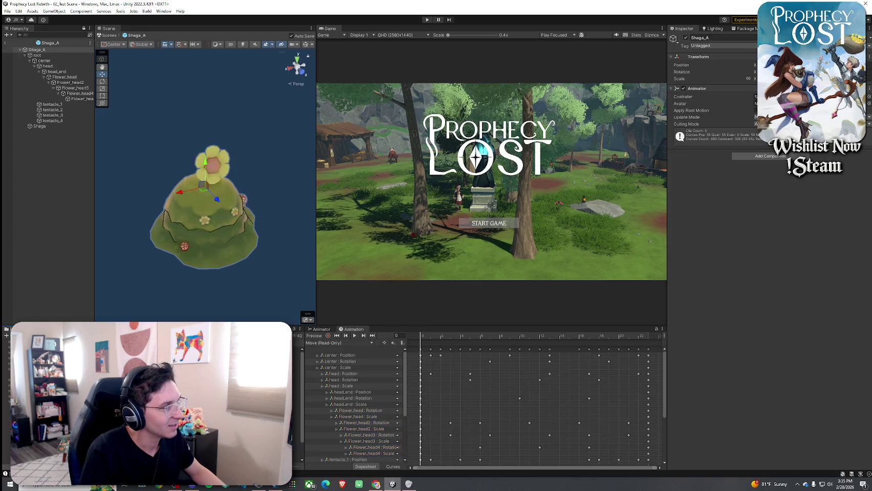
{"action": "double_click", "coordinate": [296, 431]}
{"action": "double_click", "coordinate": [296, 424]}
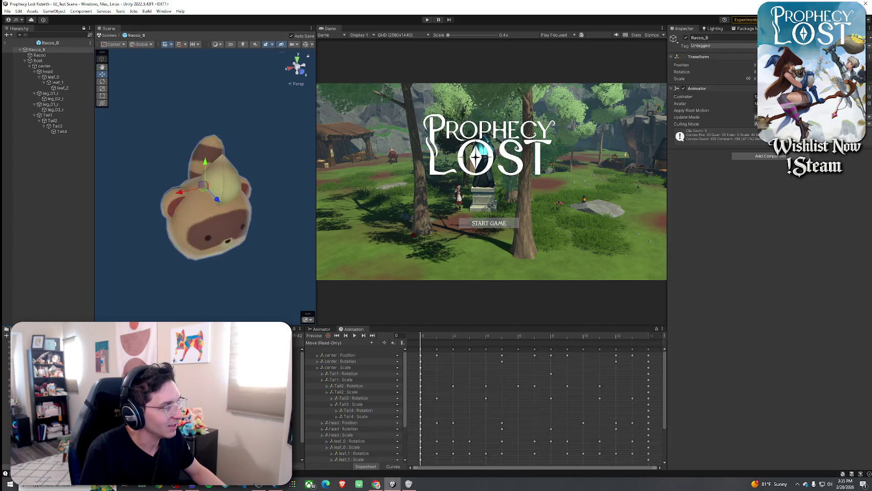
{"action": "mouse_move", "coordinate": [234, 317]}
{"action": "left_mouse_down"}
{"action": "mouse_move", "coordinate": [251, 234]}
{"action": "mouse_move", "coordinate": [207, 230]}
{"action": "mouse_move", "coordinate": [217, 237]}
{"action": "left_mouse_up"}
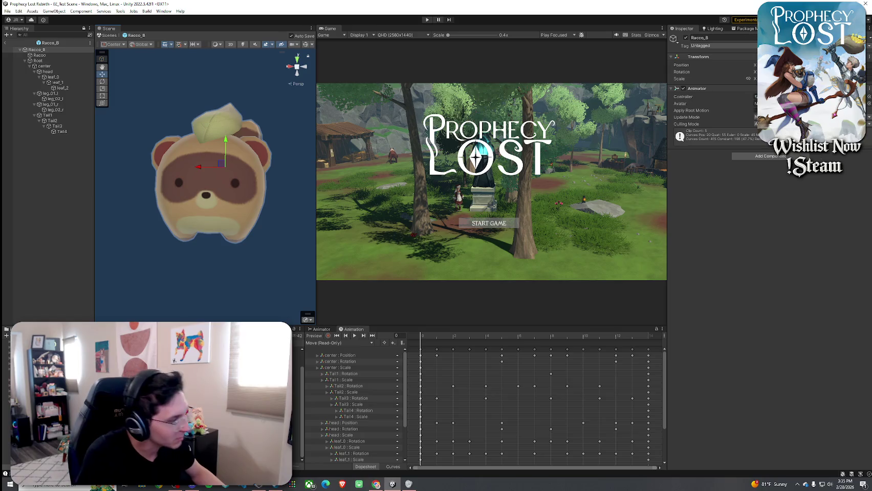
- Open the Snailo_D and Snailo_B prefabs and view the snail from the side
{"action": "double_click", "coordinate": [154, 409]}
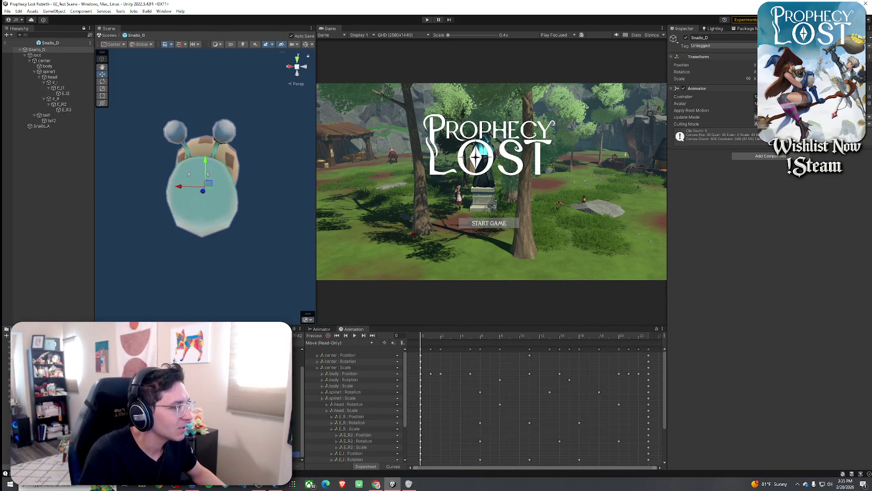
{"action": "double_click", "coordinate": [153, 405]}
{"action": "double_click", "coordinate": [154, 410]}
{"action": "mouse_move", "coordinate": [204, 287]}
{"action": "left_mouse_down"}
{"action": "mouse_move", "coordinate": [239, 295]}
{"action": "mouse_move", "coordinate": [262, 288]}
{"action": "mouse_move", "coordinate": [380, 295]}
{"action": "mouse_move", "coordinate": [370, 292]}
{"action": "left_mouse_up"}
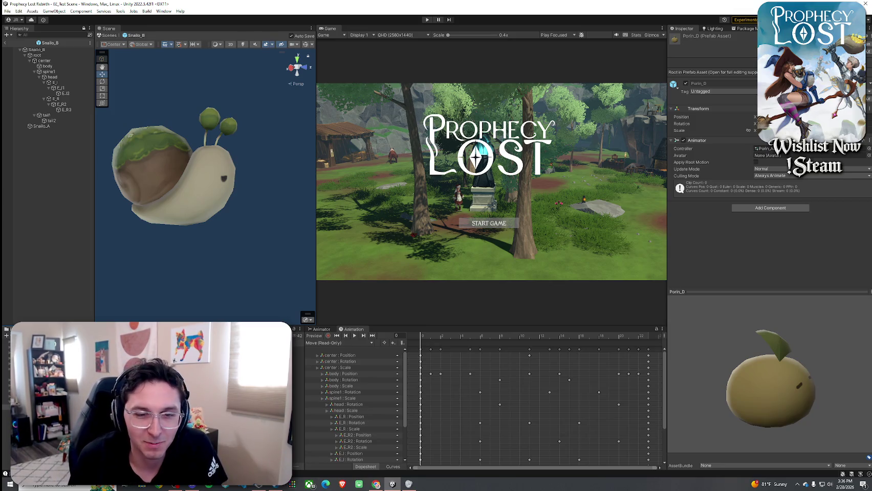
- Preview the boar and Forest_Butterfly D, C and A prefabs, then return to the 02_Test Scene
{"action": "left_click", "coordinate": [299, 365]}
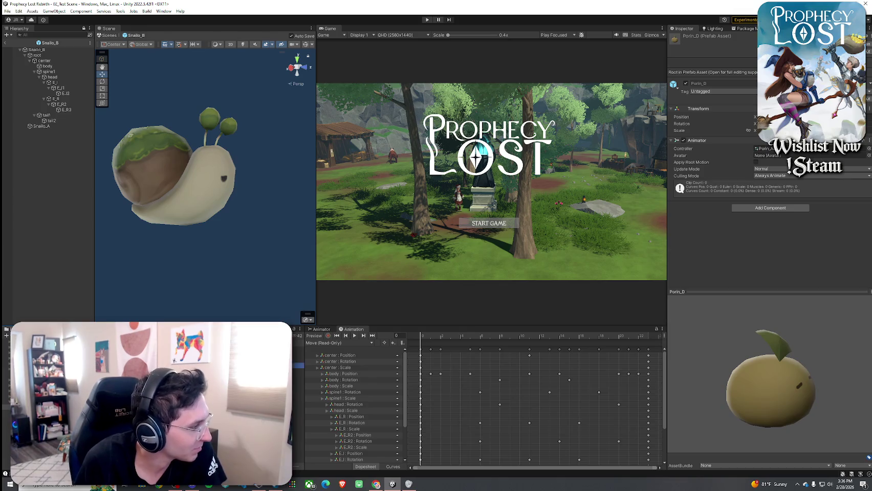
{"action": "key", "text": "Left"}
{"action": "left_click", "coordinate": [297, 360]}
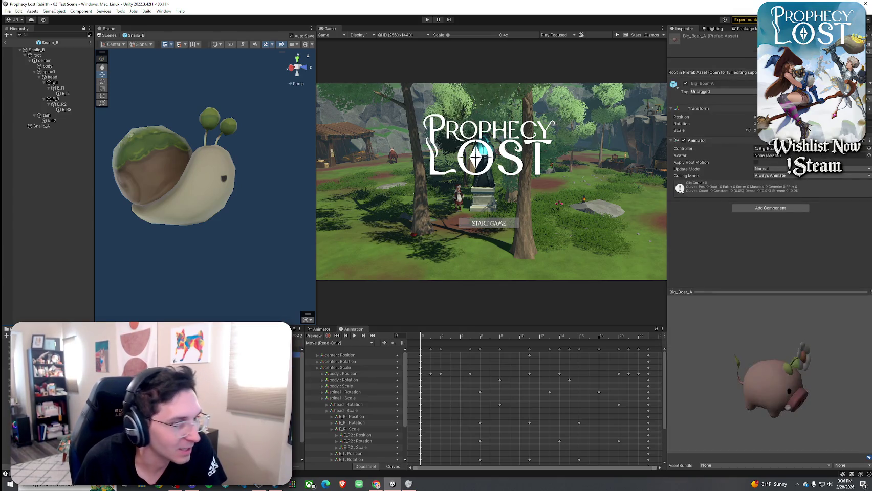
{"action": "key", "text": "Down"}
{"action": "key", "text": "Down"}
{"action": "key", "text": "Down"}
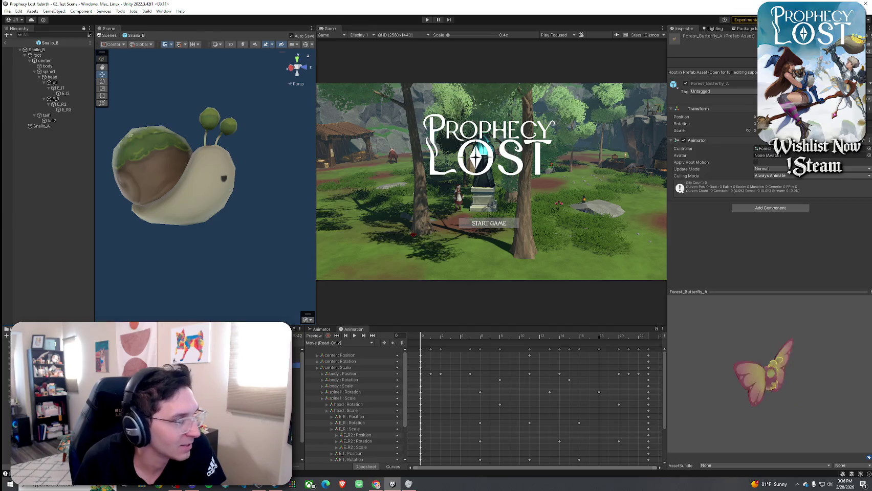
{"action": "key", "text": "Up"}
{"action": "key", "text": "Up"}
{"action": "key", "text": "Up"}
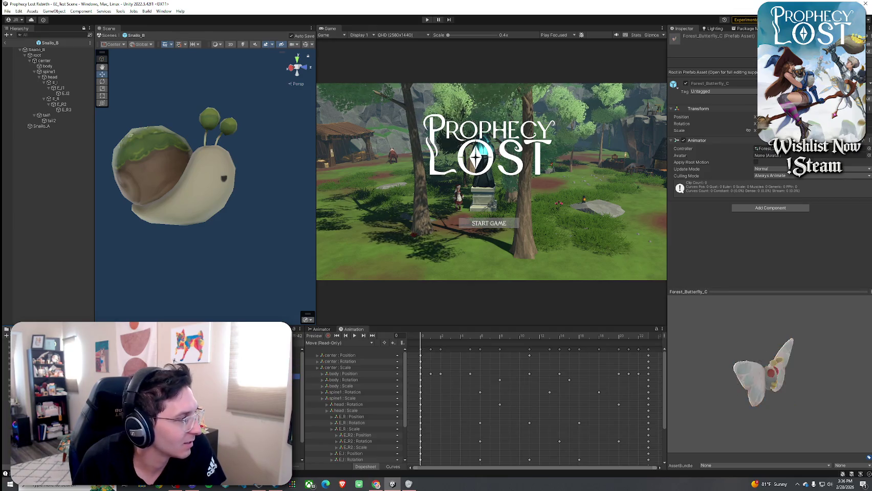
{"action": "key", "text": "Up"}
{"action": "key", "text": "Up"}
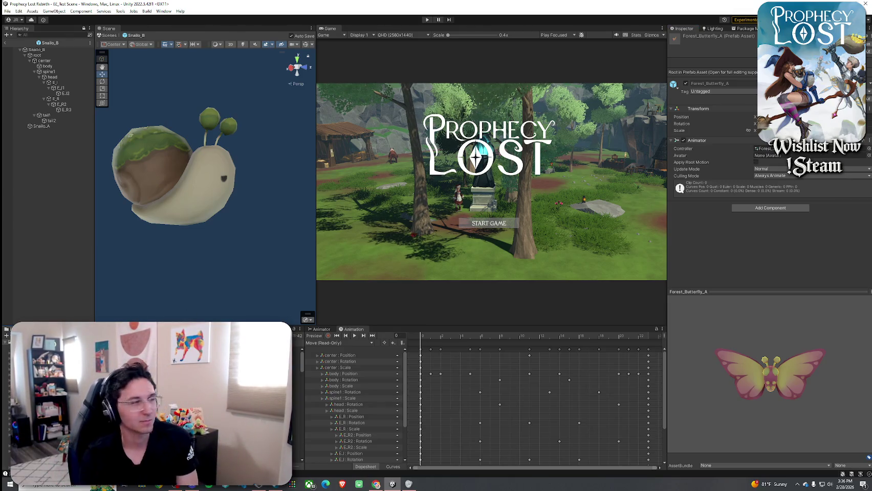
{"action": "left_click", "coordinate": [5, 45]}
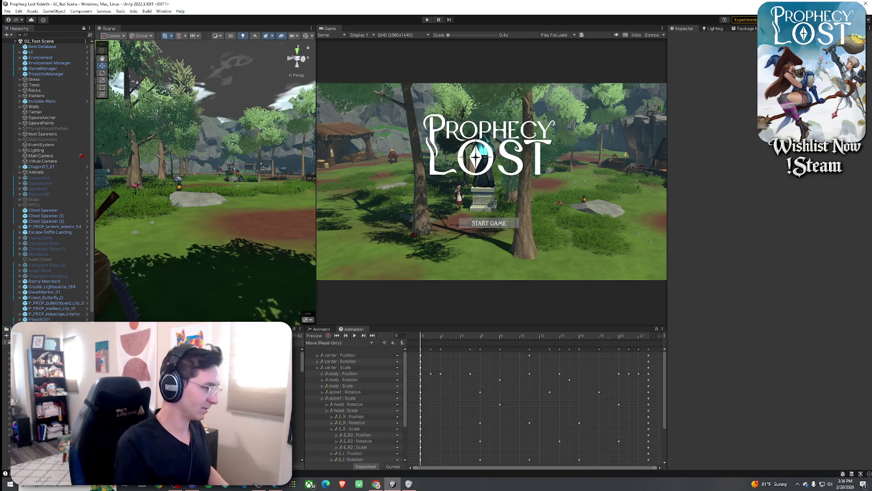
- Scroll the Inspector, then switch to a browser window showing a Tenor GIF page
{"action": "scroll", "coordinate": [813, 399], "scroll_direction": "down", "scroll_amount": 3}
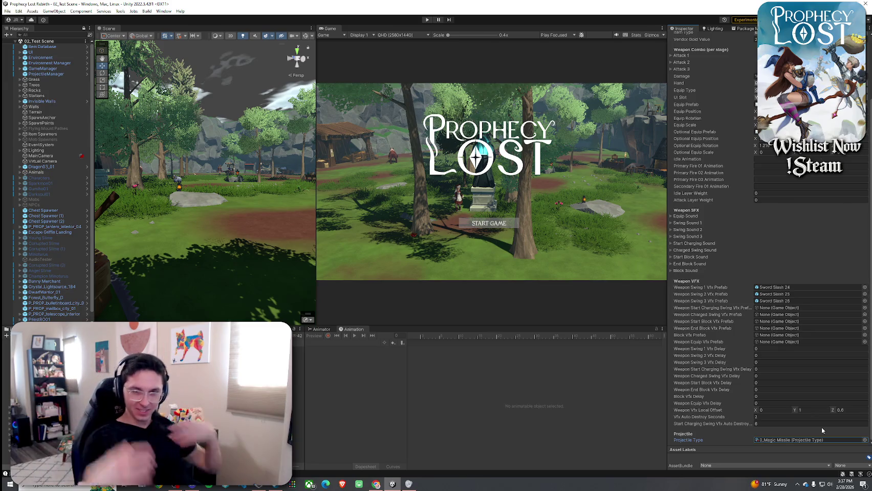
{"action": "key", "text": "alt+Tab"}
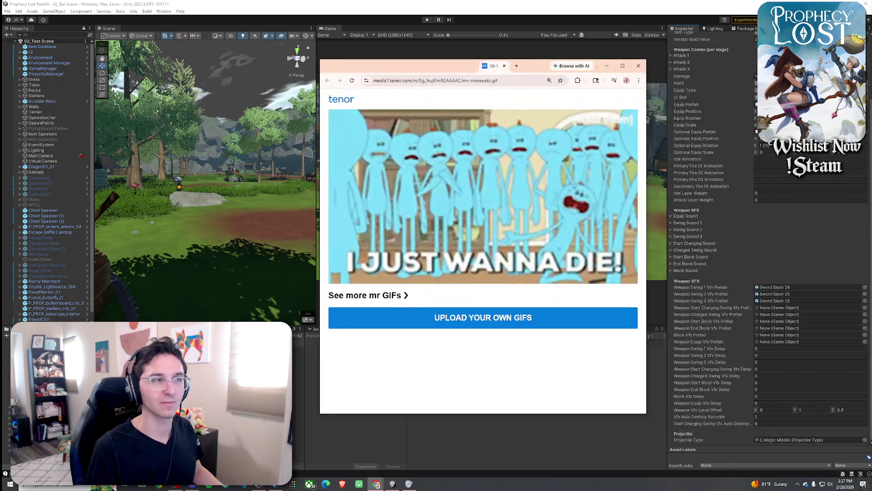
- Shrink the Tenor GIF browser window and close it to reveal Unity
{"action": "mouse_move", "coordinate": [643, 64]}
{"action": "left_mouse_down"}
{"action": "mouse_move", "coordinate": [550, 121]}
{"action": "mouse_move", "coordinate": [488, 187]}
{"action": "left_mouse_up"}
{"action": "left_click", "coordinate": [482, 190]}
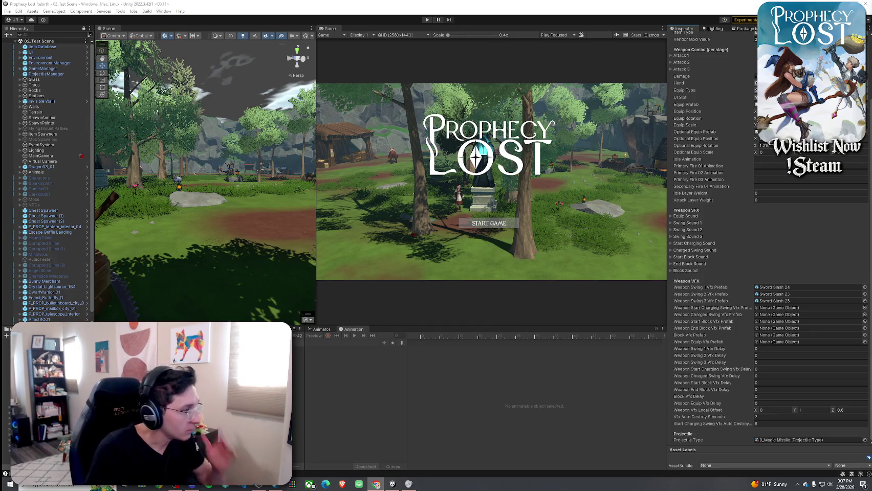
- Duplicate the 1_Blade Slash projectile type, rename the copy 5_Blade Slash 1, and inspect it
{"action": "left_click", "coordinate": [298, 354]}
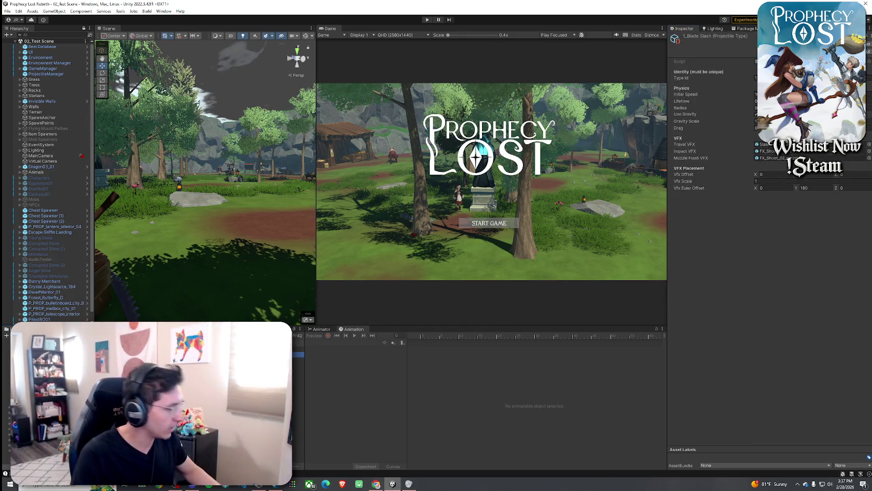
{"action": "key", "text": "ctrl+d"}
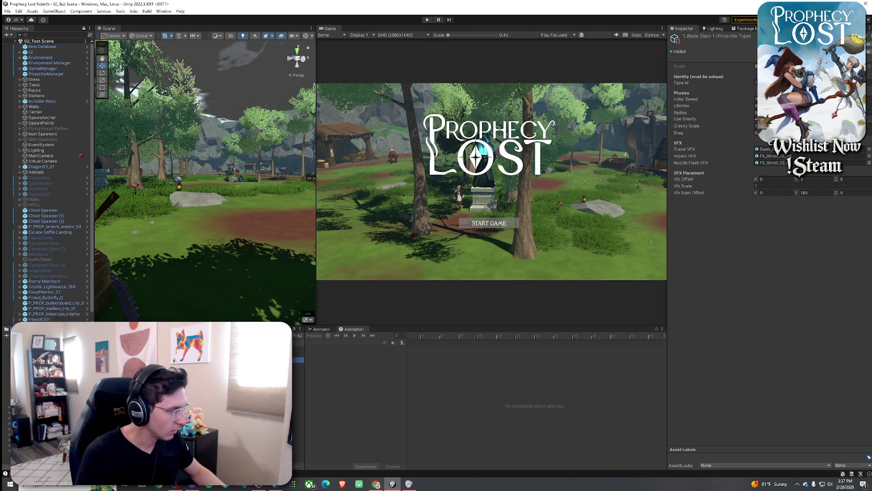
{"action": "key", "text": "F2"}
{"action": "type", "text": "5_Blade Slash 1"}
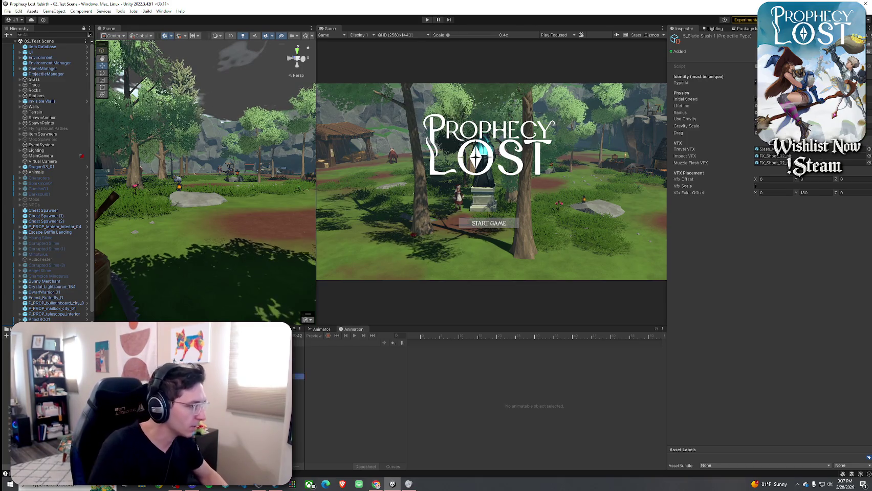
{"action": "key", "text": "Return"}
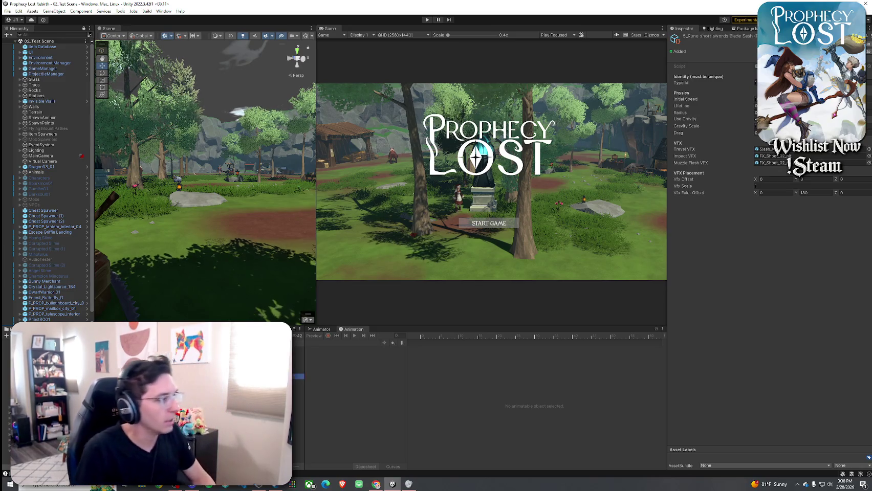
{"action": "left_click", "coordinate": [154, 376]}
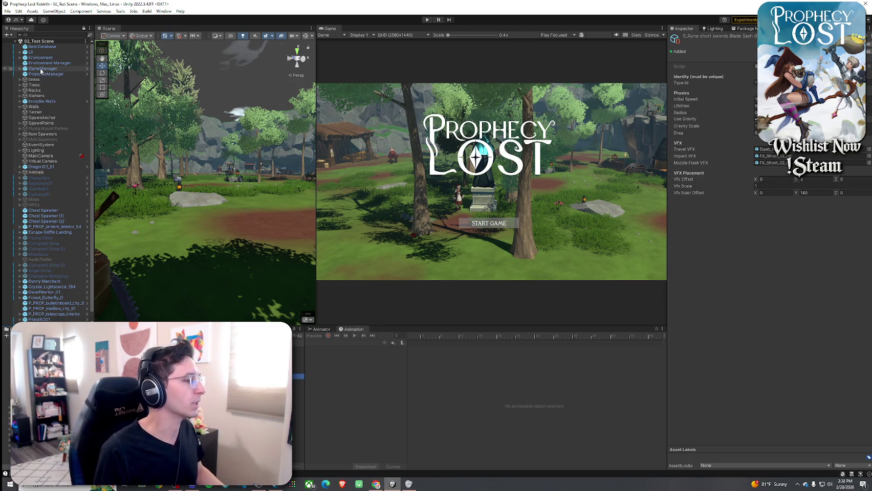
- Add Element 5 to ProjectileManager's Types list, referencing 5_Rune short swords Blade Sash
{"action": "left_click", "coordinate": [33, 75]}
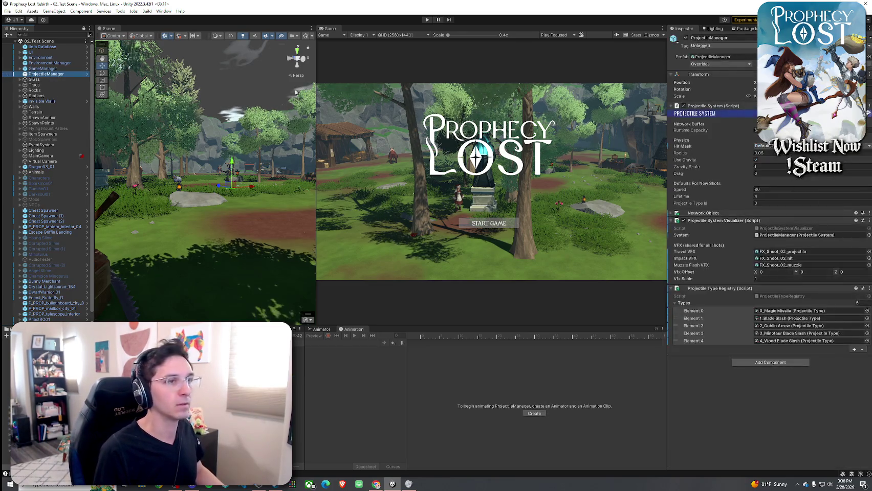
{"action": "left_click", "coordinate": [853, 350]}
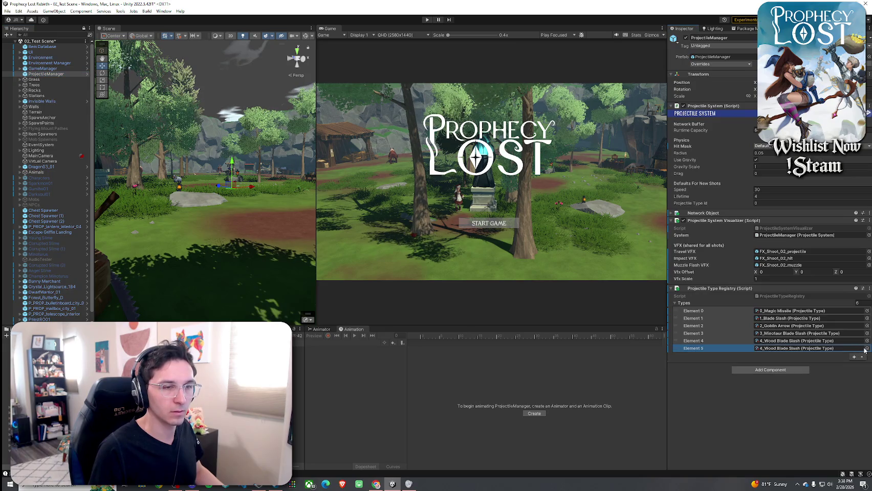
{"action": "left_click", "coordinate": [865, 349]}
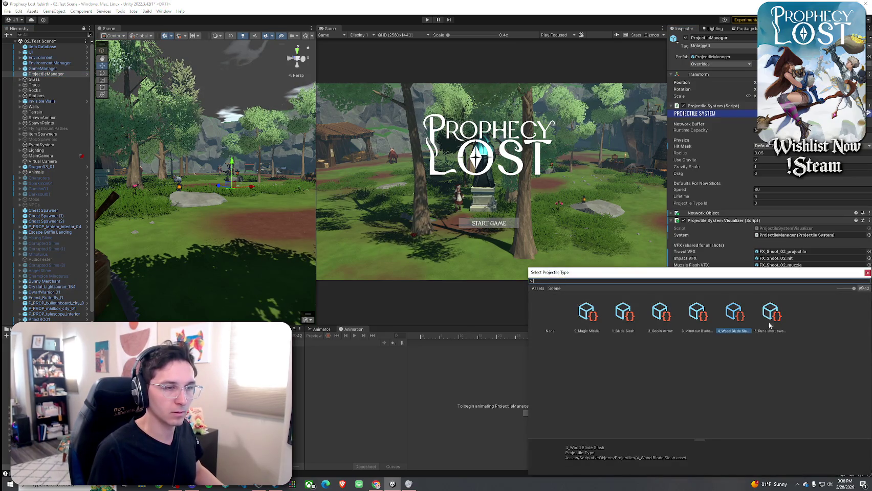
{"action": "double_click", "coordinate": [770, 313]}
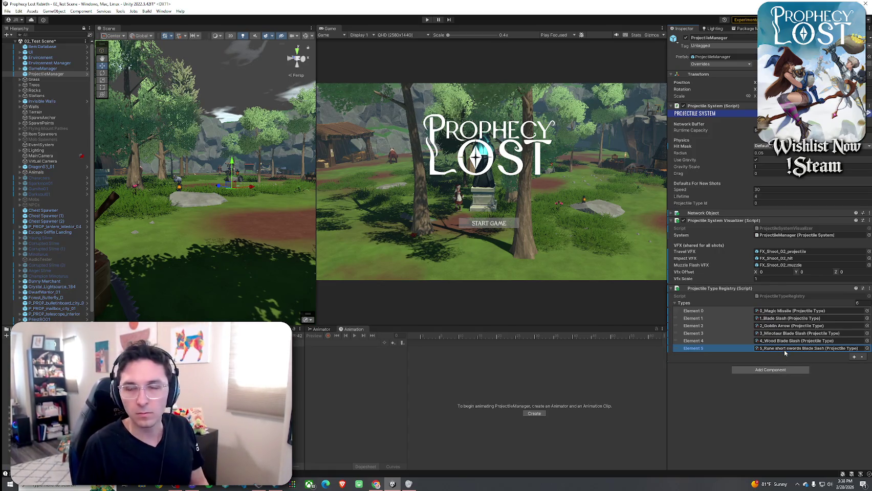
{"action": "double_click", "coordinate": [806, 348]}
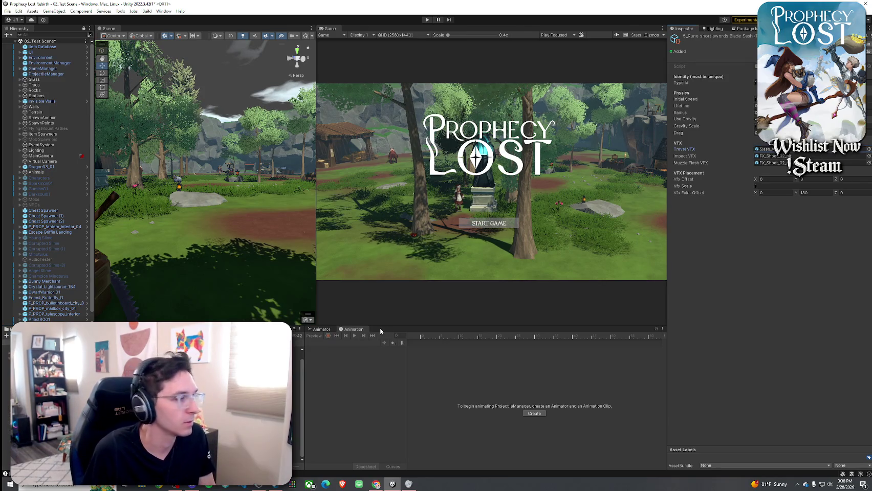
- Preview the Slash_Wave_Shock_Blue and Cross_Projectile_Hit_Arcane effects, pausing and replaying the hit
{"action": "double_click", "coordinate": [765, 149]}
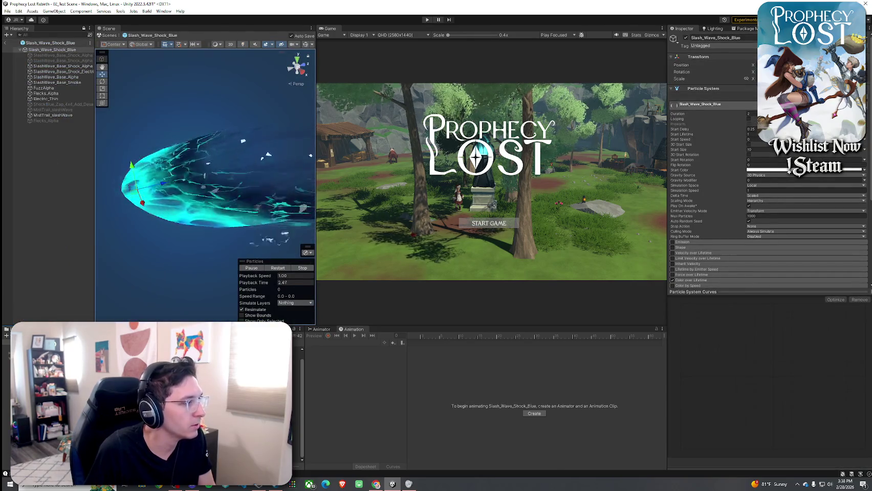
{"action": "left_click", "coordinate": [295, 361]}
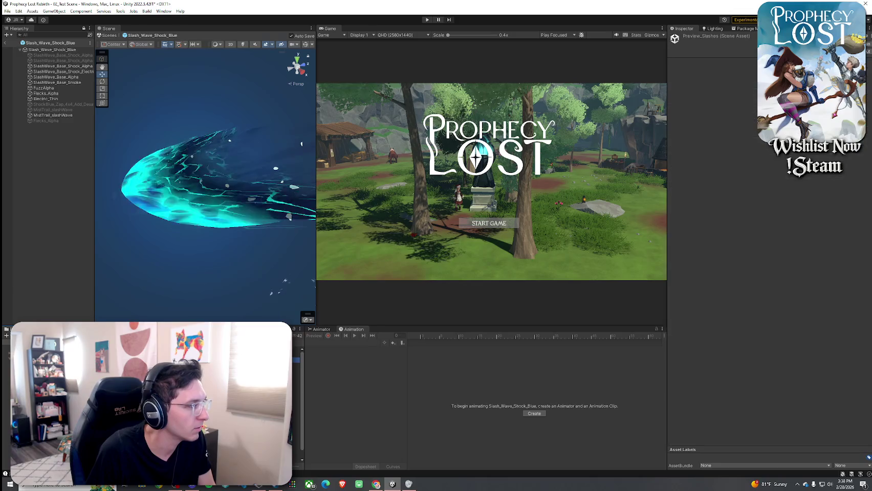
{"action": "double_click", "coordinate": [296, 350]}
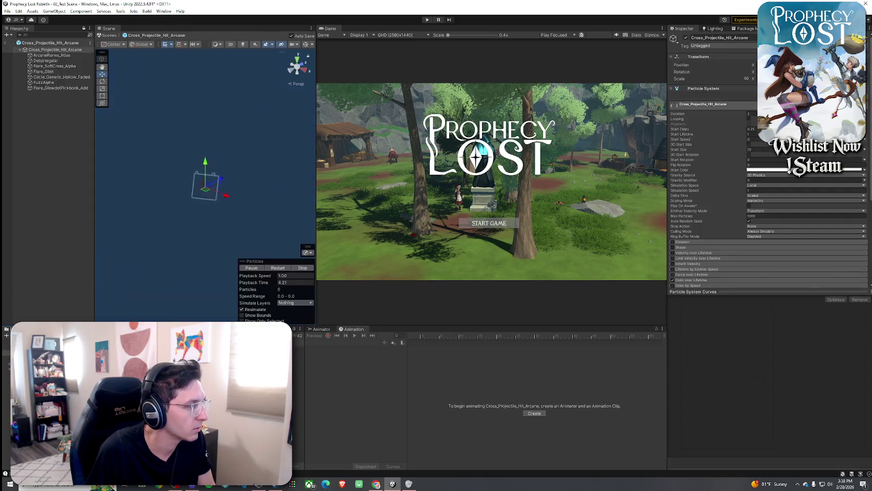
{"action": "left_click", "coordinate": [251, 269]}
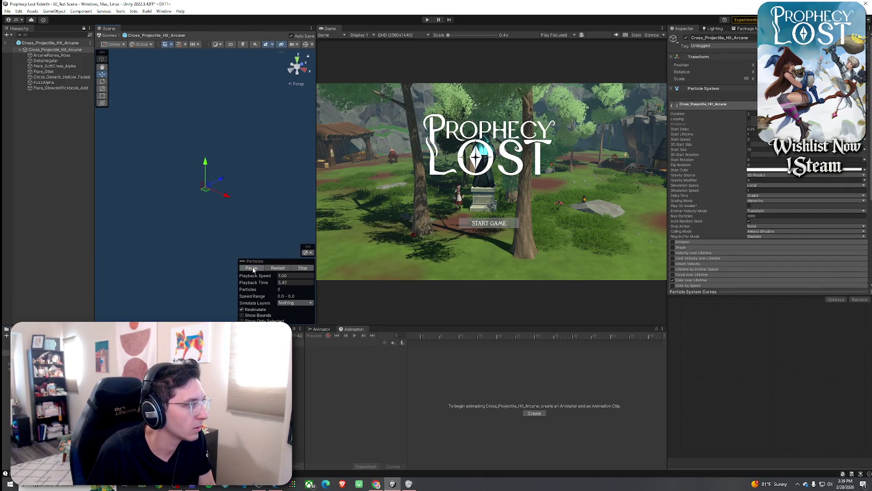
{"action": "left_click", "coordinate": [268, 270]}
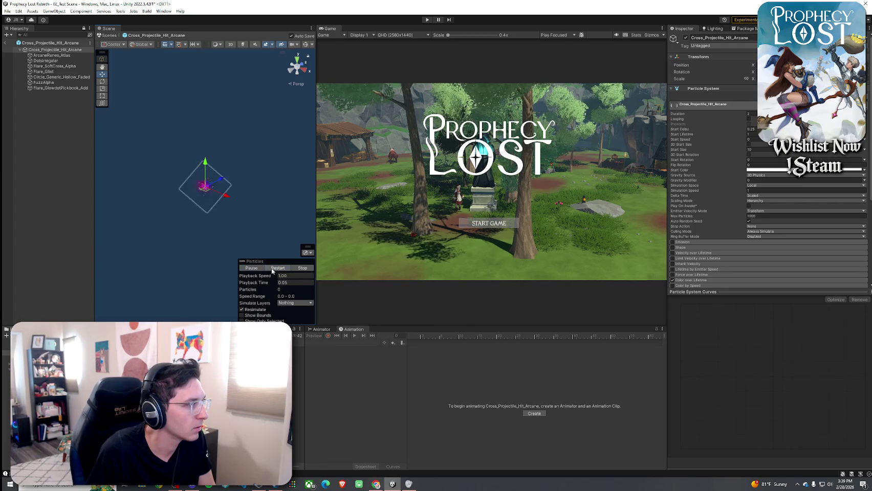
- Preview the Cast folder's Slash_Wave prefabs, then open and frame Slash_Wave_Water
{"action": "left_click", "coordinate": [31, 354]}
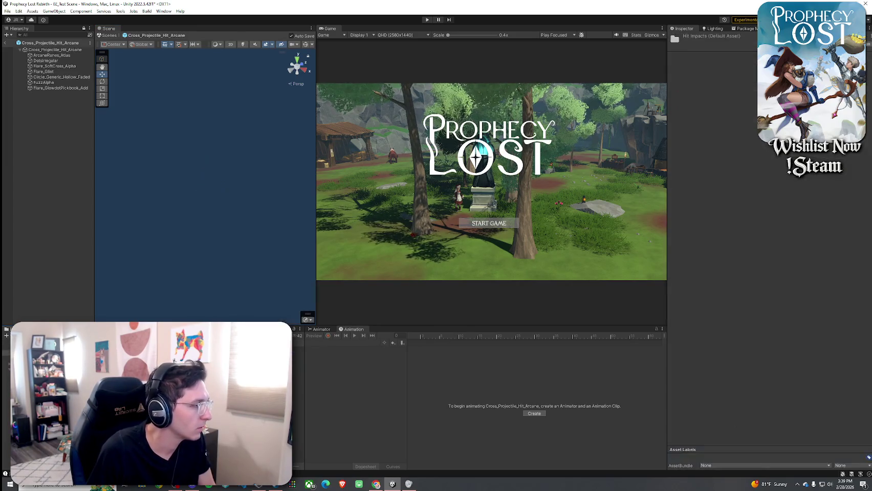
{"action": "left_click", "coordinate": [298, 349]}
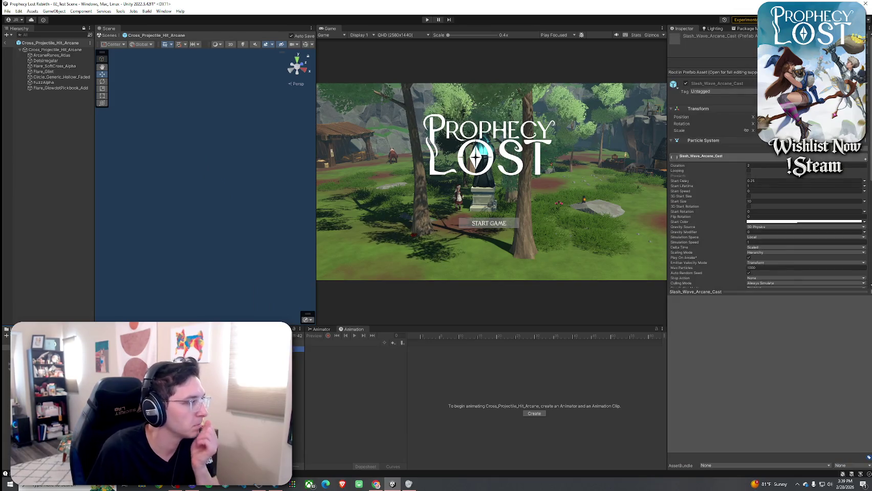
{"action": "double_click", "coordinate": [298, 352]}
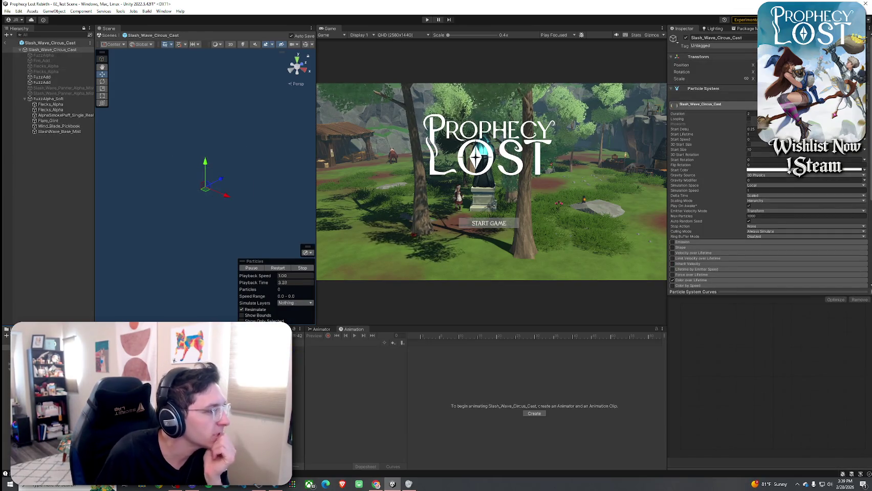
{"action": "left_click", "coordinate": [297, 453]}
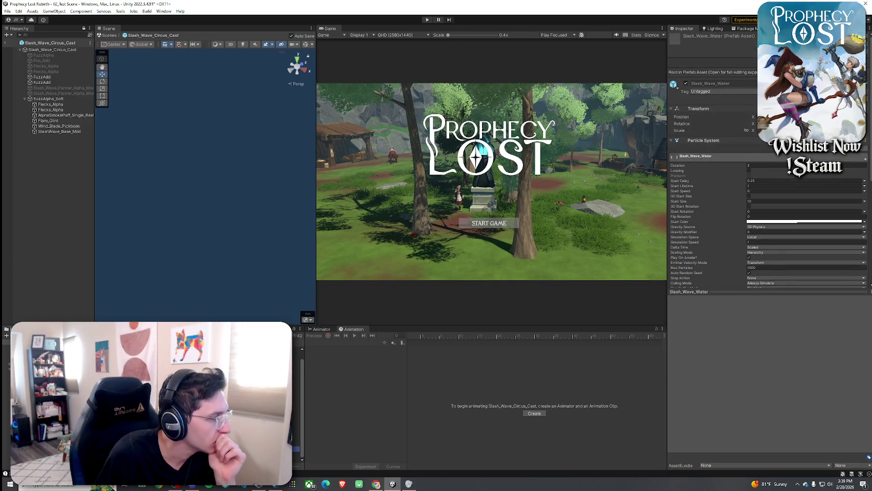
{"action": "double_click", "coordinate": [297, 453]}
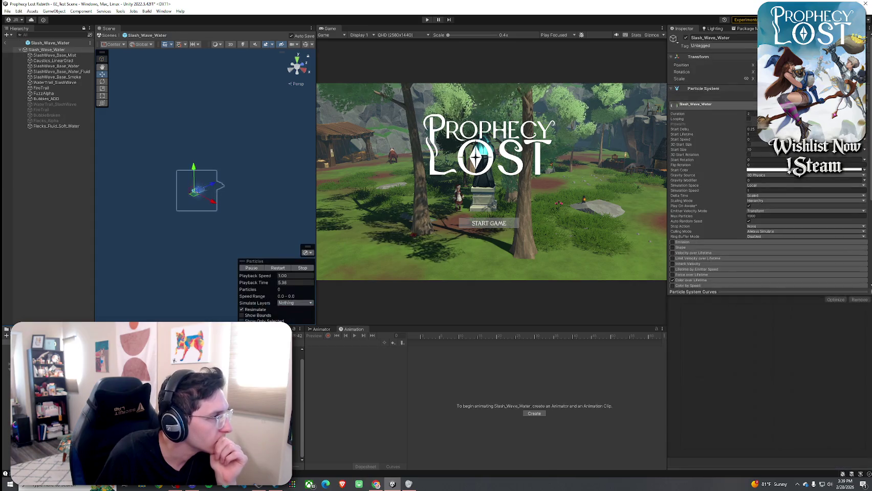
{"action": "key", "text": "f"}
{"action": "scroll", "coordinate": [194, 229], "scroll_direction": "down", "scroll_amount": 3}
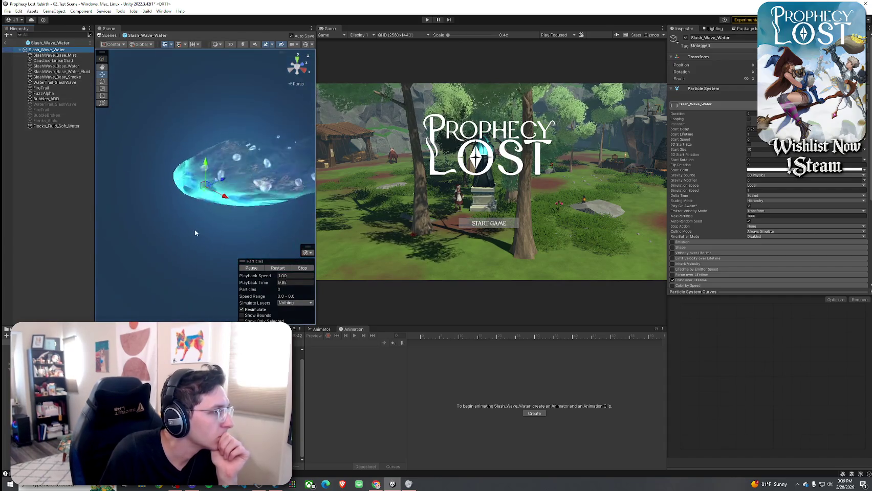
- Open Slash_Wave_Light and test-rotate its SlashWave_Base_Light part, undoing the change
{"action": "double_click", "coordinate": [296, 454]}
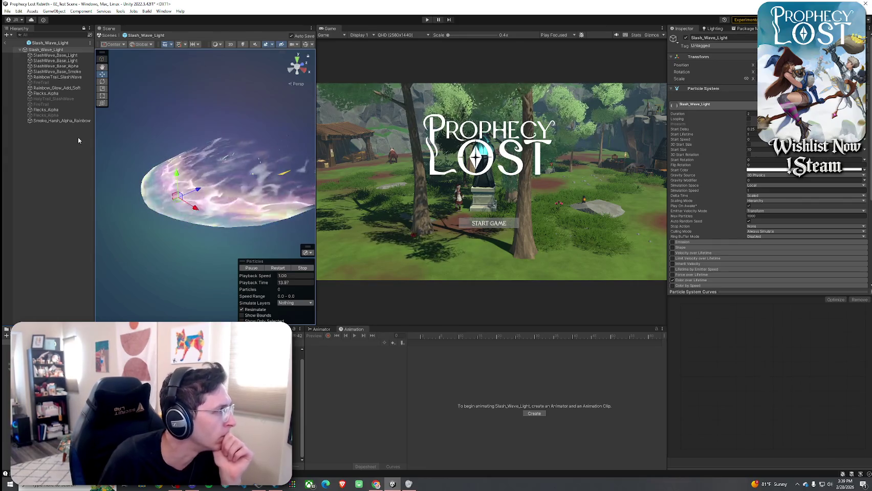
{"action": "left_click", "coordinate": [67, 56]}
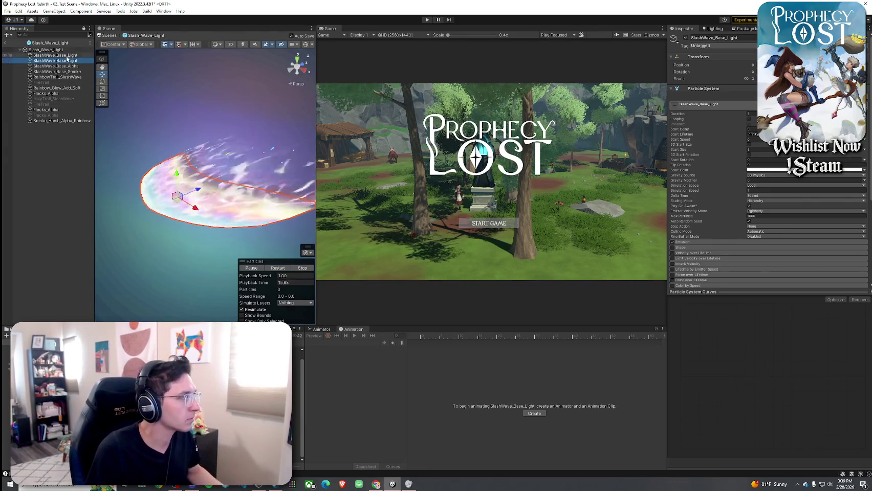
{"action": "key", "text": "e"}
{"action": "mouse_move", "coordinate": [215, 178]}
{"action": "left_mouse_down"}
{"action": "mouse_move", "coordinate": [162, 177]}
{"action": "mouse_move", "coordinate": [219, 165]}
{"action": "mouse_move", "coordinate": [225, 194]}
{"action": "left_mouse_up"}
{"action": "key", "text": "ctrl+z"}
{"action": "key", "text": "ctrl+z"}
{"action": "left_click", "coordinate": [225, 178]}
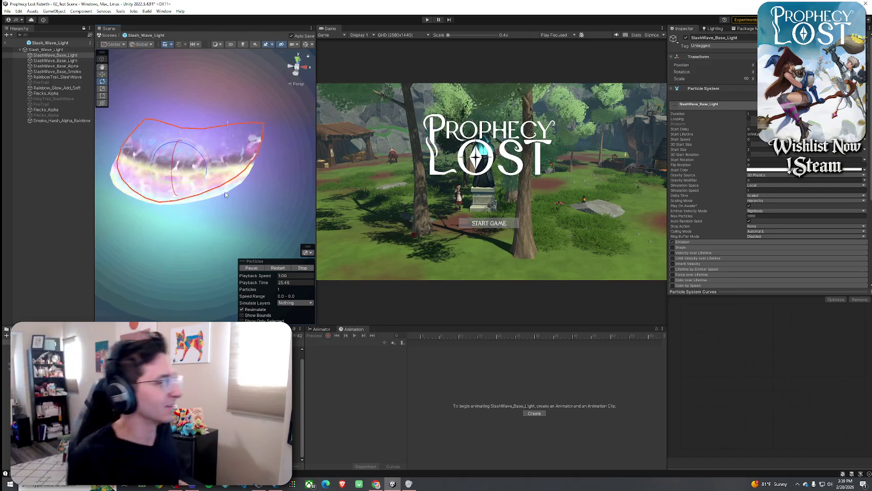
{"action": "mouse_move", "coordinate": [225, 194]}
{"action": "left_mouse_down"}
{"action": "mouse_move", "coordinate": [236, 167]}
{"action": "mouse_move", "coordinate": [260, 173]}
{"action": "left_mouse_up"}
- Switch to the scale tool on the Slash_Wave_Light root and view the slash from below
{"action": "left_click", "coordinate": [46, 49]}
{"action": "key", "text": "r"}
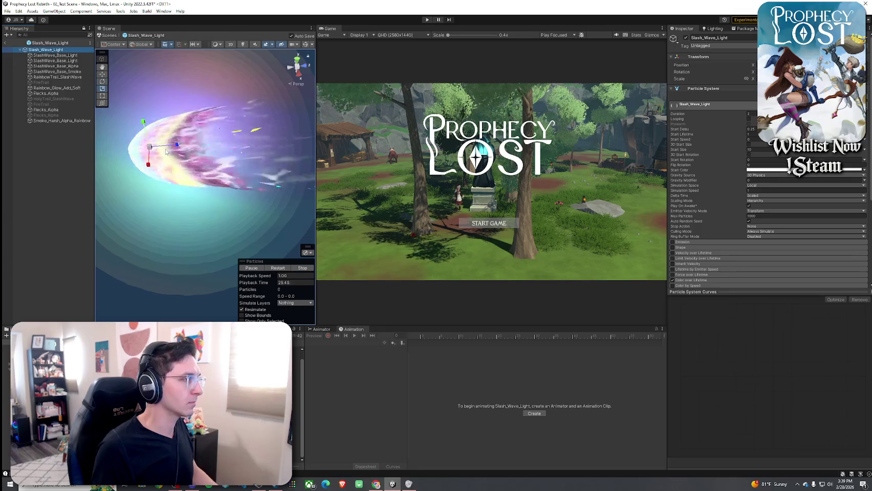
{"action": "mouse_move", "coordinate": [169, 146]}
{"action": "left_mouse_down"}
{"action": "mouse_move", "coordinate": [297, 118]}
{"action": "mouse_move", "coordinate": [141, 113]}
{"action": "mouse_move", "coordinate": [169, 143]}
{"action": "mouse_move", "coordinate": [185, 138]}
{"action": "mouse_move", "coordinate": [202, 150]}
{"action": "left_mouse_up"}
{"action": "left_click", "coordinate": [68, 61]}
{"action": "left_click", "coordinate": [46, 49]}
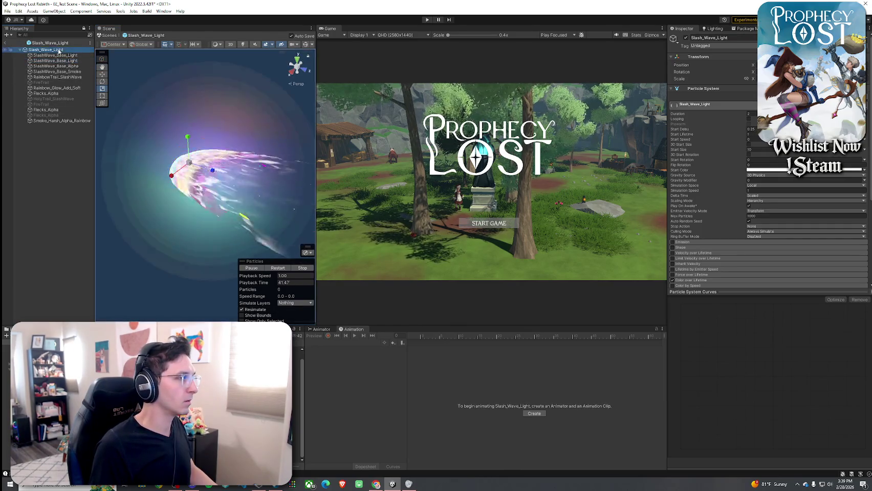
- Toggle the Rainbow_Glow_Add_Soft layer off and on to see its contribution
{"action": "left_click", "coordinate": [67, 88]}
{"action": "left_click", "coordinate": [686, 38]}
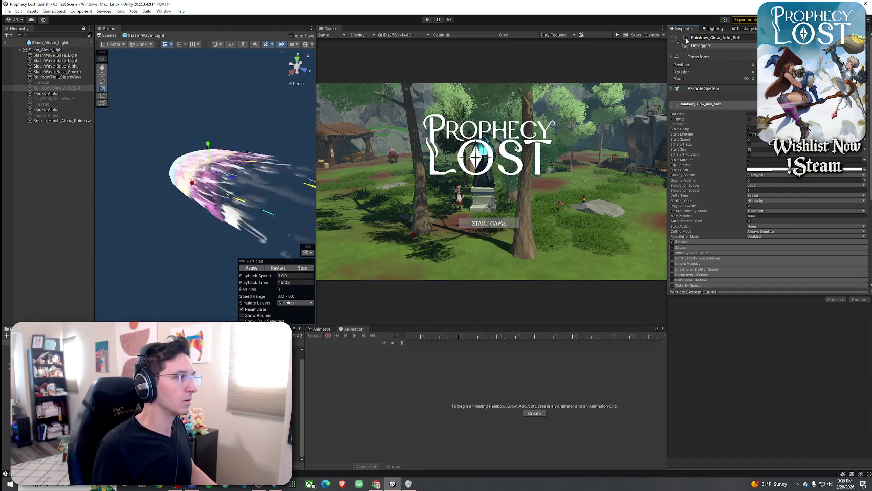
{"action": "left_click", "coordinate": [686, 38]}
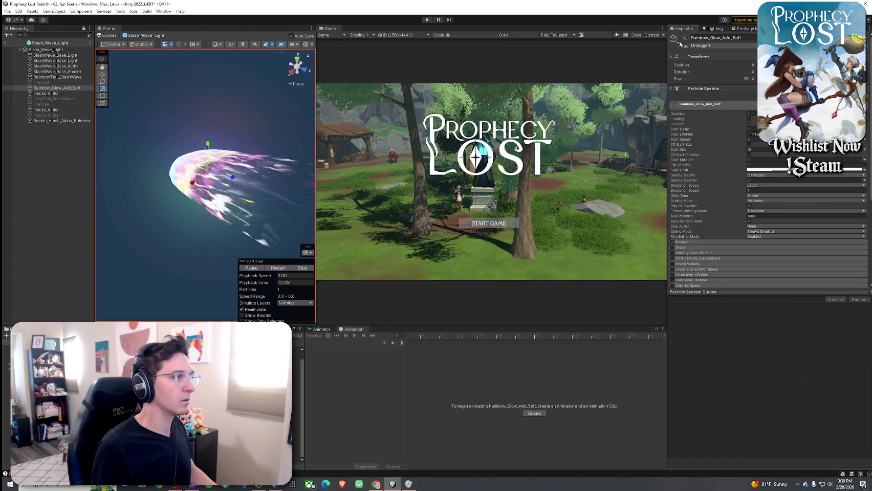
{"action": "left_click", "coordinate": [54, 82]}
{"action": "left_click", "coordinate": [58, 88]}
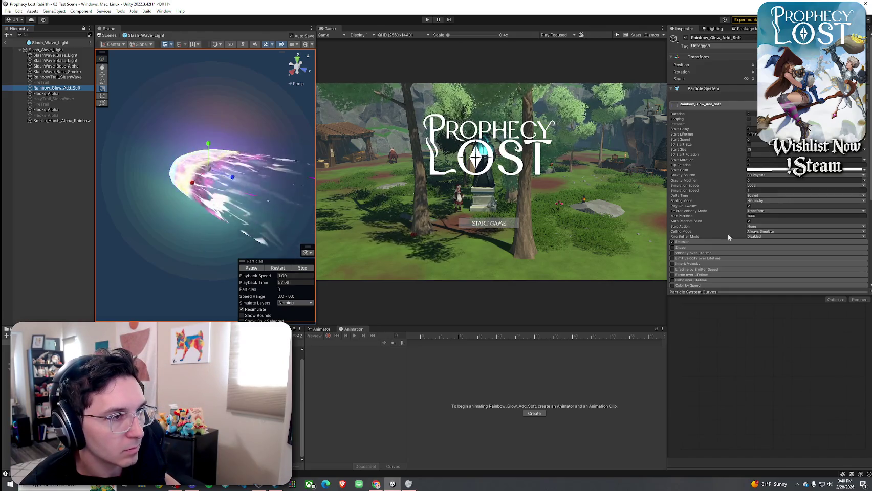
- Set the Rainbow_Glow_Add_Soft Custom Data intensity value to 2
{"action": "left_click", "coordinate": [685, 242]}
{"action": "scroll", "coordinate": [712, 232], "scroll_direction": "down", "scroll_amount": 10}
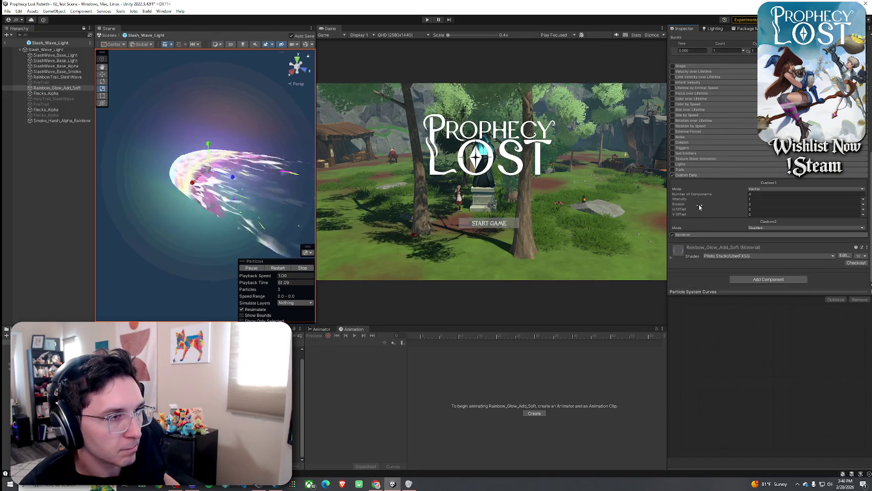
{"action": "left_click", "coordinate": [754, 200]}
{"action": "type", "text": "2"}
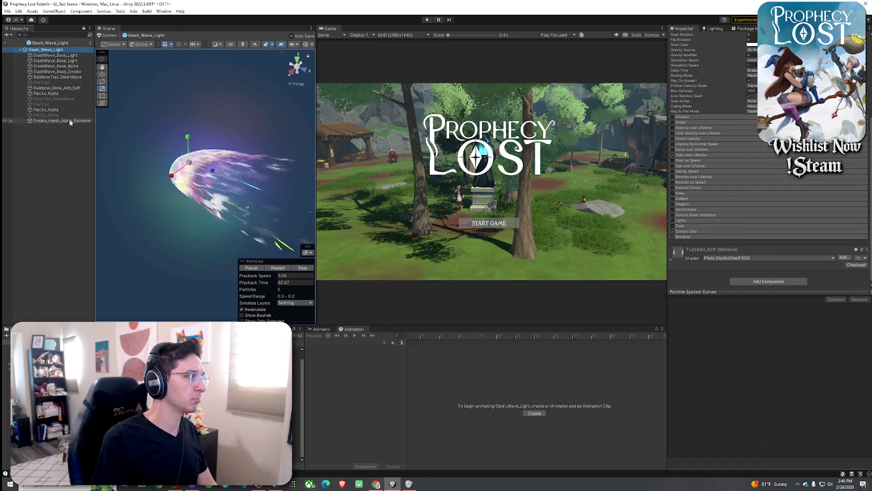
- Inspect the Flecks_Alpha and Smoke_Harsh_Alpha_Rainbow layers, then reopen the Slash_Wave_Light prefab
{"action": "left_click", "coordinate": [62, 95]}
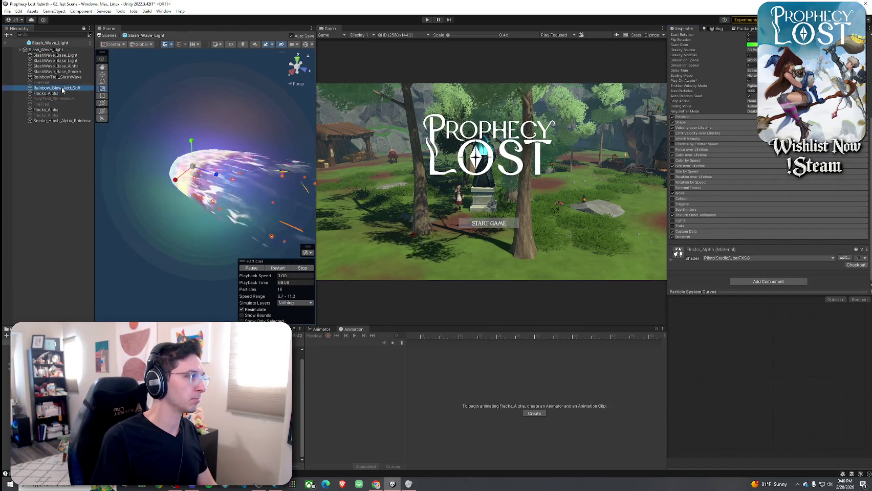
{"action": "left_click", "coordinate": [62, 88]}
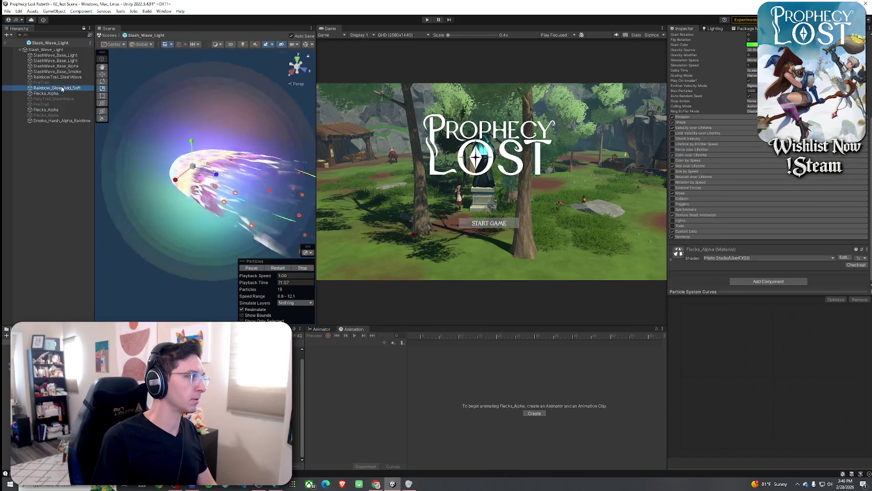
{"action": "left_click", "coordinate": [61, 121]}
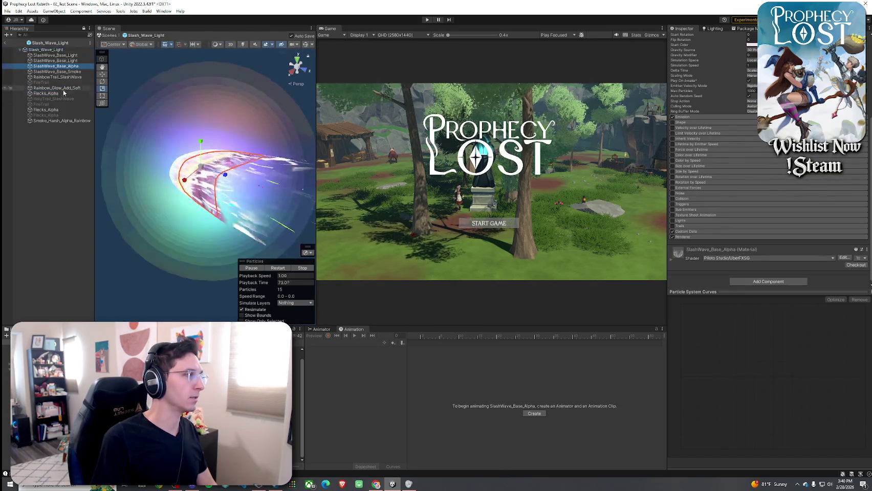
{"action": "left_click", "coordinate": [5, 43]}
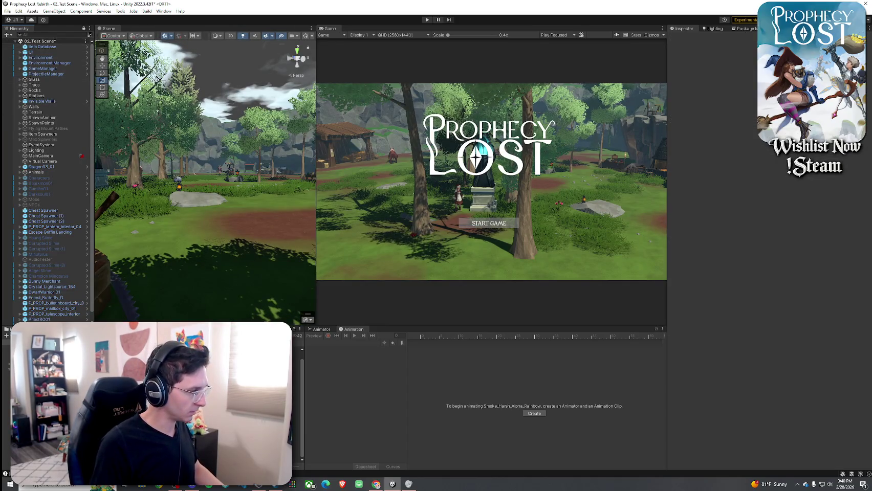
{"action": "double_click", "coordinate": [154, 358]}
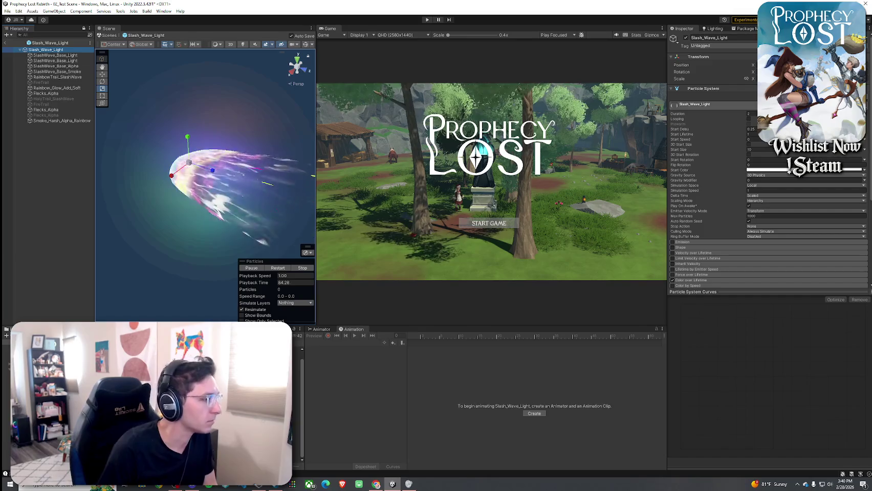
- Duplicate the Slash_Wave_Light prefab as Slash_Wave_Light X and select its slash root
{"action": "left_click", "coordinate": [296, 405]}
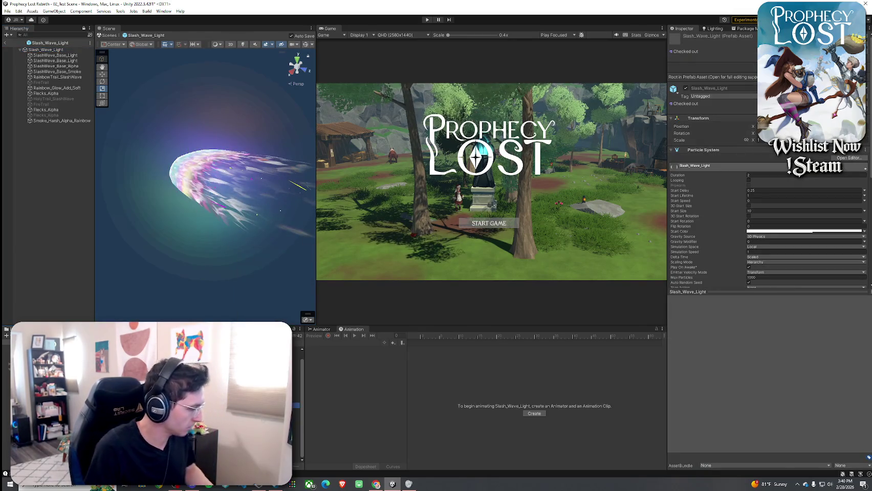
{"action": "key", "text": "ctrl+d"}
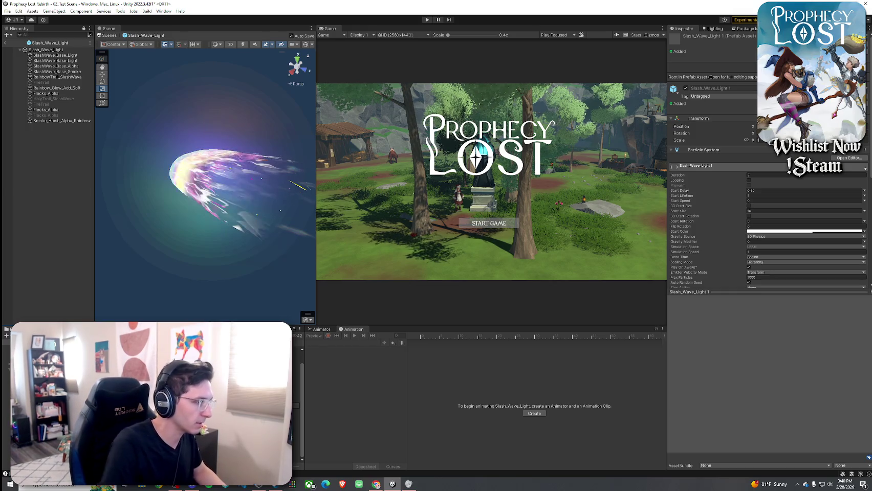
{"action": "type", "text": "X"}
{"action": "key", "text": "Return"}
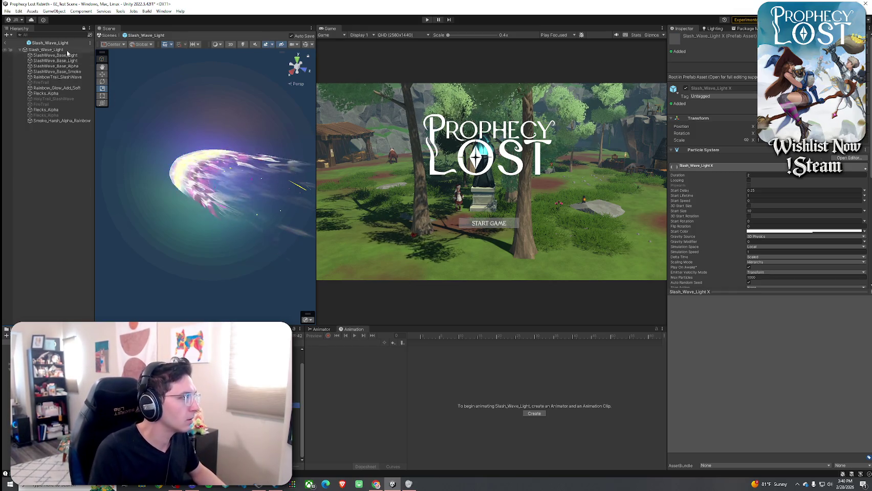
{"action": "left_click", "coordinate": [77, 50]}
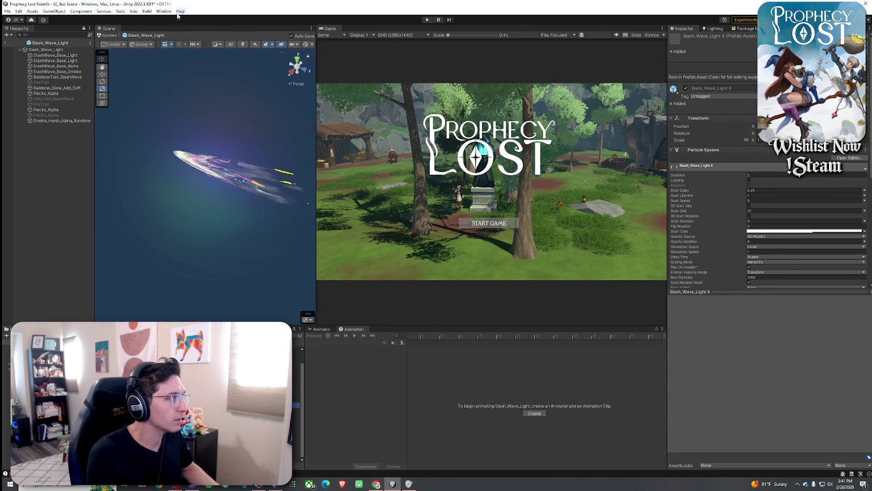
{"action": "left_click", "coordinate": [208, 158]}
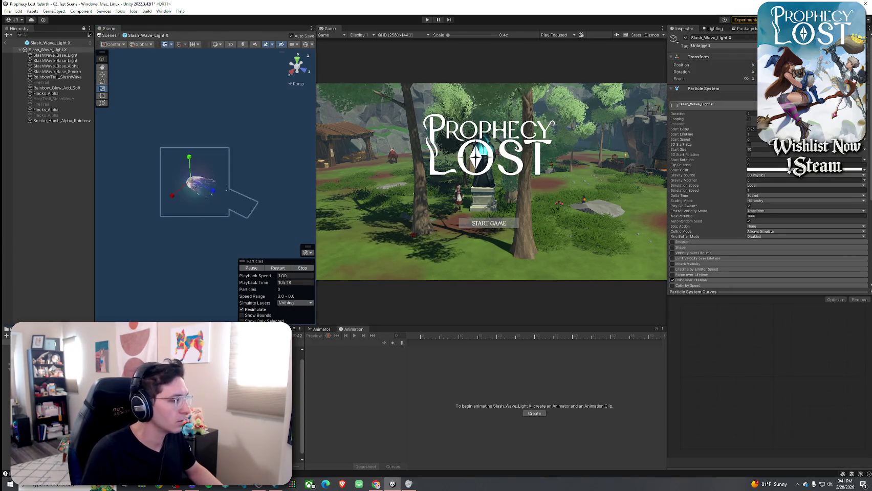
- Paste a second Slash_Wave_Light into Slash_Wave_Light X and inspect it from several angles
{"action": "key", "text": "ctrl+z"}
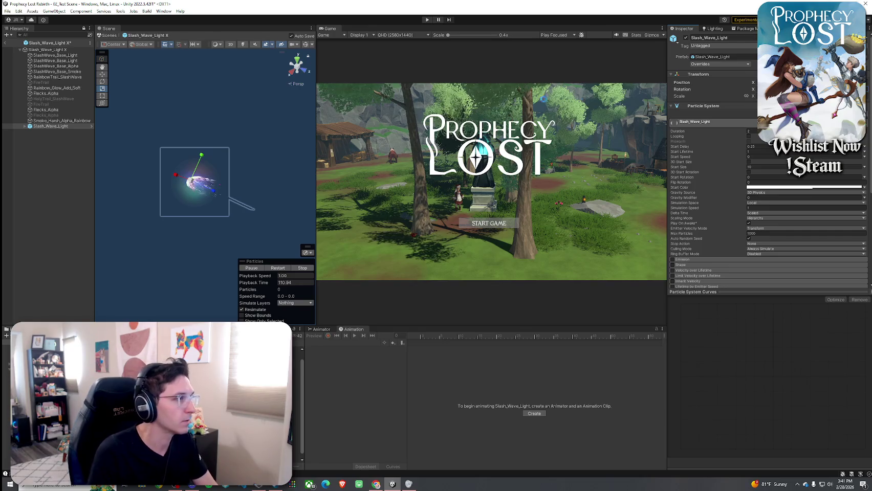
{"action": "key", "text": "ctrl+z"}
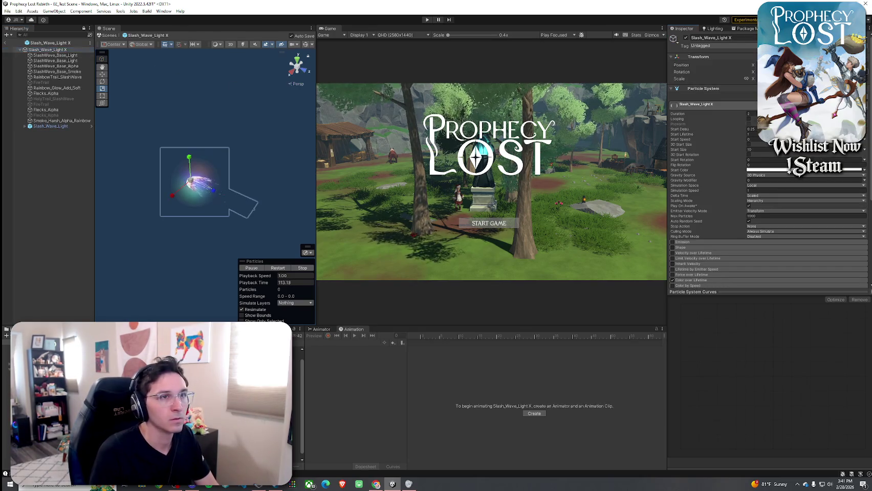
{"action": "double_click", "coordinate": [63, 49]}
{"action": "left_click_drag", "start_coordinate": [362, 150], "coordinate": [178, 122]}
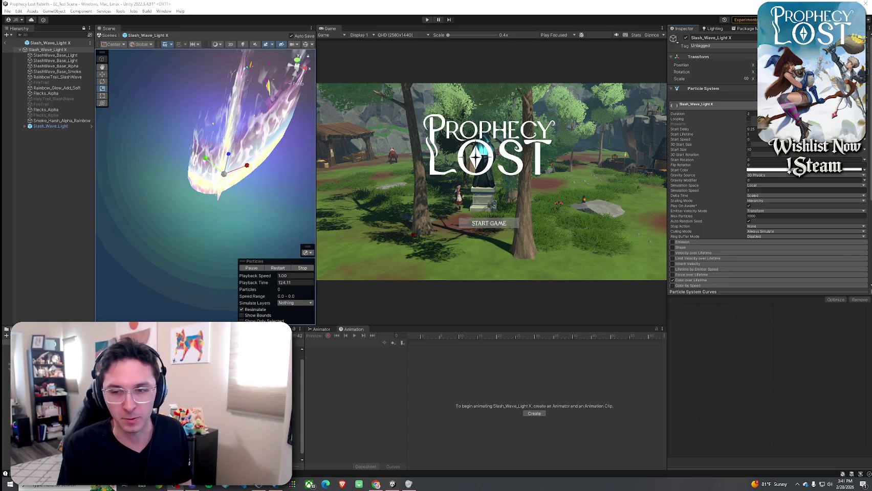
{"action": "left_click", "coordinate": [66, 56]}
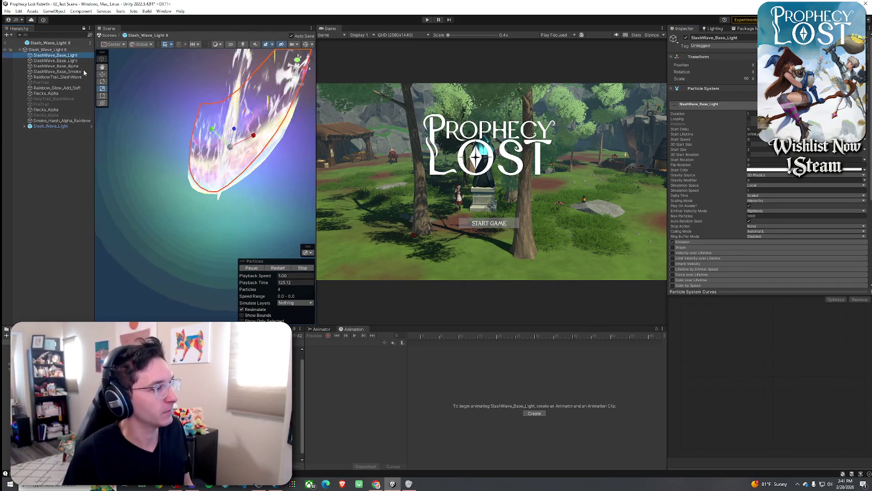
{"action": "left_click", "coordinate": [47, 50]}
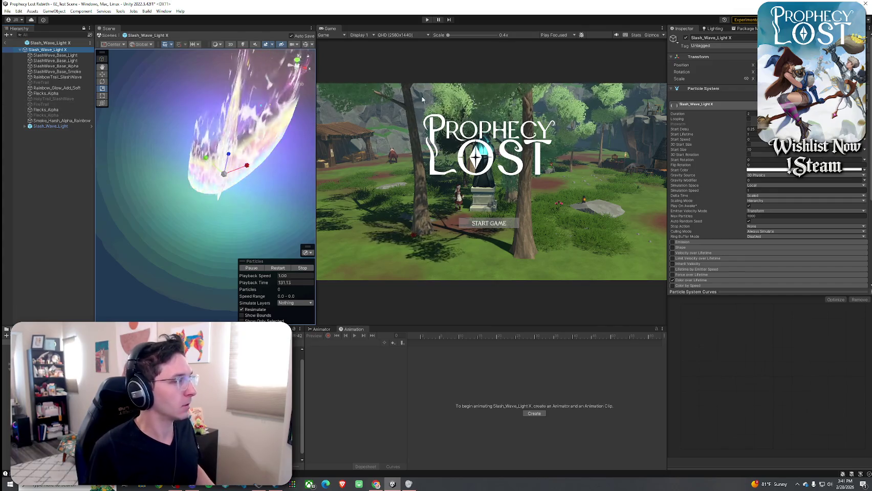
{"action": "left_click", "coordinate": [733, 79]}
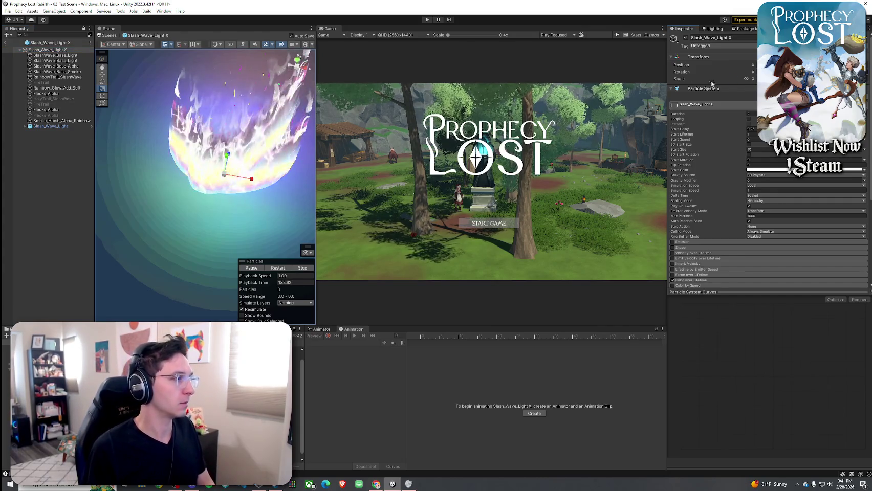
{"action": "mouse_move", "coordinate": [230, 179]}
{"action": "left_mouse_down"}
{"action": "mouse_move", "coordinate": [187, 196]}
{"action": "mouse_move", "coordinate": [302, 114]}
{"action": "mouse_move", "coordinate": [156, 96]}
{"action": "mouse_move", "coordinate": [153, 118]}
{"action": "mouse_move", "coordinate": [169, 153]}
{"action": "mouse_move", "coordinate": [179, 164]}
{"action": "mouse_move", "coordinate": [217, 163]}
{"action": "mouse_move", "coordinate": [306, 84]}
{"action": "mouse_move", "coordinate": [248, 86]}
{"action": "left_mouse_up"}
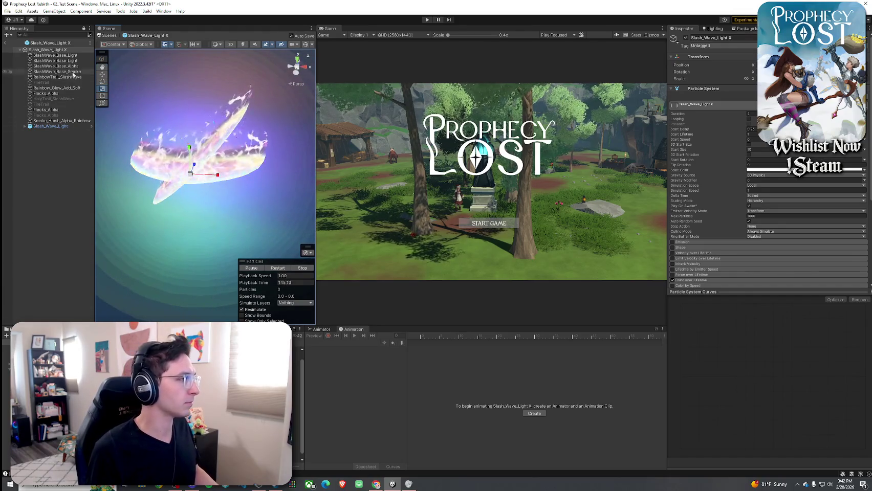
- Rotate the inner Slash_Wave_Light copy upright so it crosses the first slash
{"action": "left_click", "coordinate": [72, 127]}
{"action": "key", "text": "e"}
{"action": "mouse_move", "coordinate": [212, 156]}
{"action": "left_mouse_down"}
{"action": "mouse_move", "coordinate": [149, 149]}
{"action": "mouse_move", "coordinate": [192, 152]}
{"action": "left_mouse_up"}
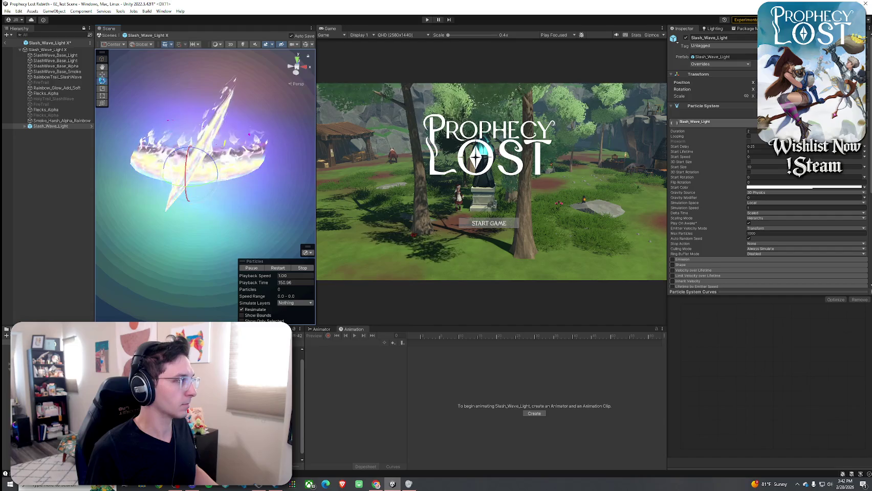
{"action": "left_click", "coordinate": [48, 49]}
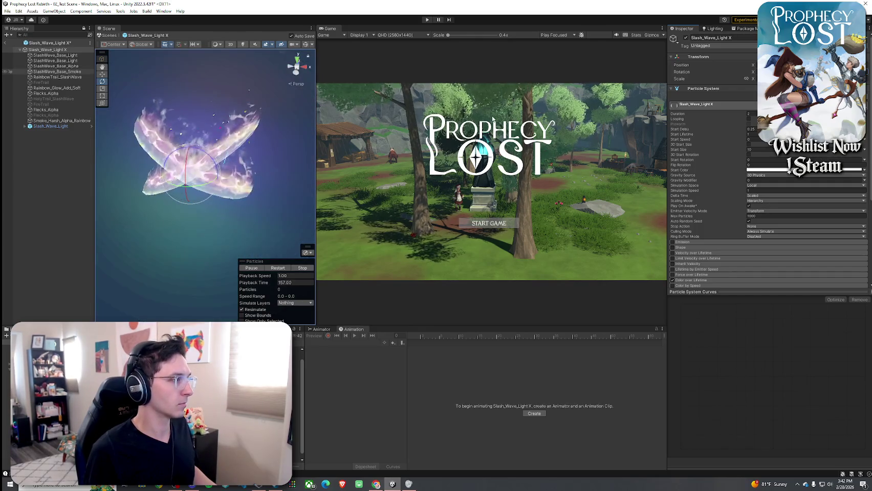
- Check the X-shaped effect from the front view, then exit back to 02_Test Scene
{"action": "left_click", "coordinate": [297, 70]}
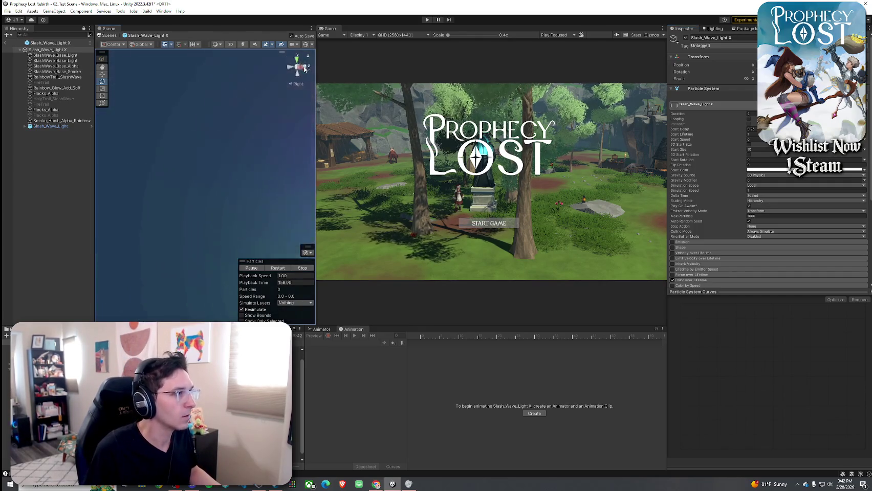
{"action": "key", "text": "f"}
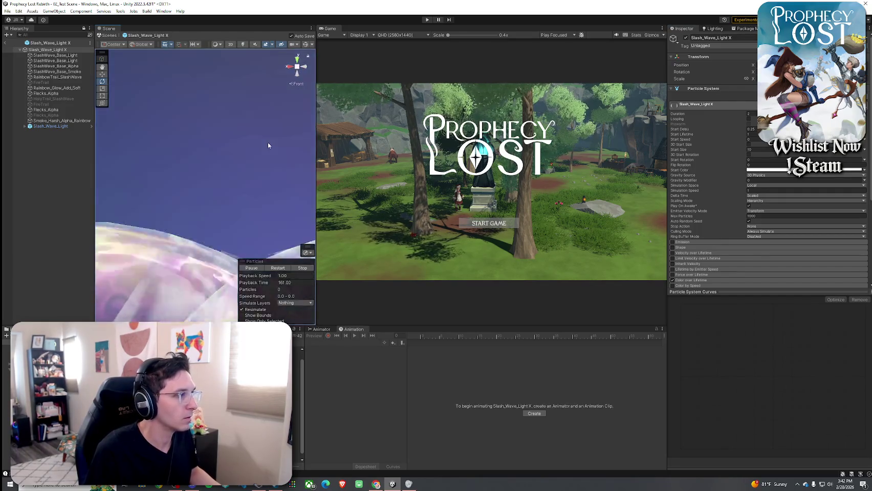
{"action": "mouse_move", "coordinate": [267, 142]}
{"action": "left_mouse_down"}
{"action": "mouse_move", "coordinate": [219, 143]}
{"action": "mouse_move", "coordinate": [217, 168]}
{"action": "mouse_move", "coordinate": [234, 176]}
{"action": "left_mouse_up"}
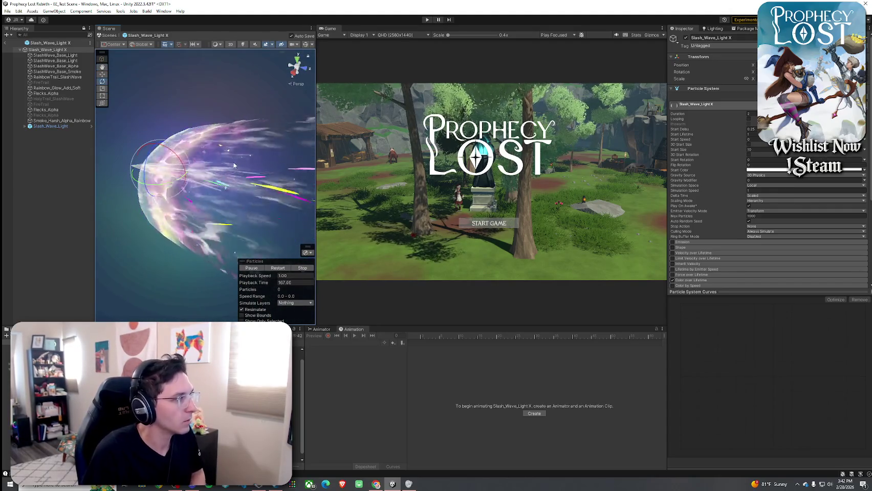
{"action": "left_click", "coordinate": [6, 43]}
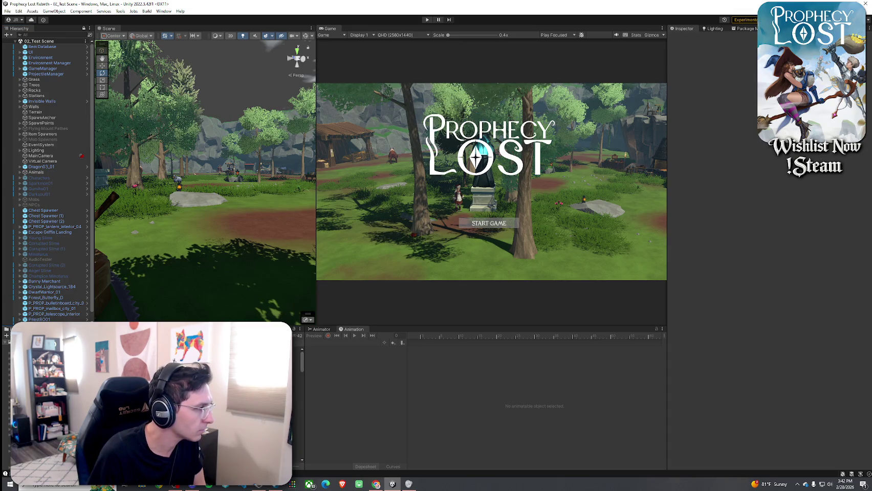
- Step through the project asset folders from AB_Stylized down to BK
{"action": "left_click", "coordinate": [51, 358]}
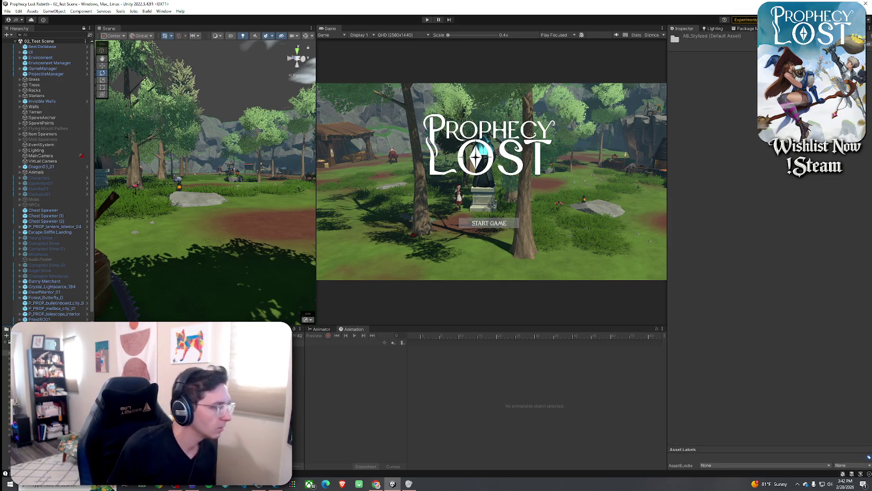
{"action": "left_click", "coordinate": [51, 369]}
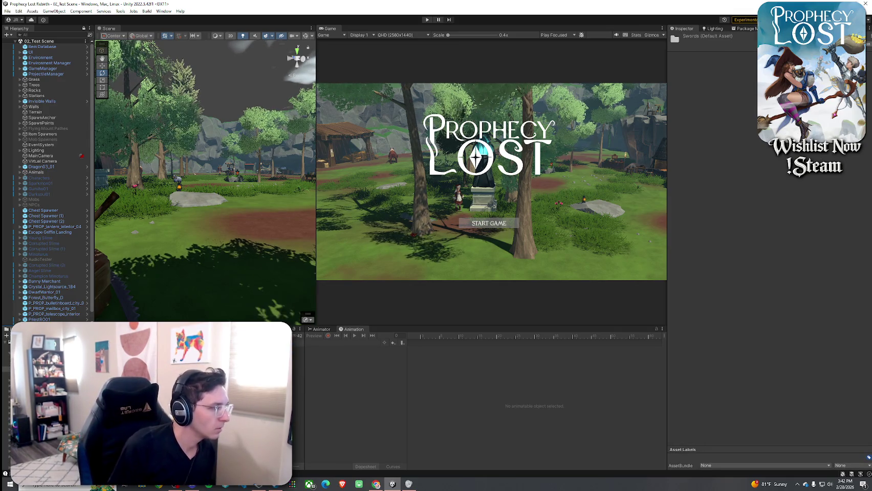
{"action": "left_click", "coordinate": [51, 353]}
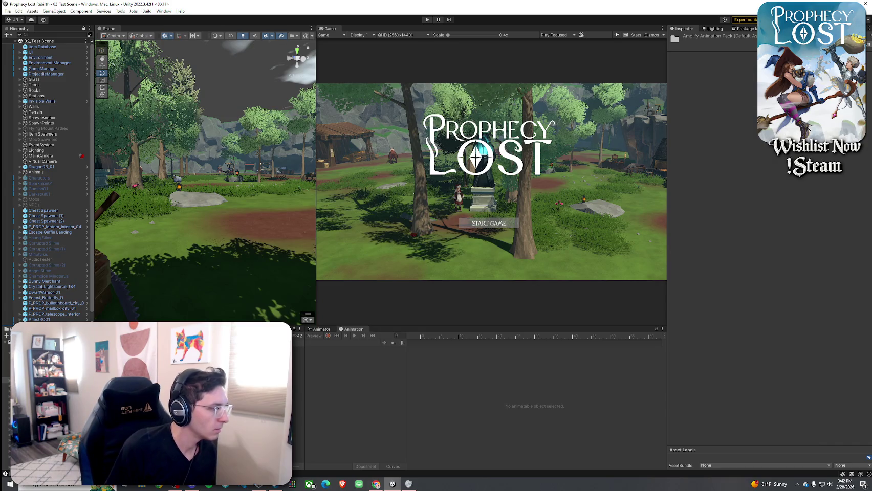
{"action": "left_click", "coordinate": [51, 363]}
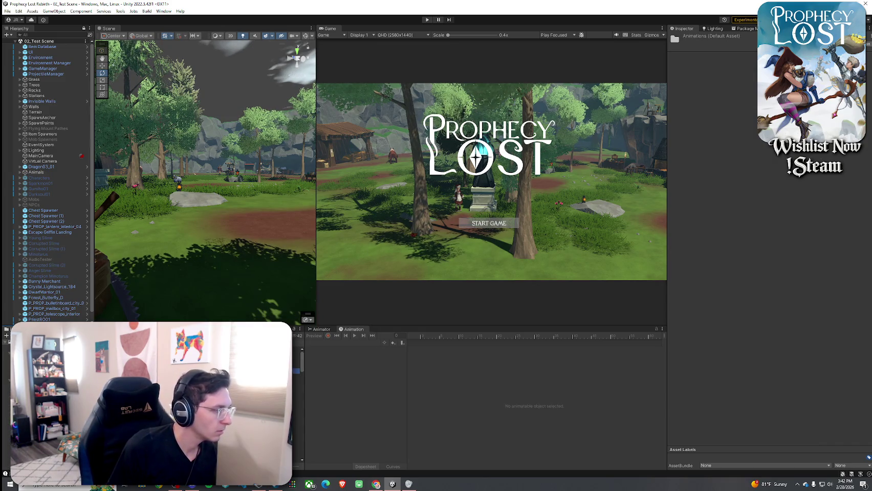
{"action": "key", "text": "Down"}
{"action": "key", "text": "Down"}
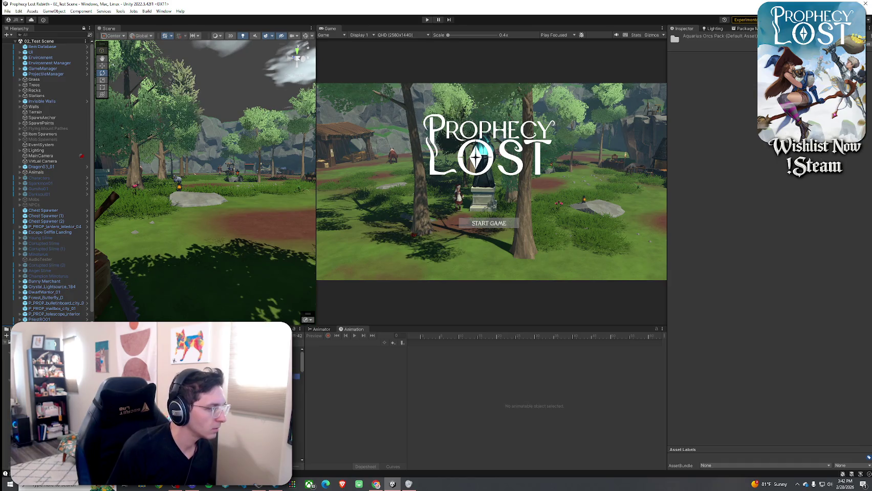
{"action": "key", "text": "Down"}
{"action": "key", "text": "Down"}
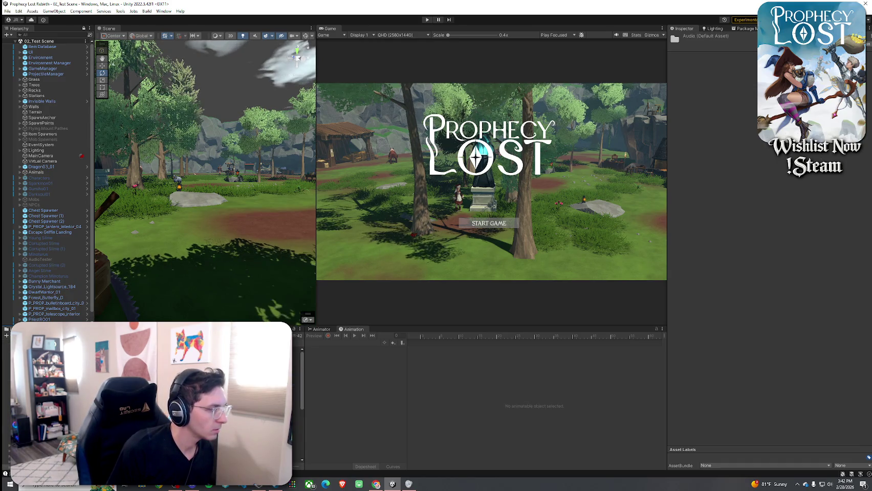
{"action": "key", "text": "Down"}
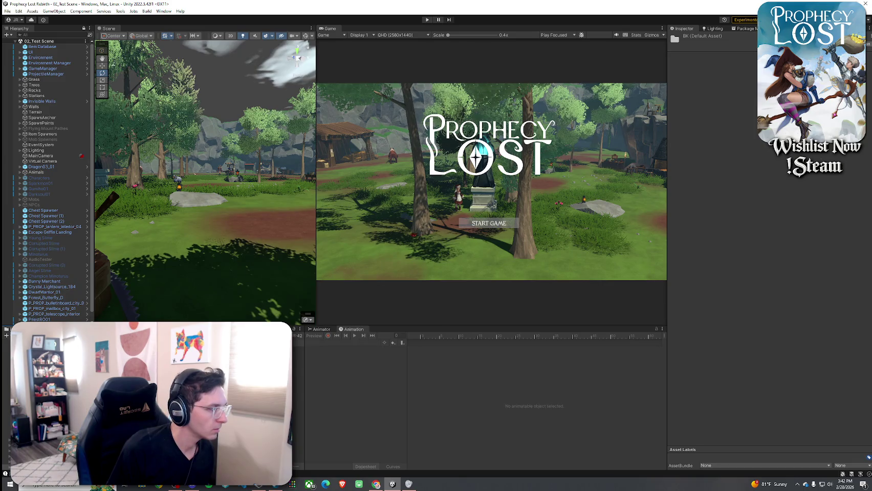
{"action": "key", "text": "Down"}
{"action": "key", "text": "Down"}
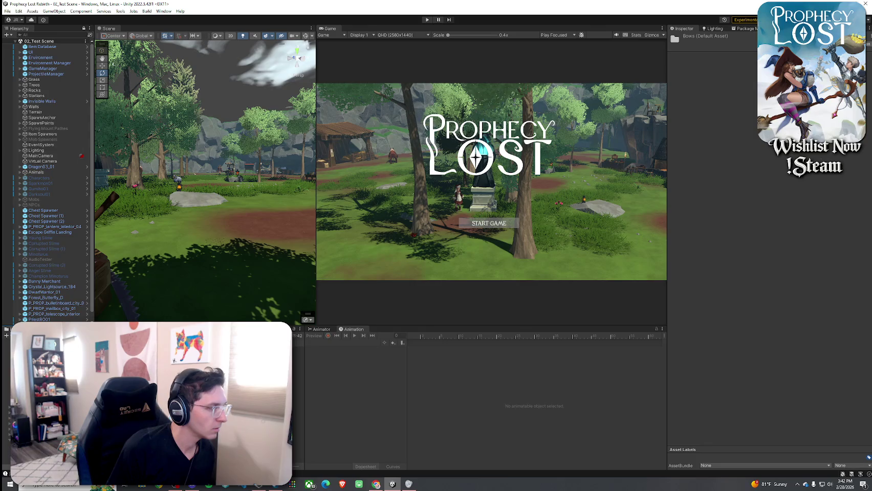
- Rotate the Bow1_1_3 1 preview, then select SFX_Spell 01 Cast 01 in Combat Magic Spells VFX
{"action": "key", "text": "Down"}
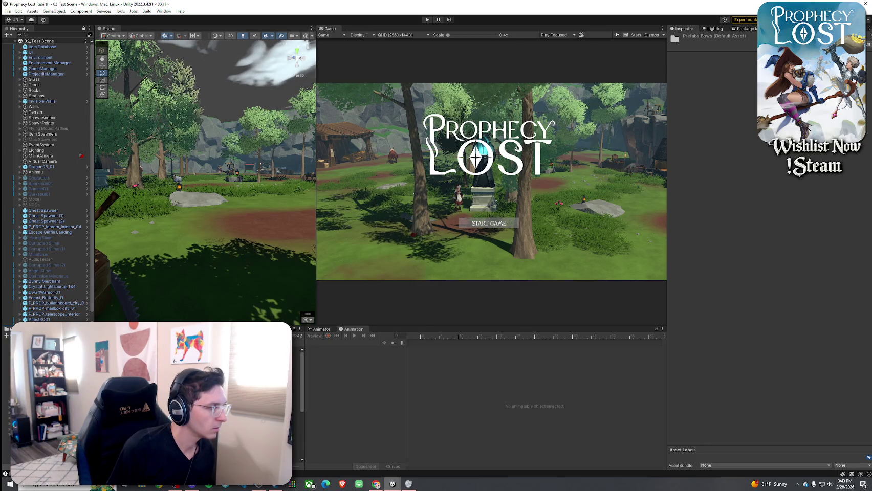
{"action": "key", "text": "Down"}
{"action": "left_click_drag", "start_coordinate": [732, 362], "coordinate": [706, 358]}
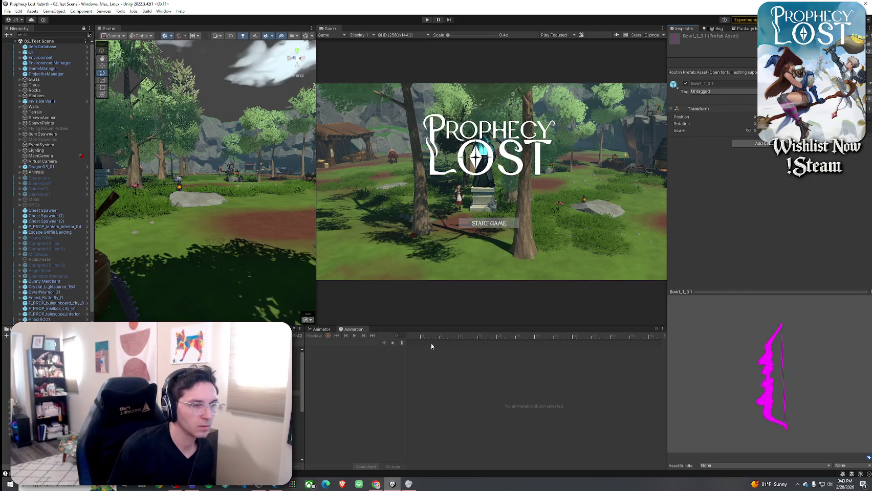
{"action": "key", "text": "Down"}
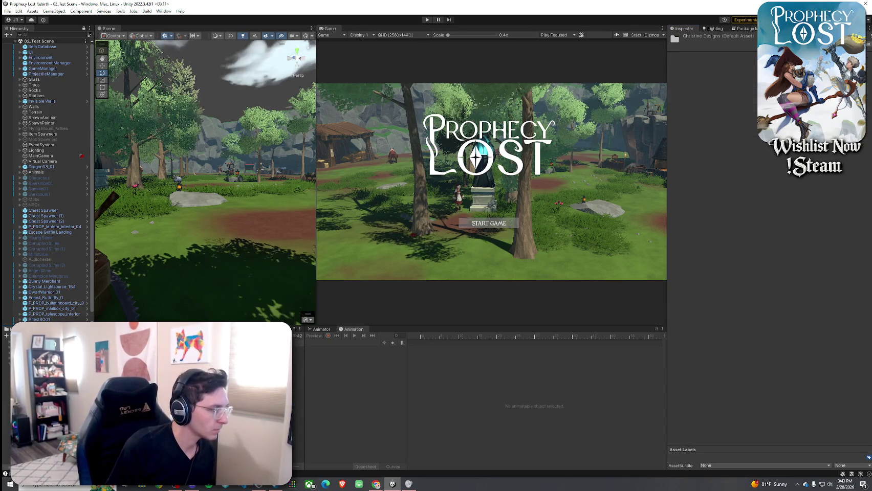
{"action": "key", "text": "Down"}
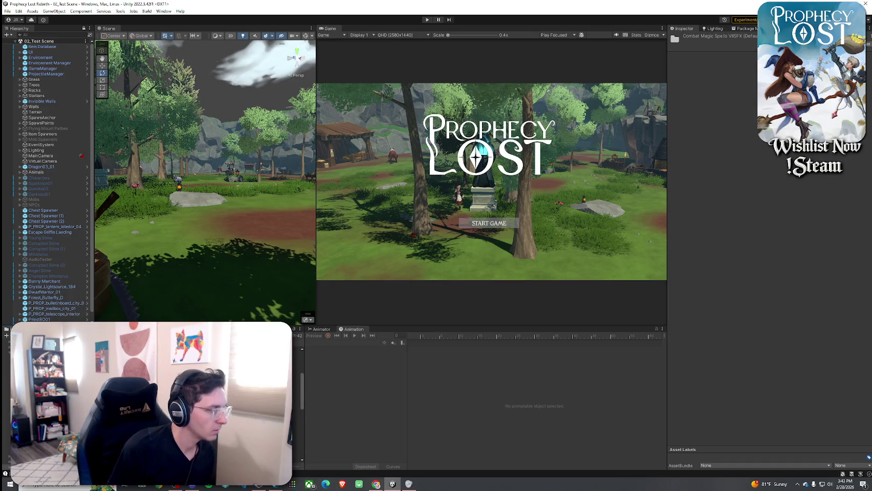
{"action": "left_click", "coordinate": [299, 349]}
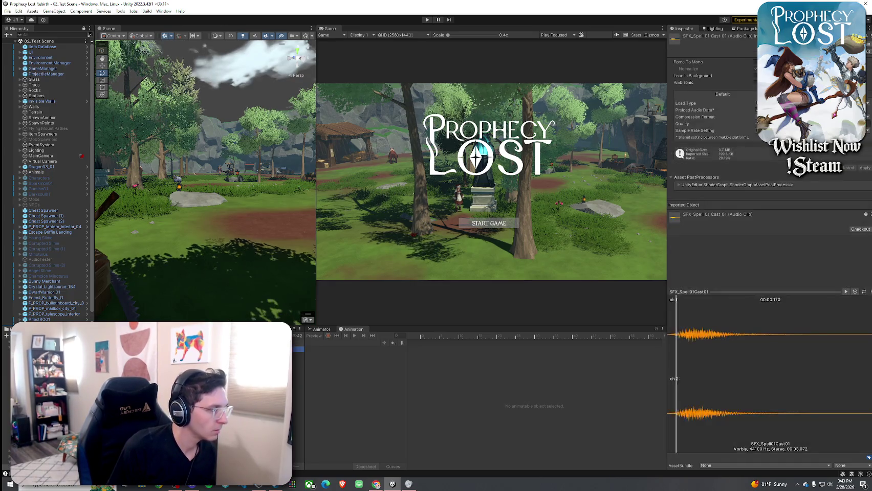
- Audition the SFX_Spell 01 Dark, Cast and Layer sound clips
{"action": "key", "text": "Down"}
{"action": "key", "text": "Down"}
{"action": "key", "text": "Down"}
{"action": "key", "text": "Down"}
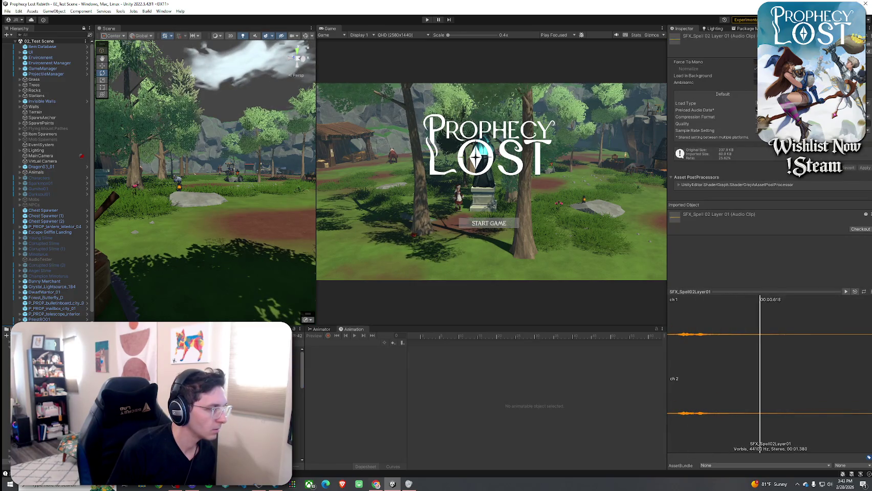
{"action": "key", "text": "Up"}
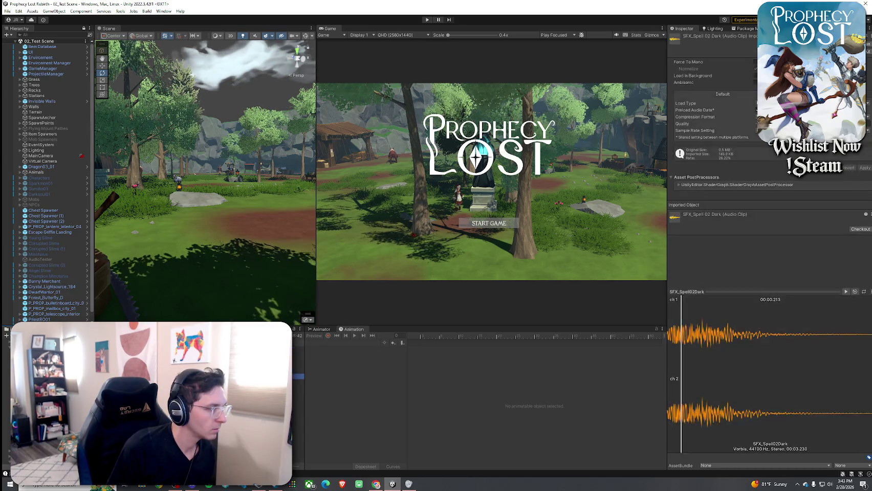
{"action": "key", "text": "Down"}
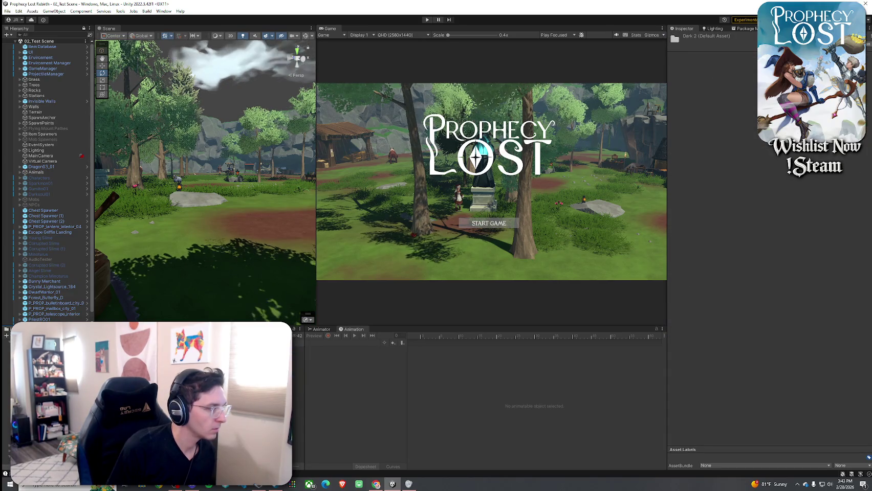
{"action": "key", "text": "Up"}
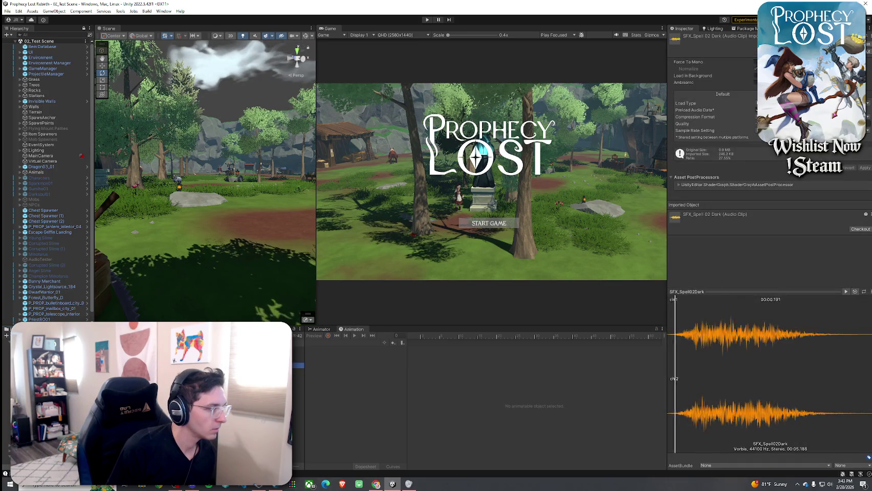
{"action": "key", "text": "Up"}
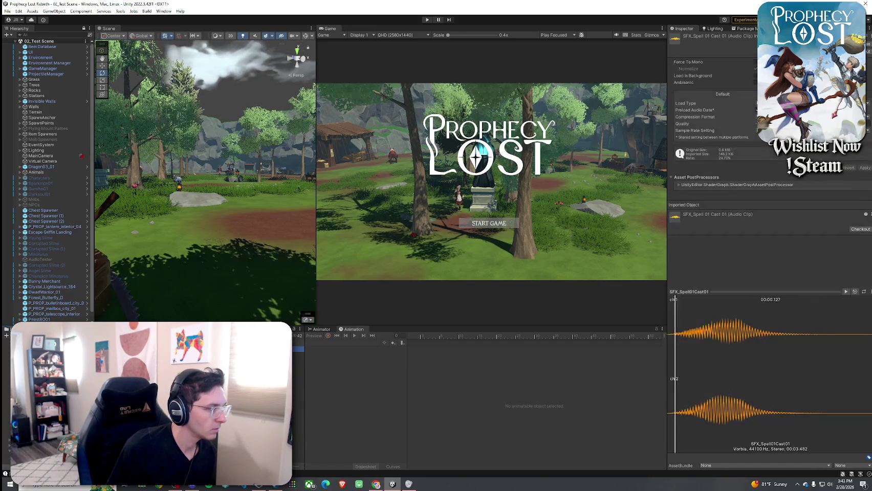
{"action": "key", "text": "Down"}
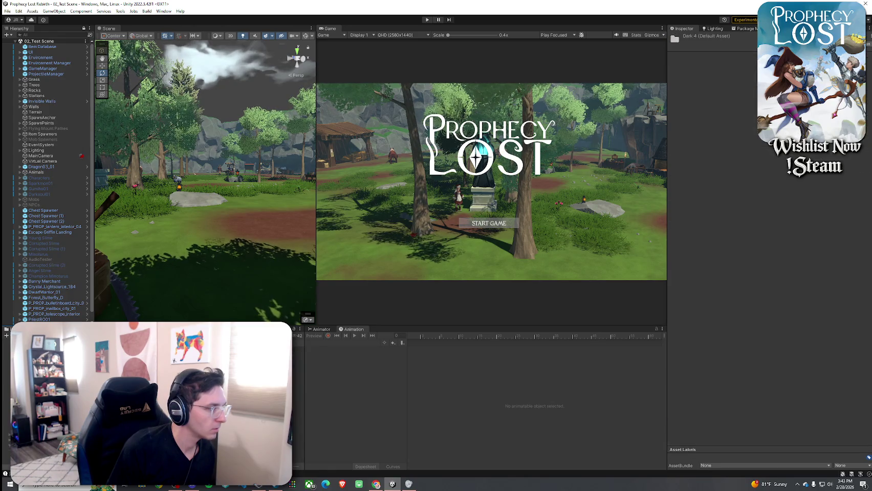
{"action": "key", "text": "Down"}
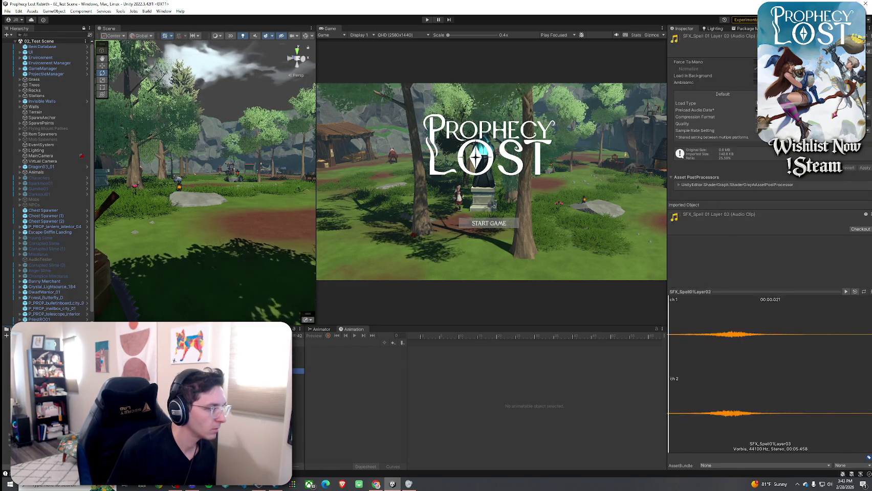
{"action": "key", "text": "Down"}
{"action": "key", "text": "Down"}
{"action": "key", "text": "Down"}
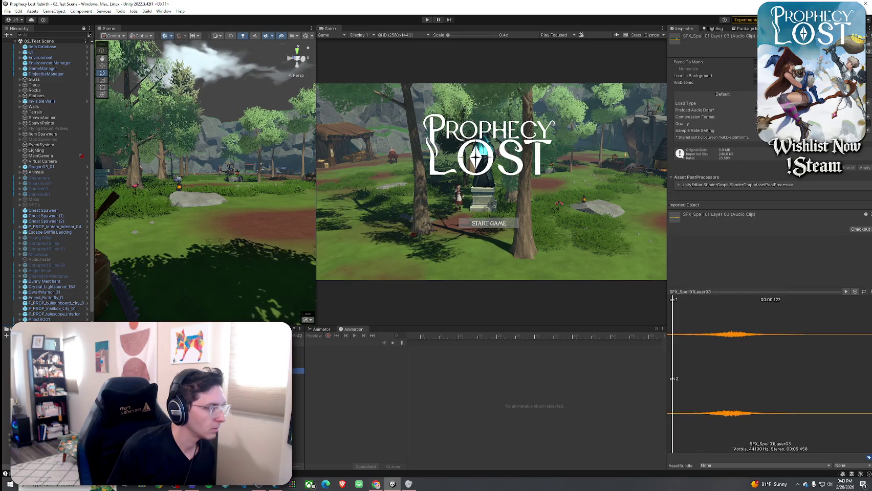
{"action": "key", "text": "Up"}
{"action": "key", "text": "Up"}
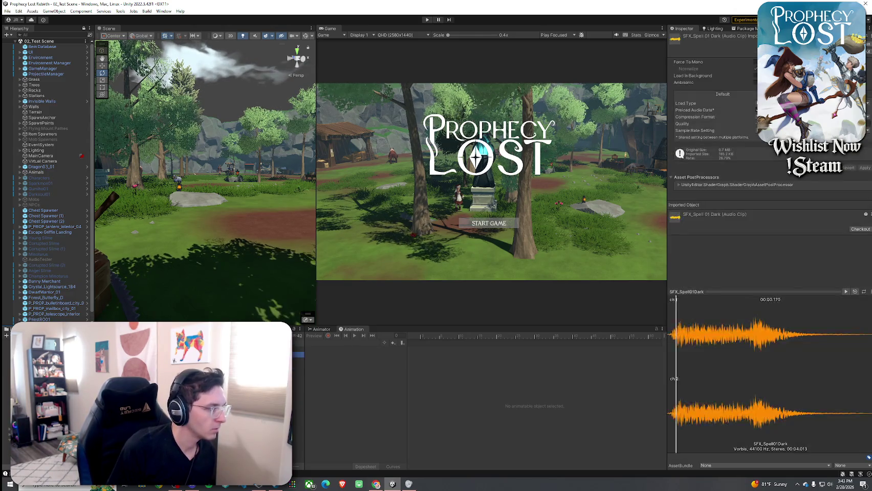
{"action": "key", "text": "Up"}
{"action": "key", "text": "Up"}
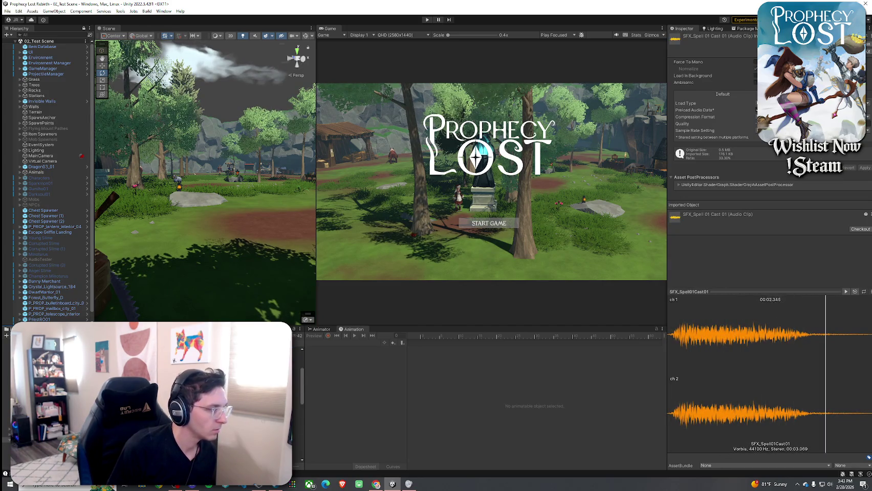
- Audition the Cast 01 Swoosh 01 and Designed 01 Heal clips, then show the 0_Sword And Shield item
{"action": "key", "text": "Up"}
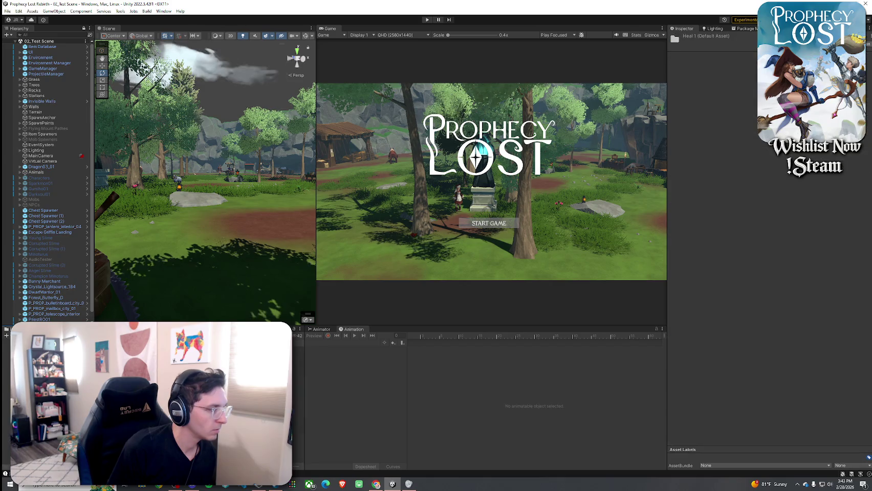
{"action": "key", "text": "Down"}
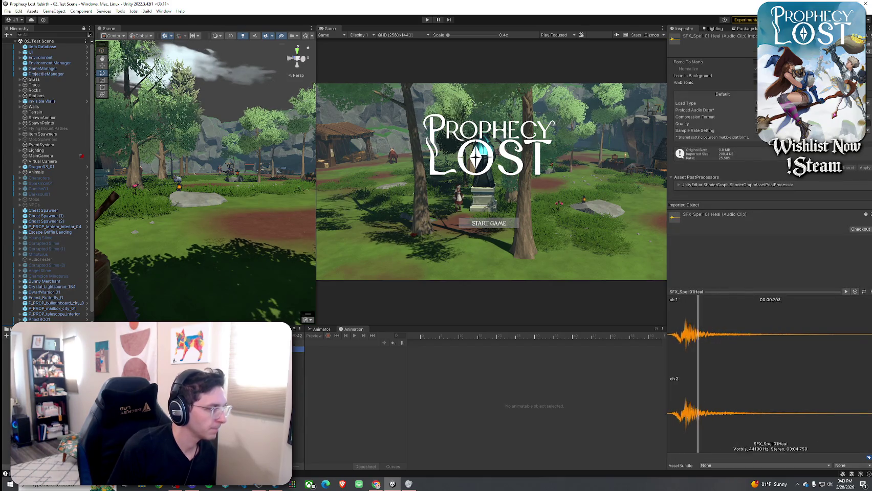
{"action": "key", "text": "Down"}
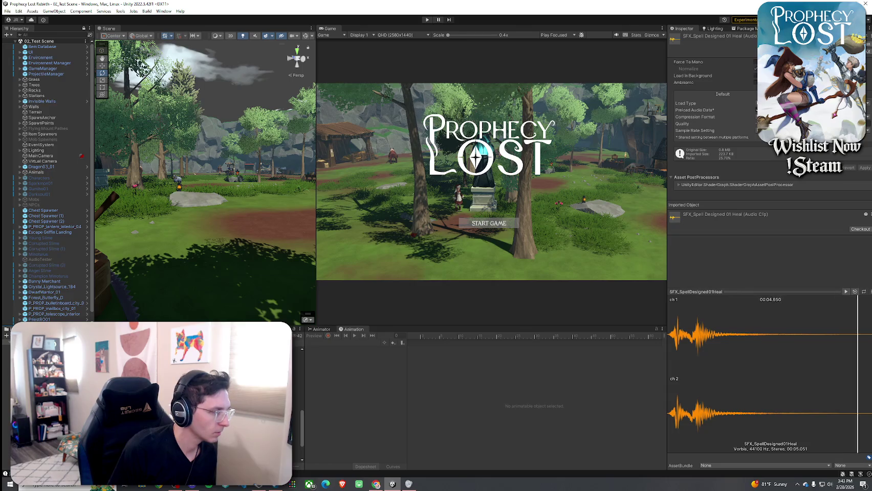
{"action": "scroll", "coordinate": [154, 399], "scroll_direction": "up", "scroll_amount": 3}
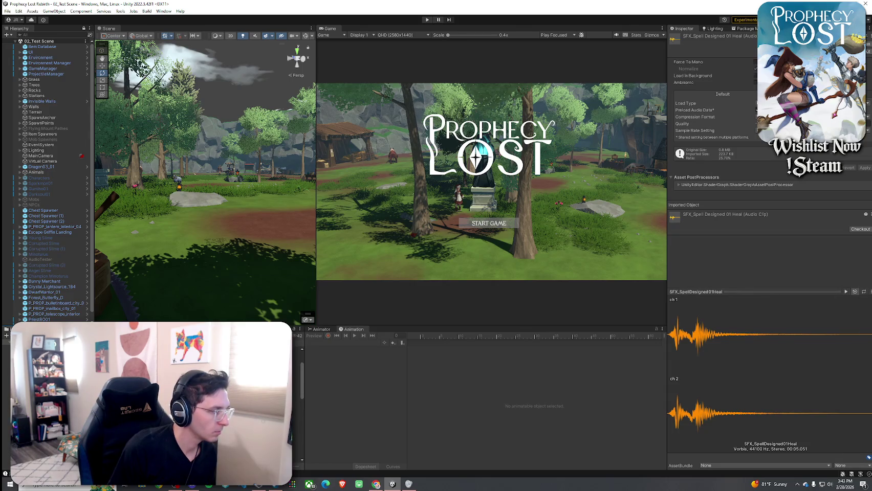
{"action": "scroll", "coordinate": [154, 399], "scroll_direction": "down", "scroll_amount": 3}
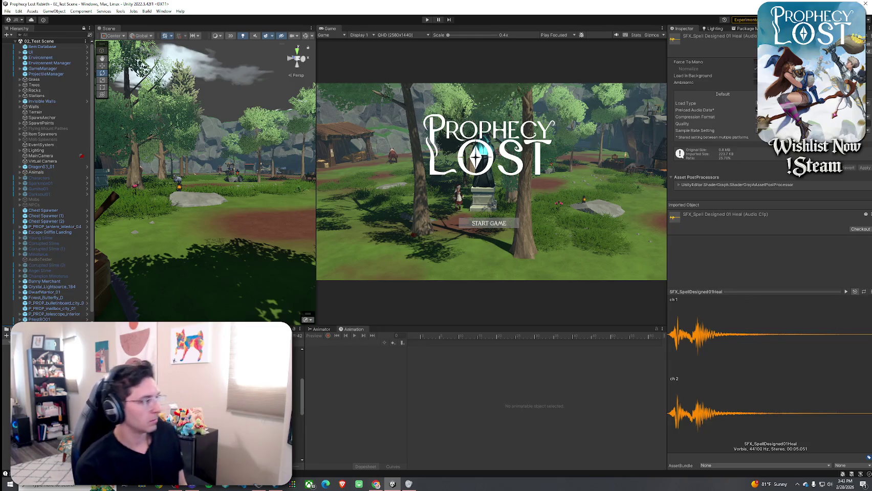
{"action": "scroll", "coordinate": [154, 399], "scroll_direction": "up", "scroll_amount": 3}
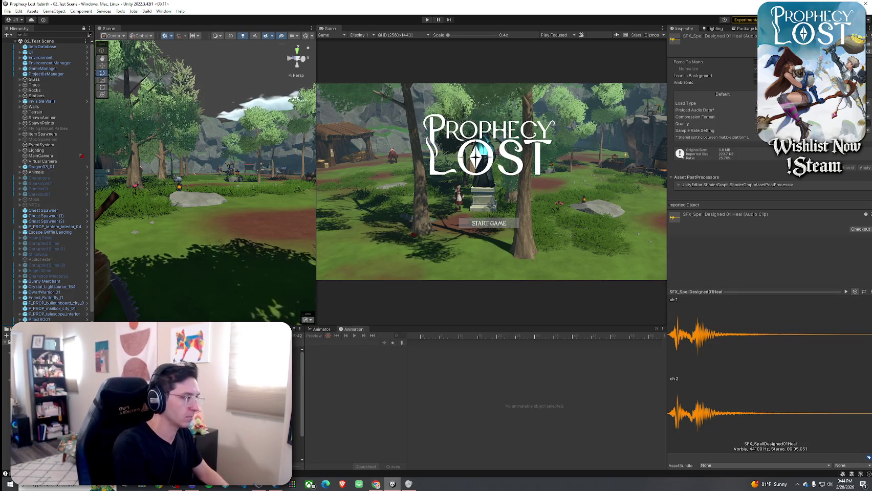
{"action": "left_click", "coordinate": [298, 376]}
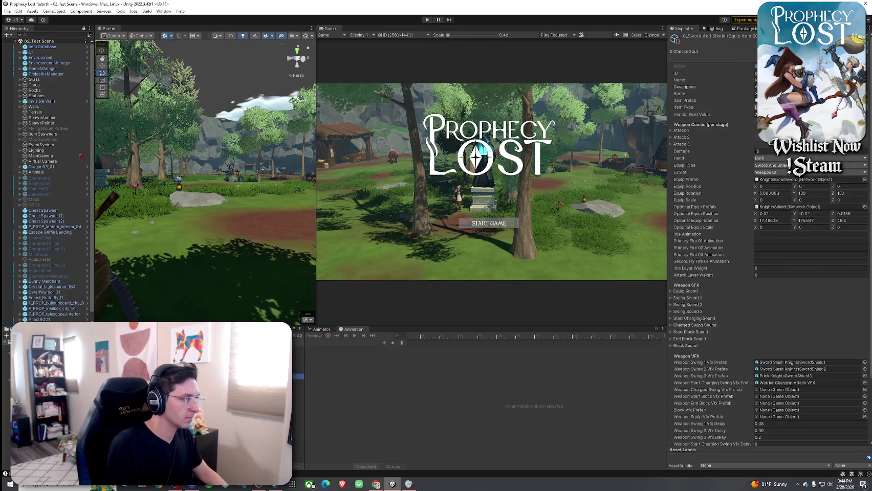
- Expand the Start Charging Sound and Charged Swing Sound settings in the Inspector
{"action": "scroll", "coordinate": [746, 431], "scroll_direction": "down", "scroll_amount": 5}
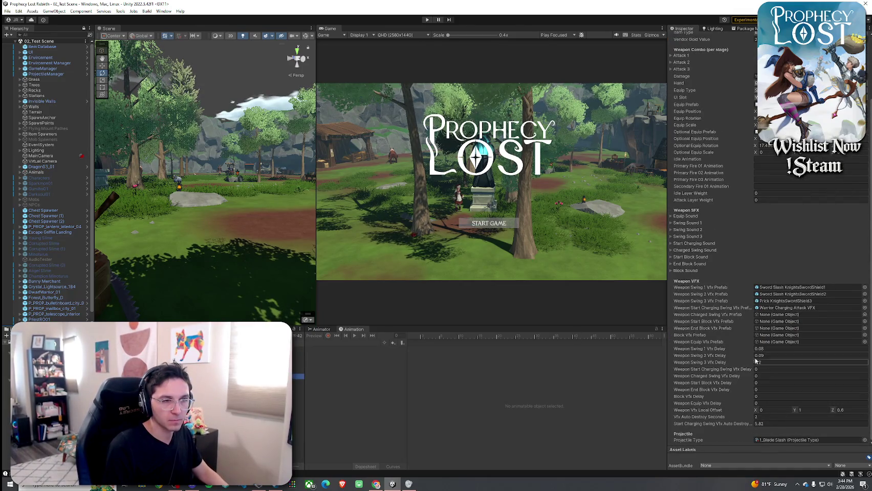
{"action": "left_click", "coordinate": [687, 244]}
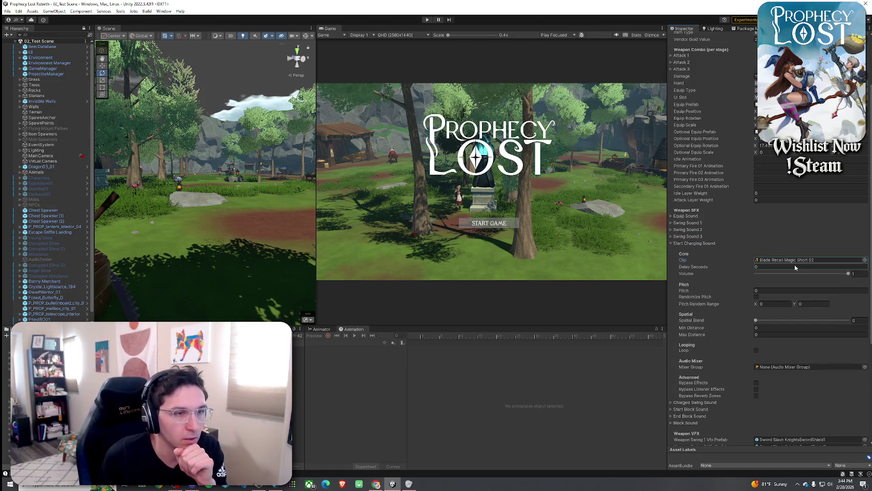
{"action": "left_click", "coordinate": [694, 243]}
{"action": "left_click", "coordinate": [695, 251]}
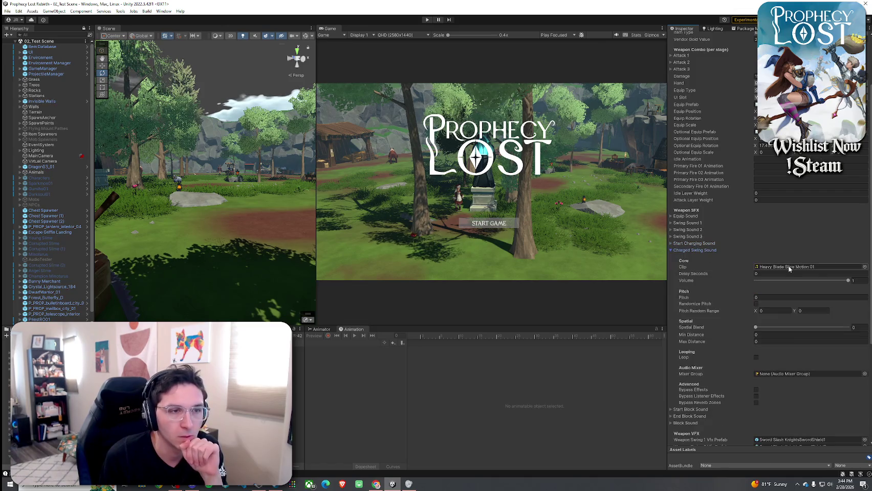
{"action": "left_click", "coordinate": [694, 243]}
{"action": "scroll", "coordinate": [696, 245], "scroll_direction": "down", "scroll_amount": 3}
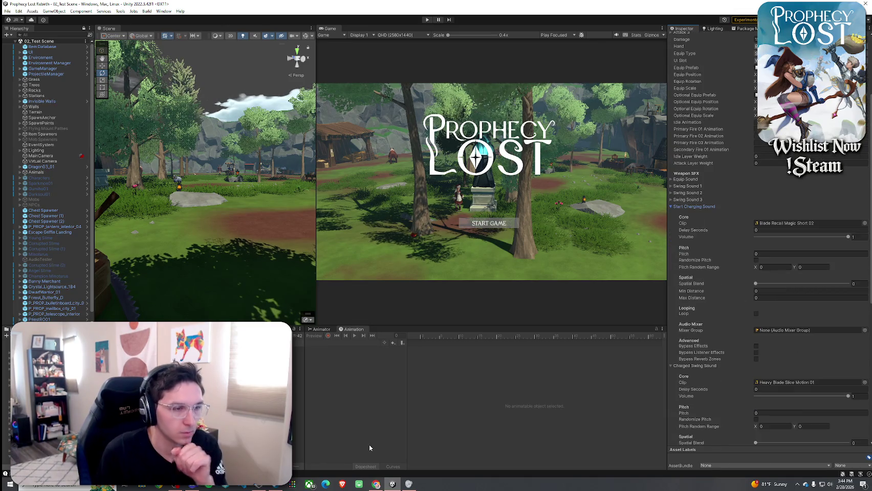
- Capture the weapon sound settings as a Snipping Tool screenshot and return to Unity
{"action": "key", "text": "super"}
{"action": "type", "text": "snip"}
{"action": "key", "text": "Return"}
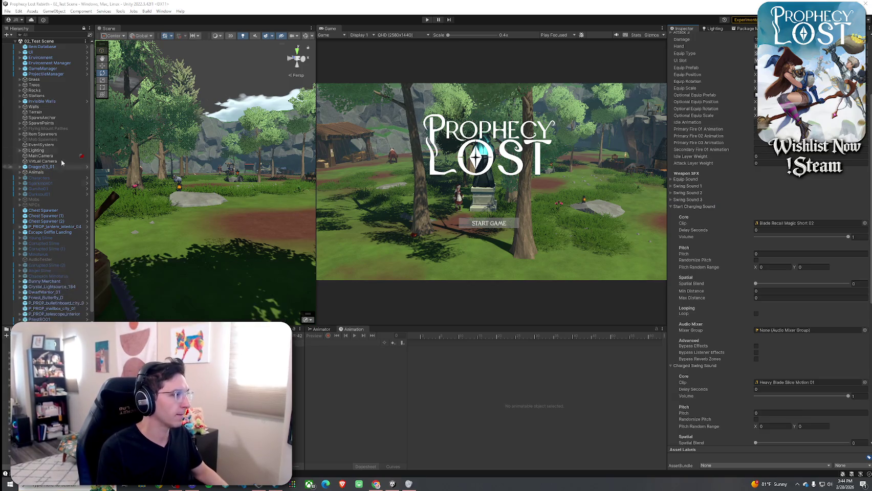
{"action": "left_click", "coordinate": [19, 82]}
{"action": "mouse_move", "coordinate": [670, 182]}
{"action": "left_mouse_down"}
{"action": "mouse_move", "coordinate": [826, 333]}
{"action": "mouse_move", "coordinate": [871, 418]}
{"action": "left_mouse_up"}
{"action": "key", "text": "alt+Tab"}
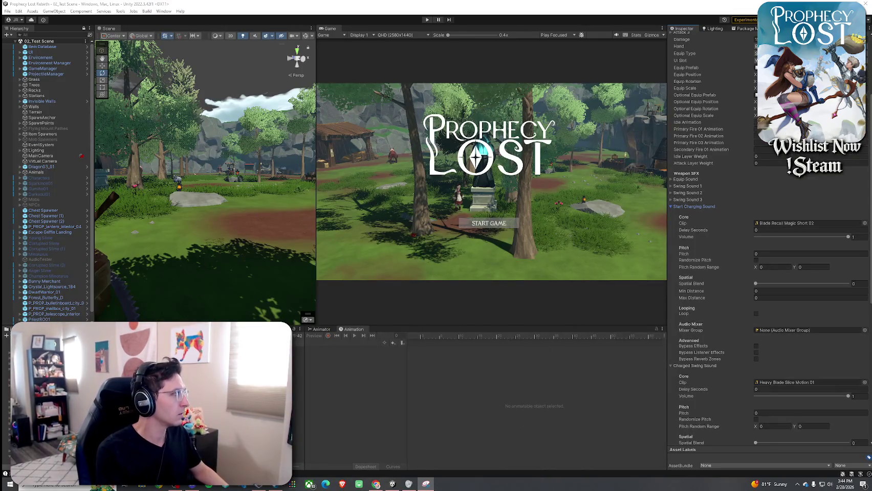
{"action": "left_click", "coordinate": [36, 21]}
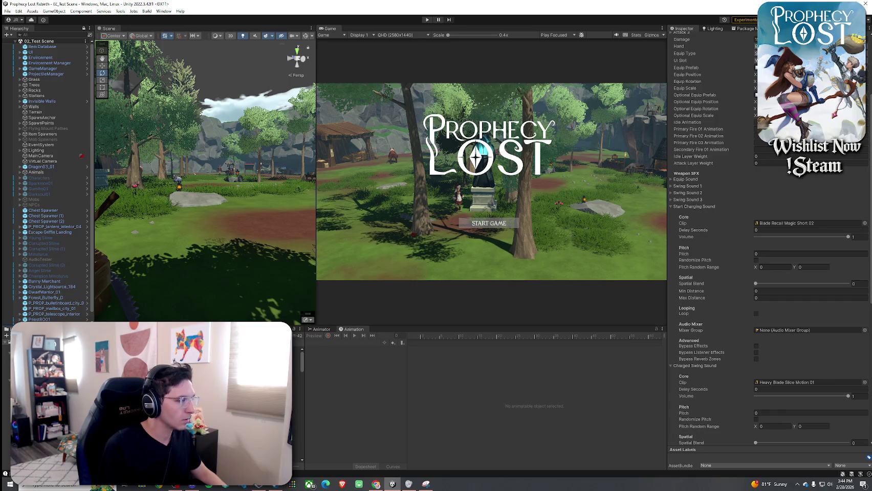
- Open the charging sound's audio clip and preview Blade Recall Magic 01
{"action": "left_click", "coordinate": [782, 230]}
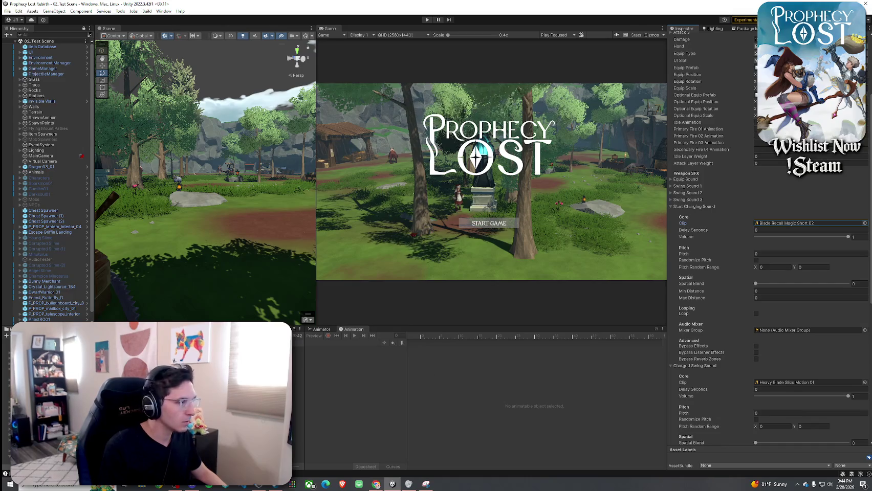
{"action": "double_click", "coordinate": [780, 223]}
{"action": "key", "text": "Up"}
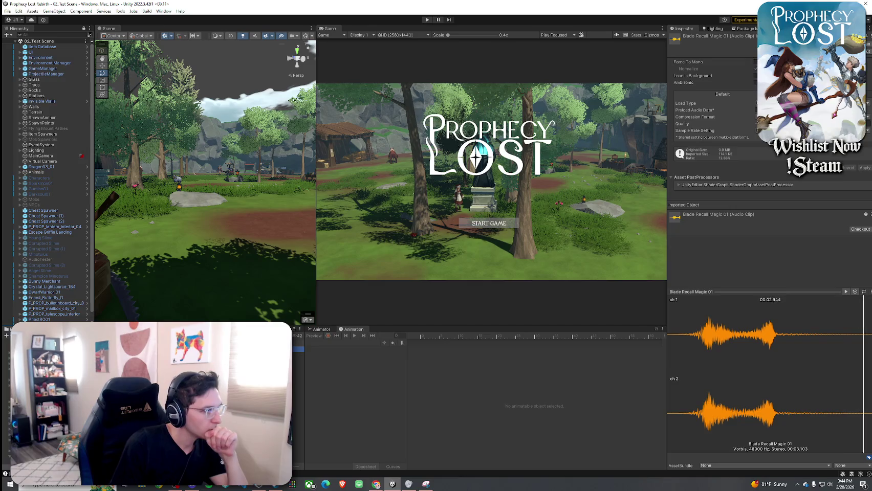
- Preview the Heavy Blade Slice Motion 01, Short 01 and Short 02 clips, then show 4_Rune Shortblades' sound settings
{"action": "key", "text": "ctrl+z"}
{"action": "key", "text": "ctrl+z"}
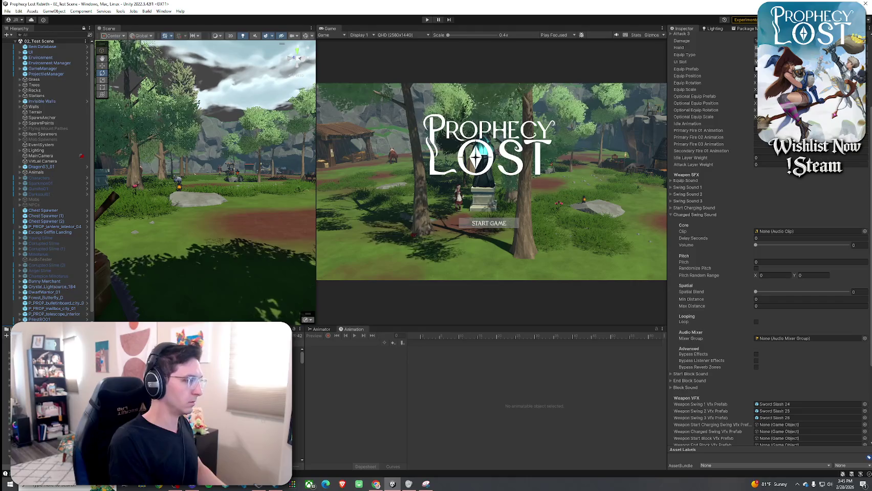
{"action": "key", "text": "Down"}
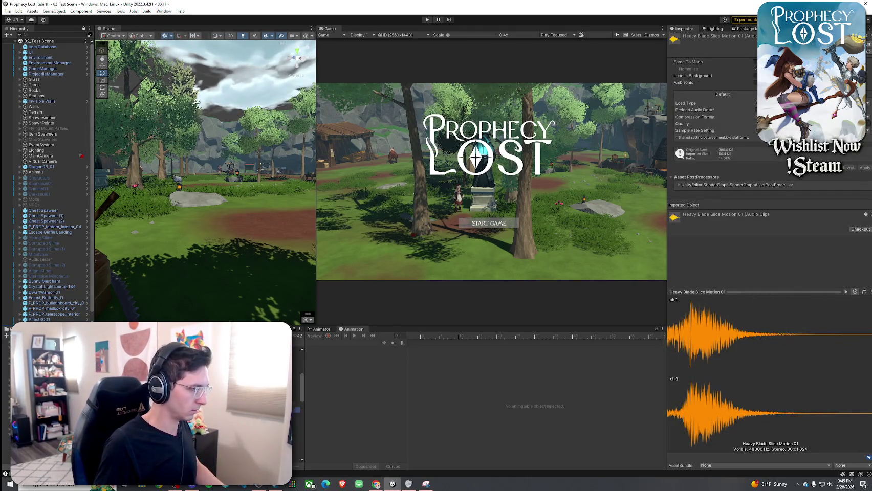
{"action": "key", "text": "Down"}
{"action": "key", "text": "Down"}
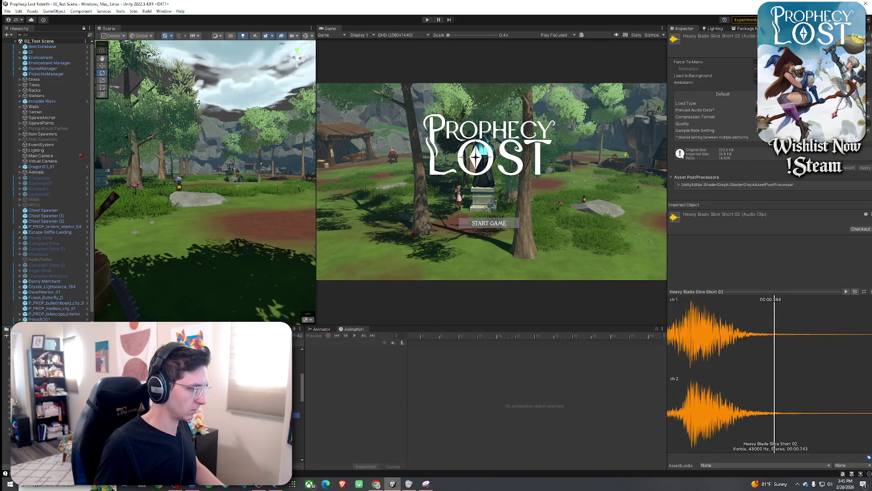
{"action": "key", "text": "Up"}
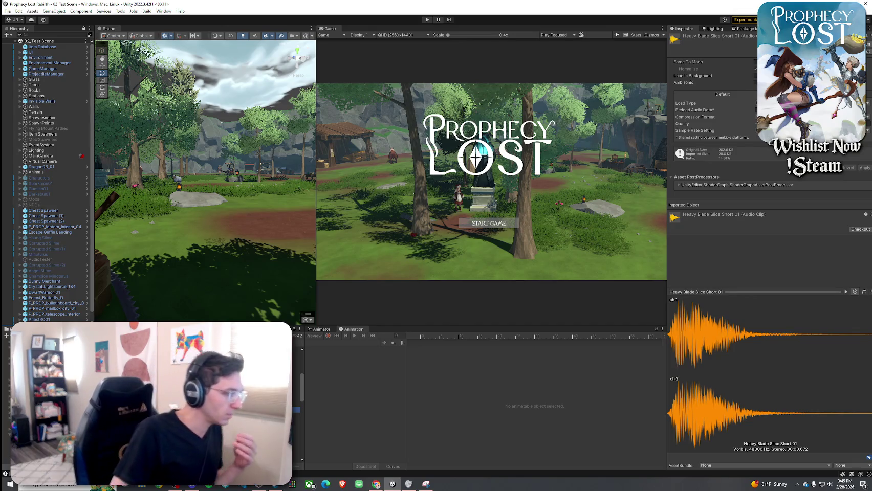
{"action": "key", "text": "Down"}
{"action": "key", "text": "Down"}
{"action": "key", "text": "Down"}
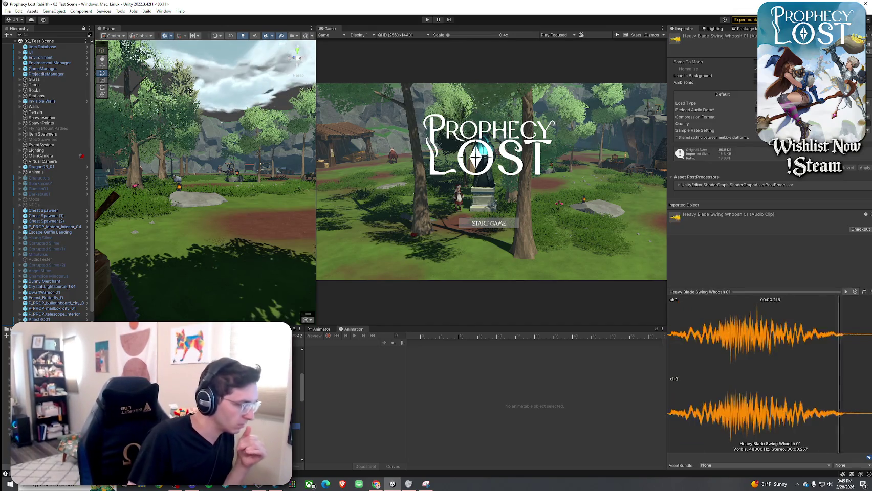
{"action": "key", "text": "Up"}
{"action": "key", "text": "Up"}
{"action": "key", "text": "Up"}
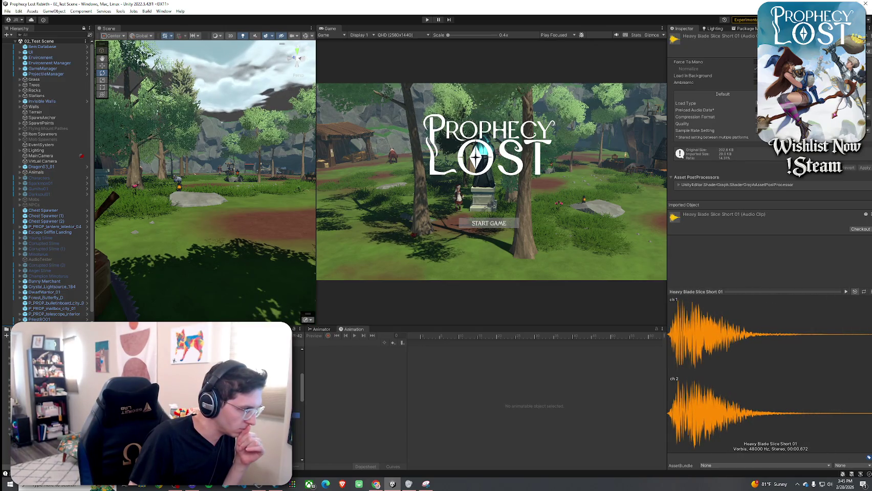
{"action": "key", "text": "Down"}
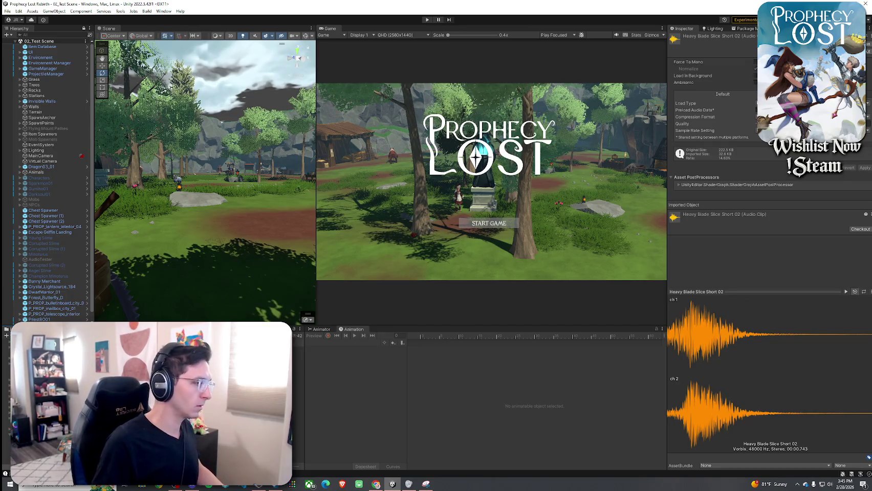
{"action": "left_click", "coordinate": [300, 354]}
{"action": "scroll", "coordinate": [734, 290], "scroll_direction": "down", "scroll_amount": 4}
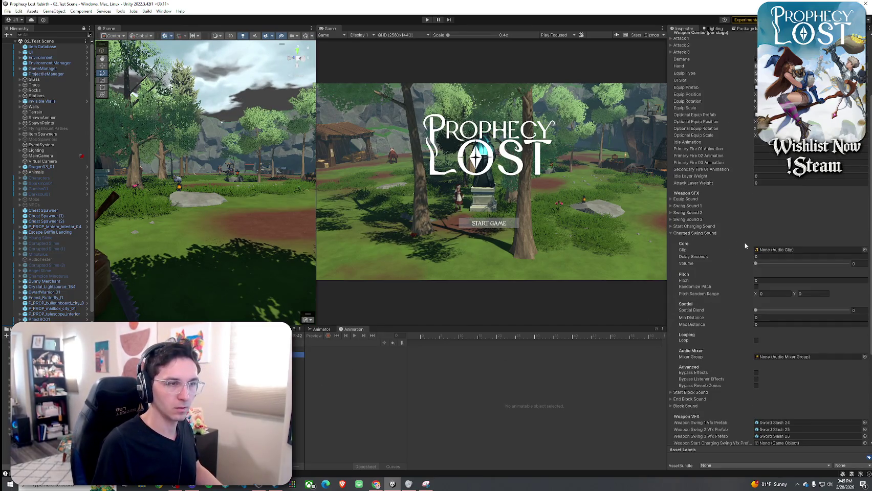
- Assign Heavy Blade Slice Short 02 as the Charged Swing Sound clip by searching 'heavy blade slice short 2'
{"action": "left_click", "coordinate": [864, 250]}
{"action": "type", "text": "hea"}
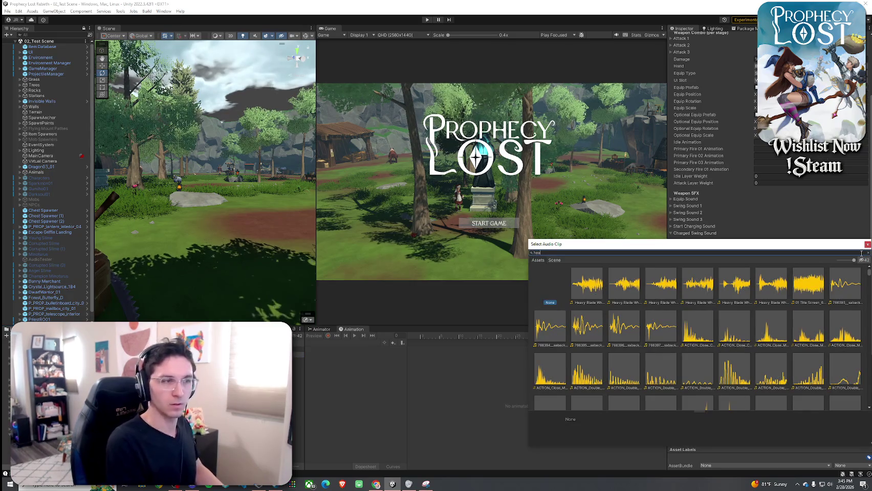
{"action": "type", "text": "vy"}
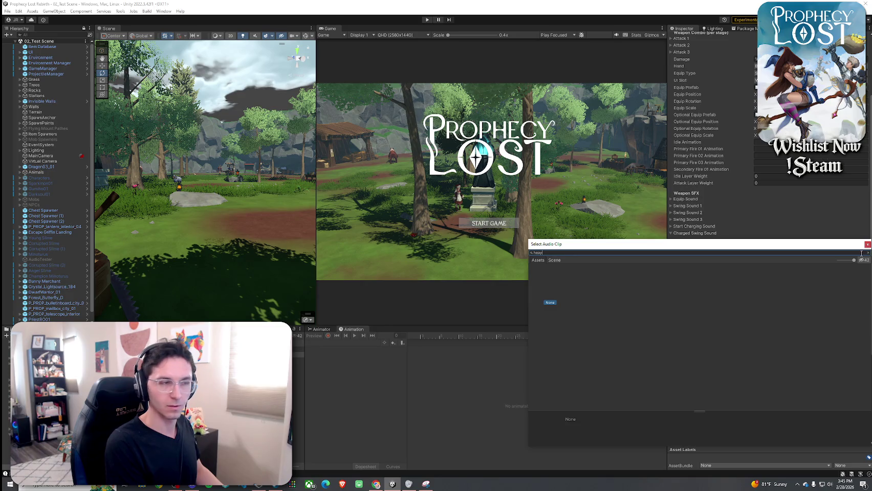
{"action": "type", "text": " blade"}
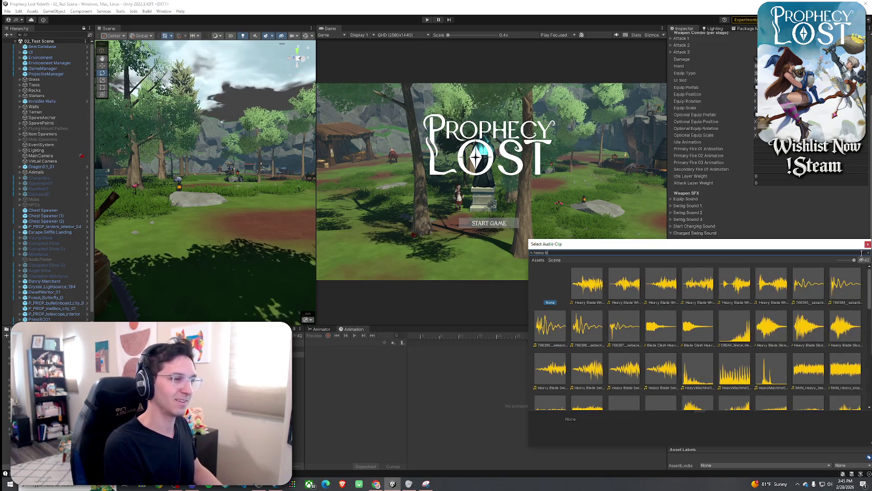
{"action": "type", "text": " slice short 2"}
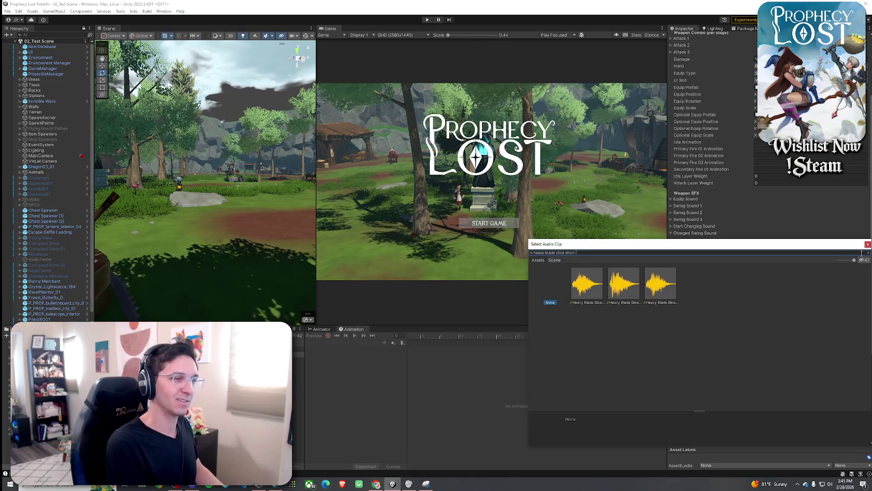
{"action": "left_click", "coordinate": [596, 299]}
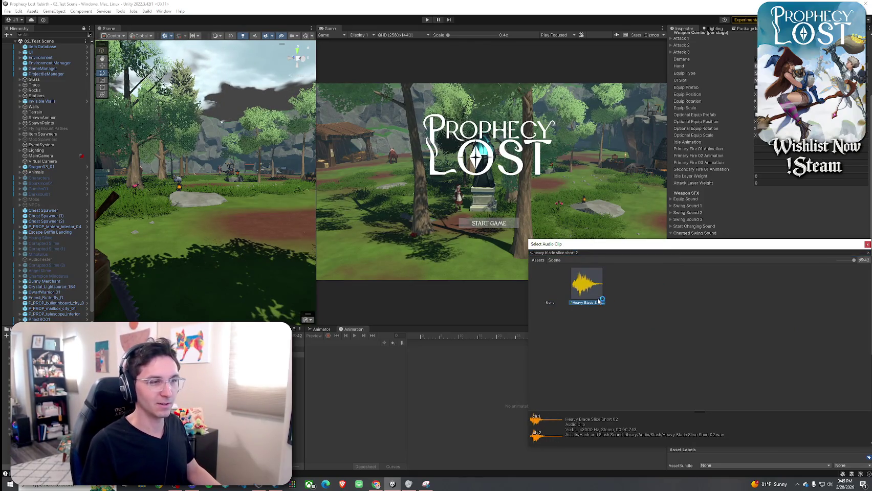
{"action": "double_click", "coordinate": [596, 299]}
- Check the system volume mixer, then select the assigned charged swing clip field
{"action": "right_click", "coordinate": [830, 484]}
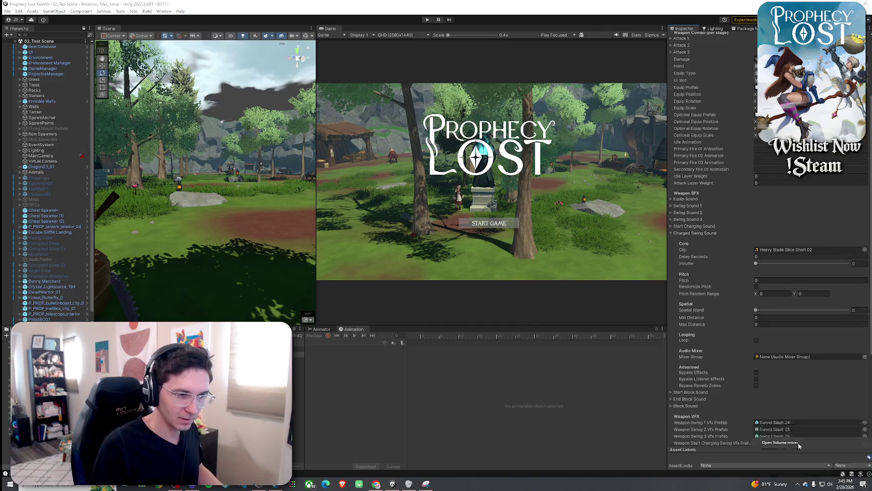
{"action": "left_click", "coordinate": [832, 442]}
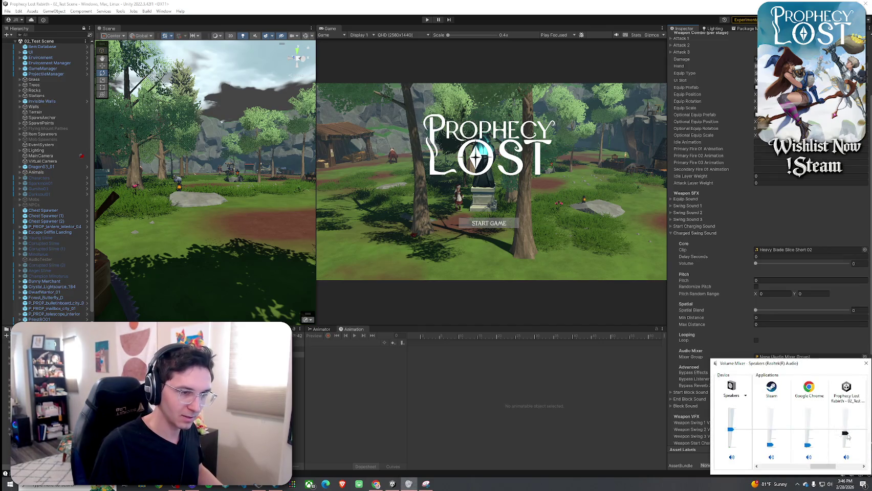
{"action": "left_click", "coordinate": [865, 364]}
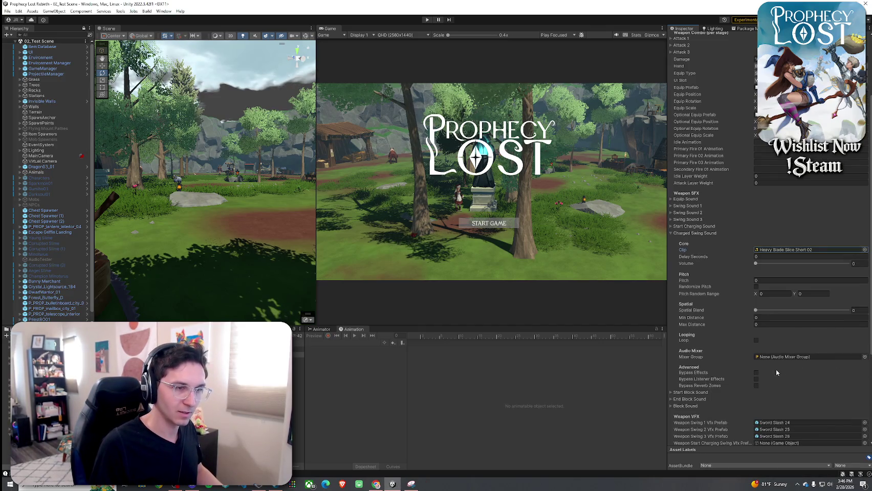
{"action": "left_click", "coordinate": [785, 250]}
- Open the charged swing clip and compare Heavy Blade Slice Short 01 against Short 02
{"action": "double_click", "coordinate": [785, 251]}
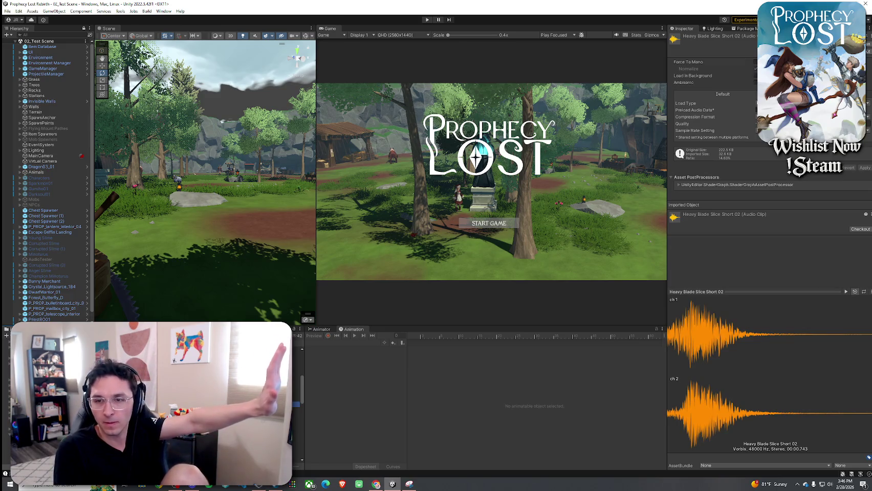
{"action": "key", "text": "Up"}
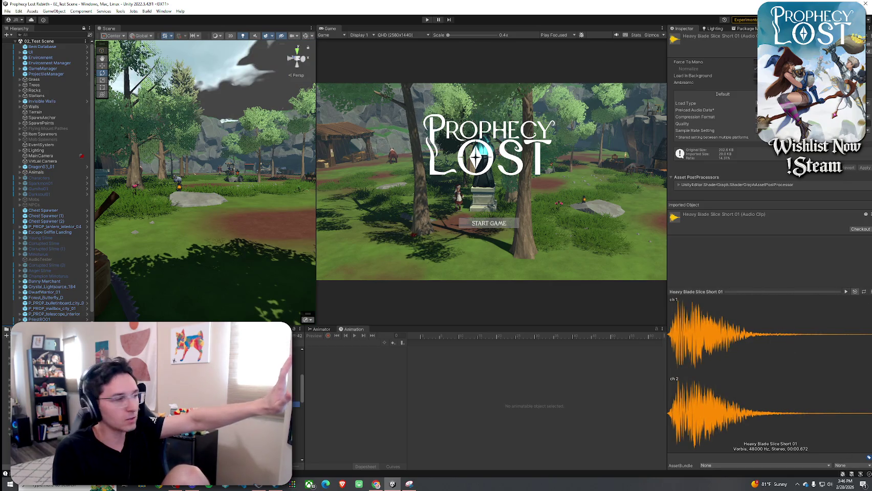
{"action": "key", "text": "Down"}
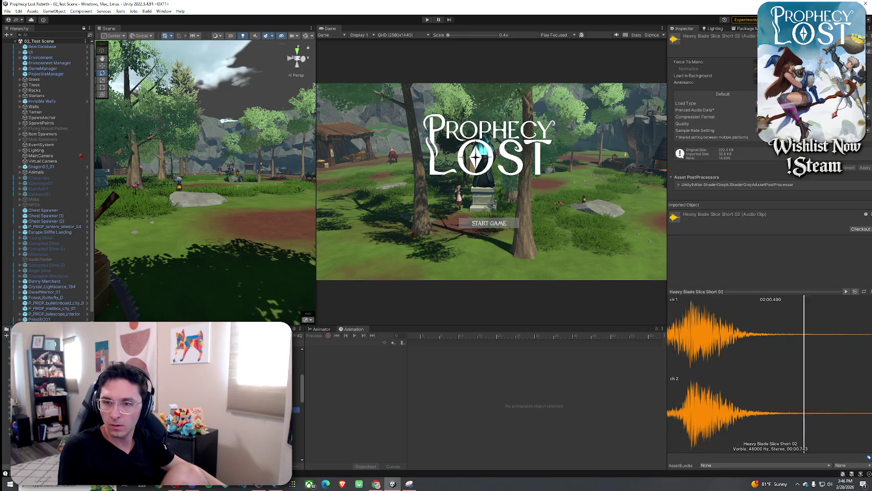
{"action": "key", "text": "Up"}
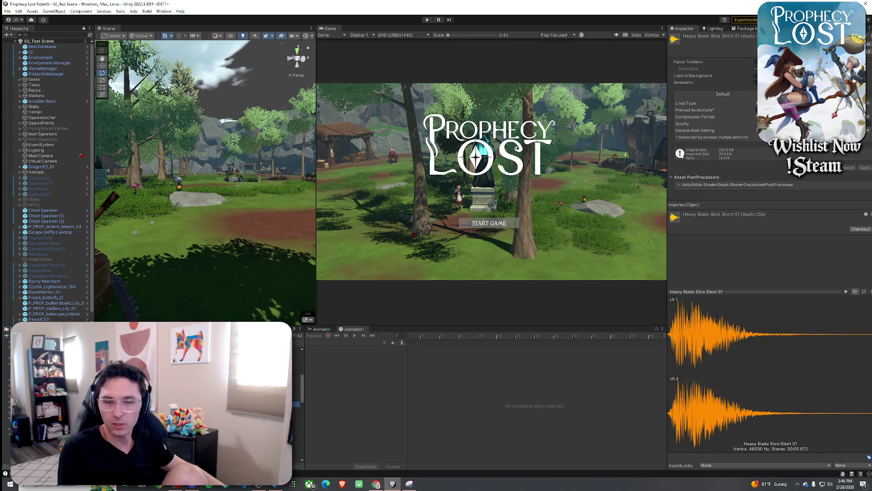
{"action": "key", "text": "Down"}
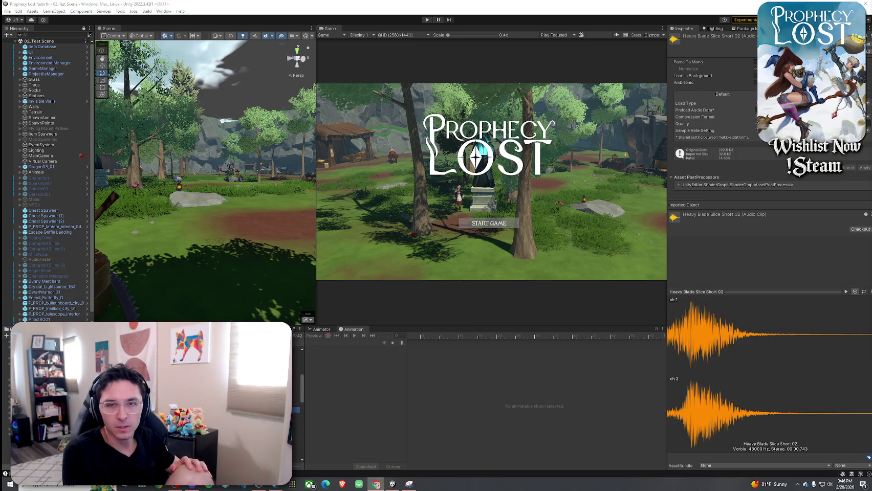
- Dismiss the stray menus without changes and start a Play mode playtest
{"action": "left_click", "coordinate": [20, 34]}
{"action": "key", "text": "Escape"}
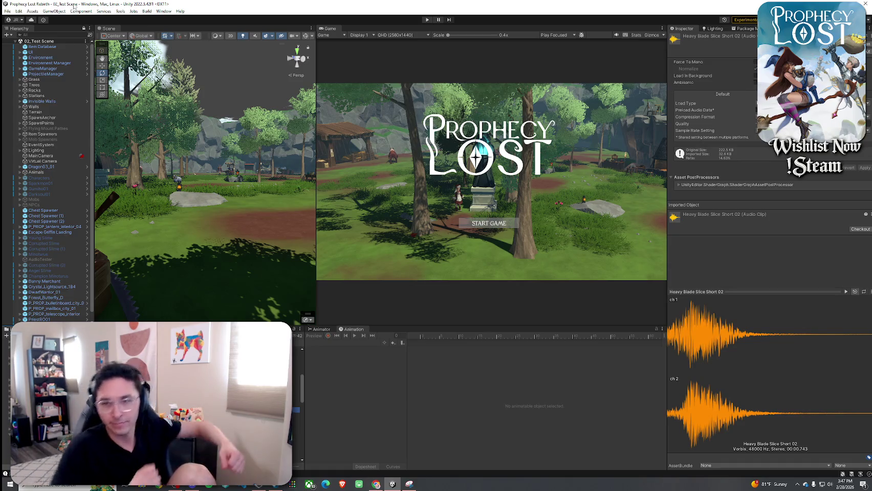
{"action": "left_click", "coordinate": [7, 10]}
{"action": "key", "text": "Escape"}
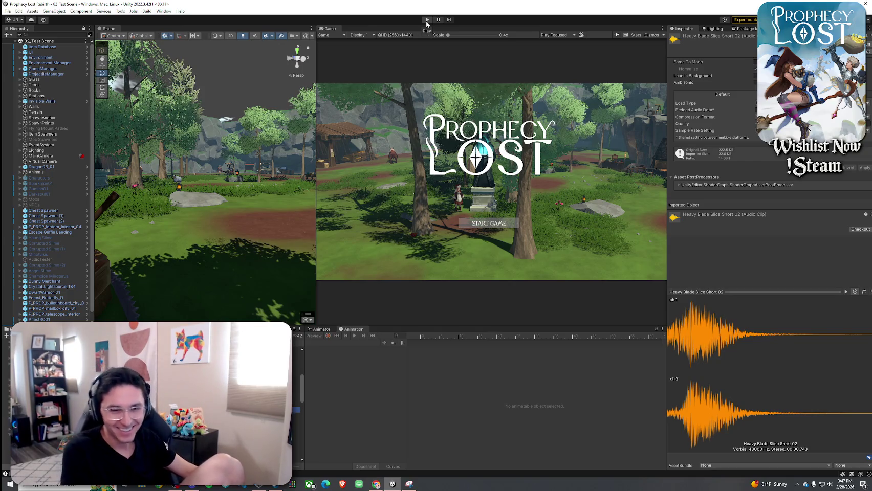
{"action": "left_click", "coordinate": [426, 19]}
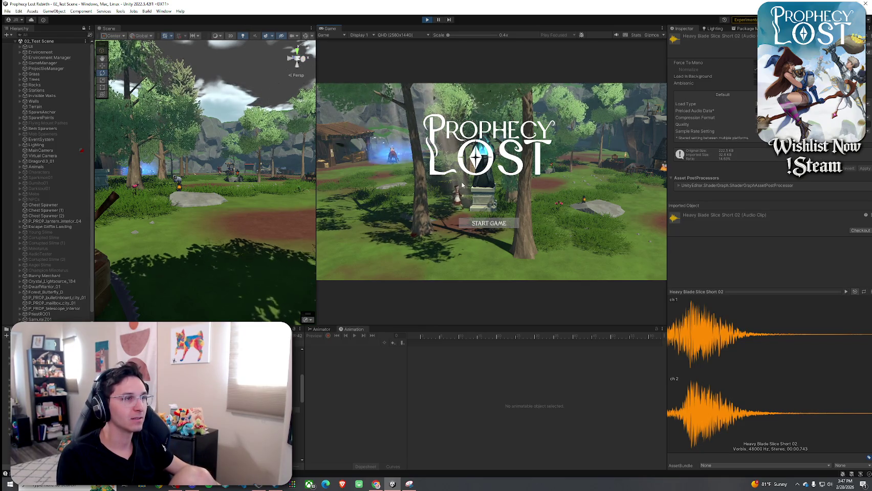
- Restart Play mode and start the game from the Prophecy Lost title screen
{"action": "left_click", "coordinate": [427, 21]}
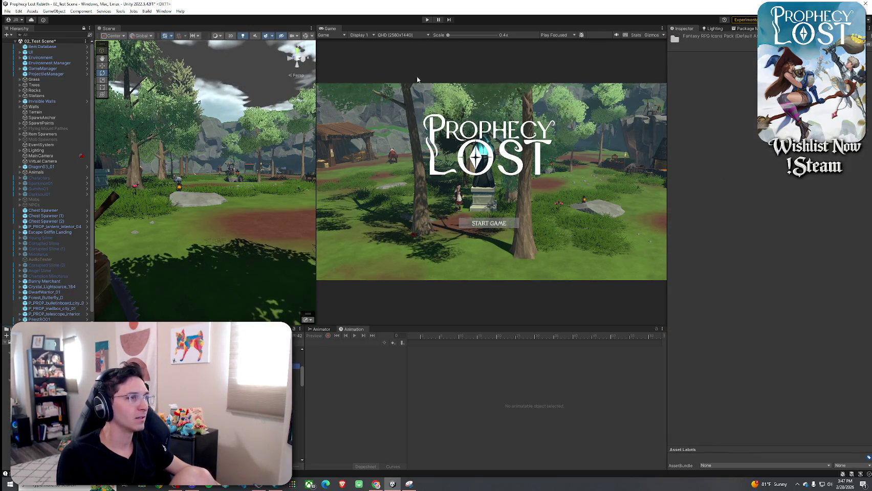
{"action": "left_click", "coordinate": [428, 20]}
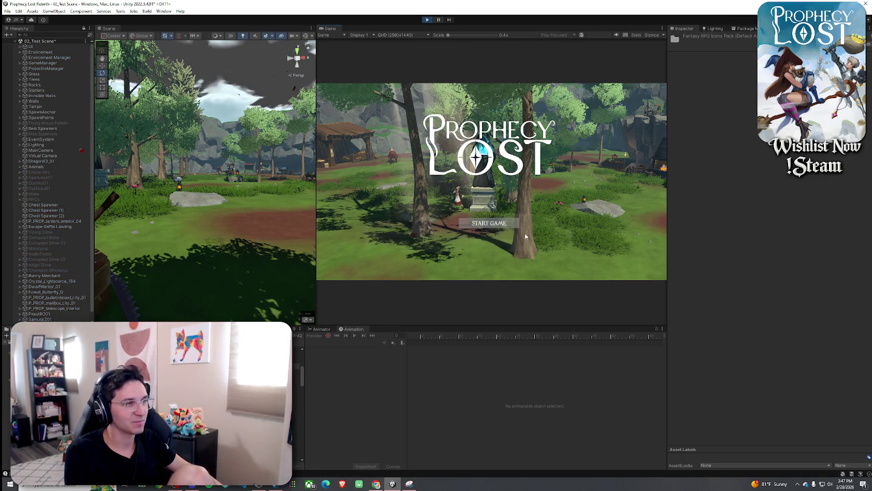
{"action": "left_click", "coordinate": [490, 223]}
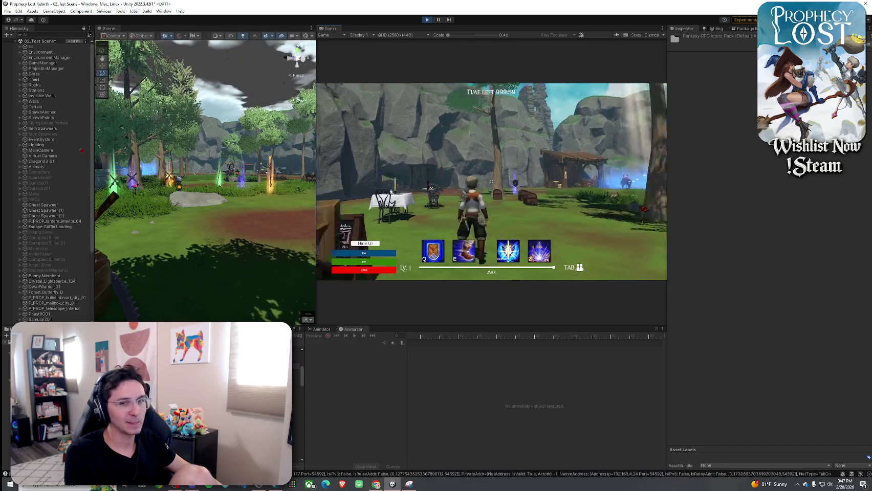
- Run the character across the meadow and attack to release the purple energy wave
{"action": "key", "text": "w"}
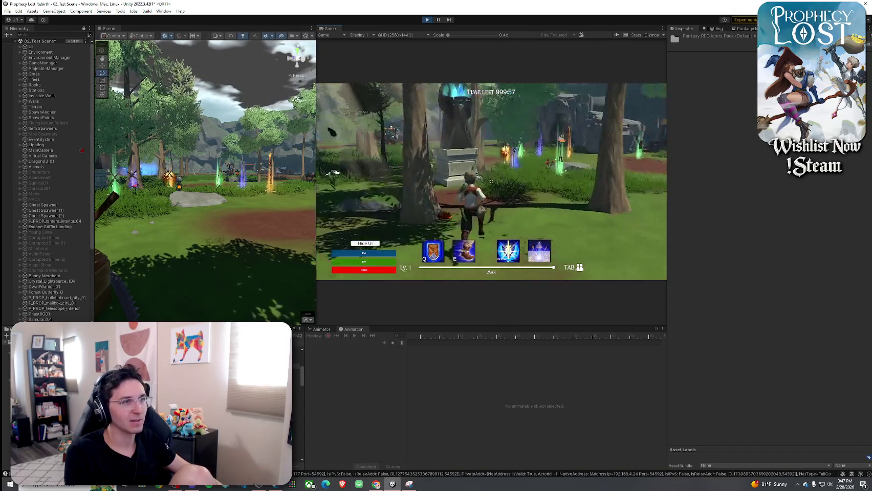
{"action": "key", "text": "w"}
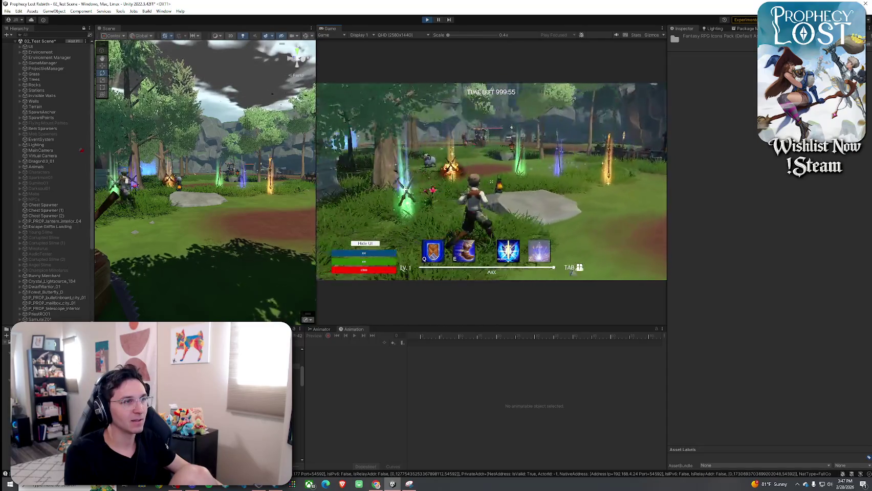
{"action": "key", "text": "w"}
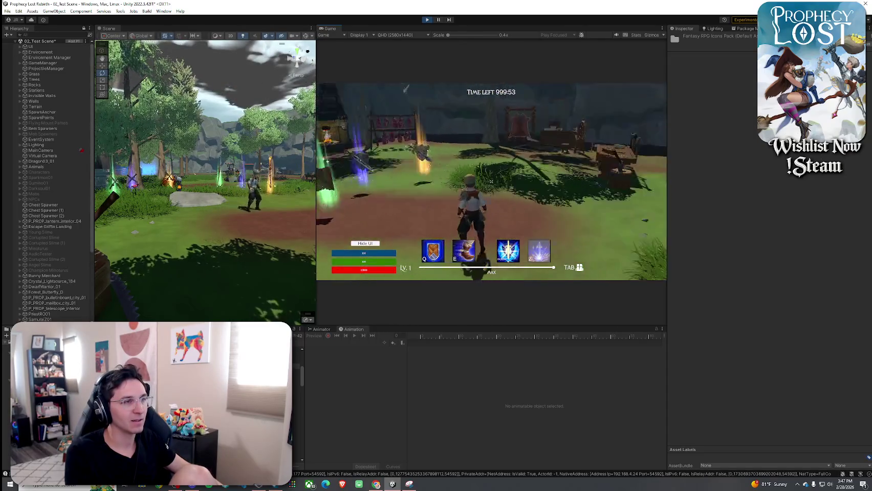
{"action": "key", "text": "w"}
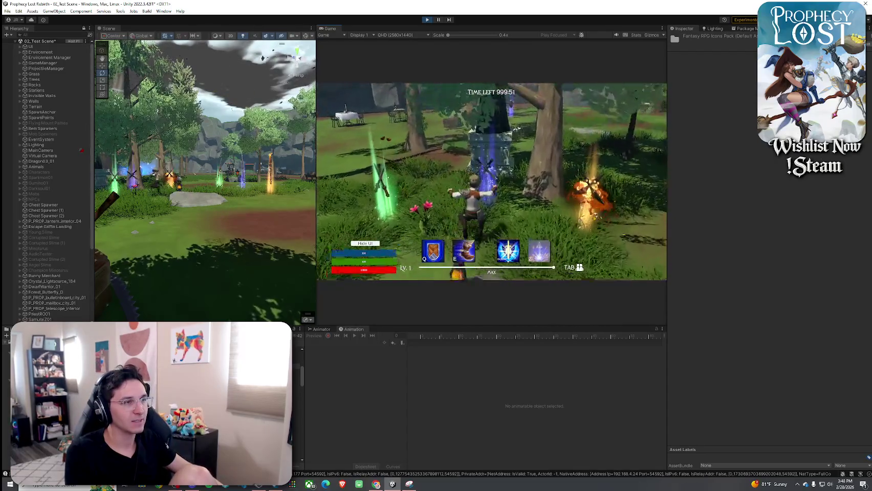
{"action": "key", "text": "Tab"}
{"action": "key", "text": "Tab"}
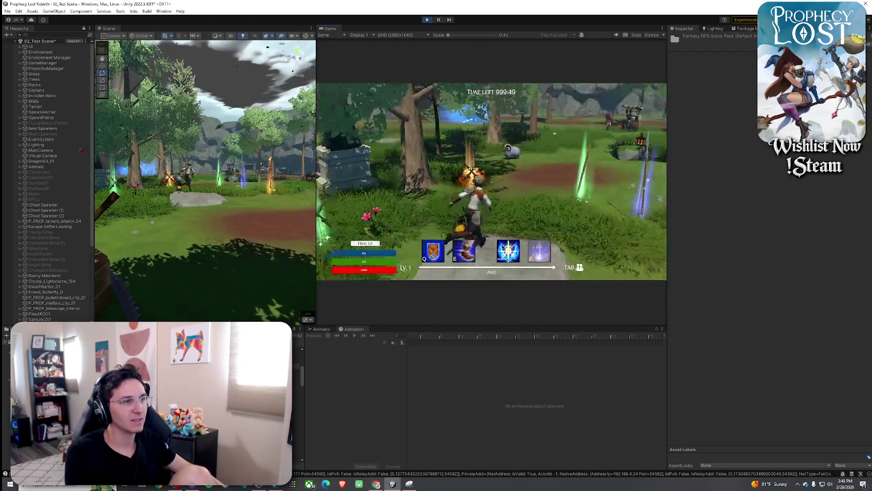
{"action": "key", "text": "w"}
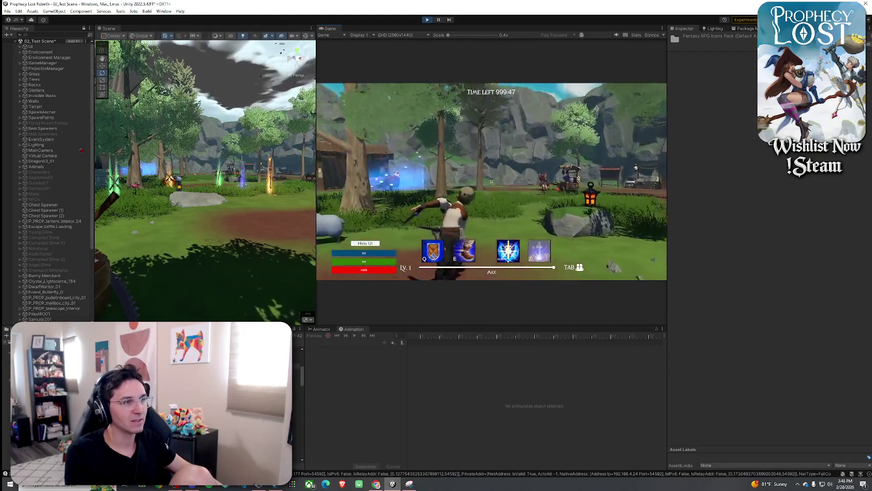
{"action": "left_click", "coordinate": [491, 182]}
- Keep running toward the village and loot beams, then close the inventory
{"action": "key", "text": "w"}
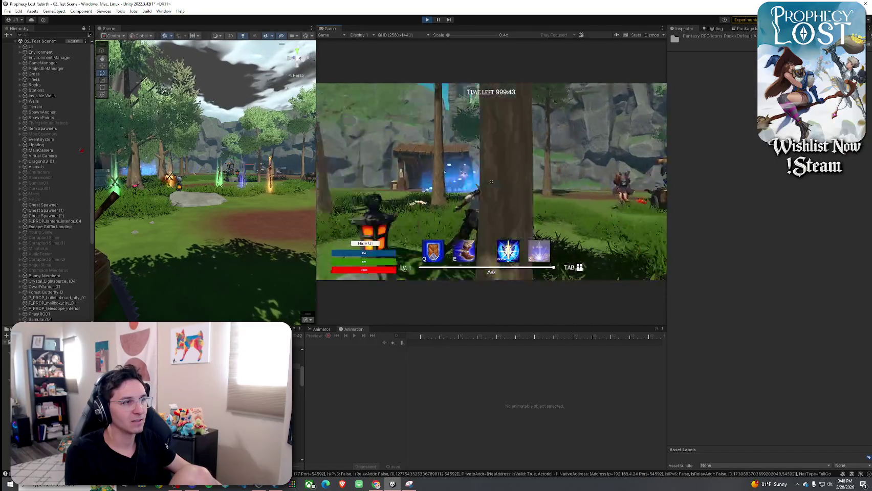
{"action": "key", "text": "w"}
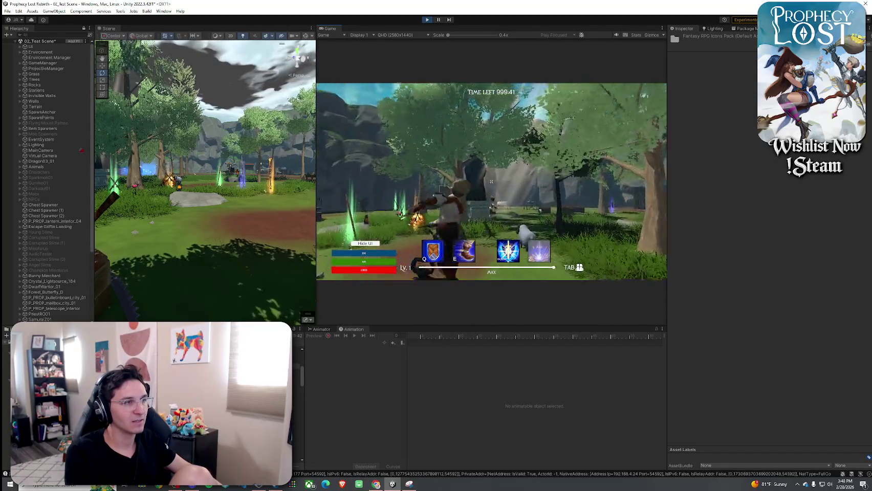
{"action": "key", "text": "w"}
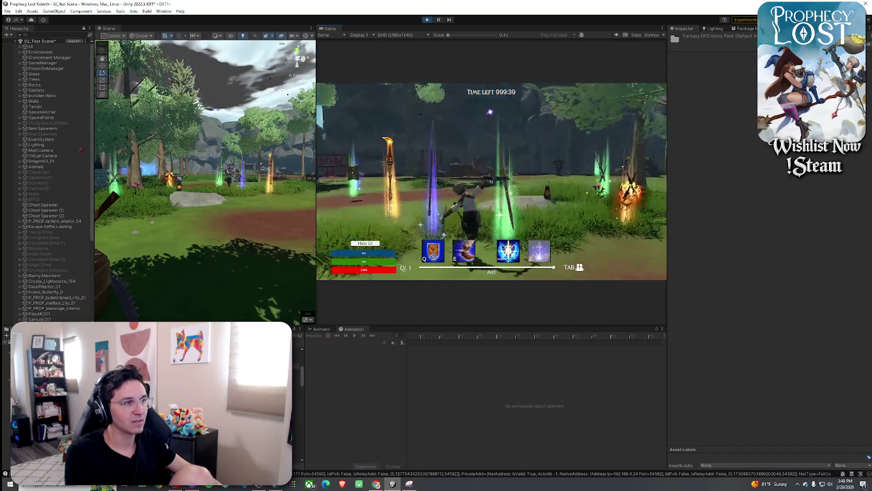
{"action": "key", "text": "w"}
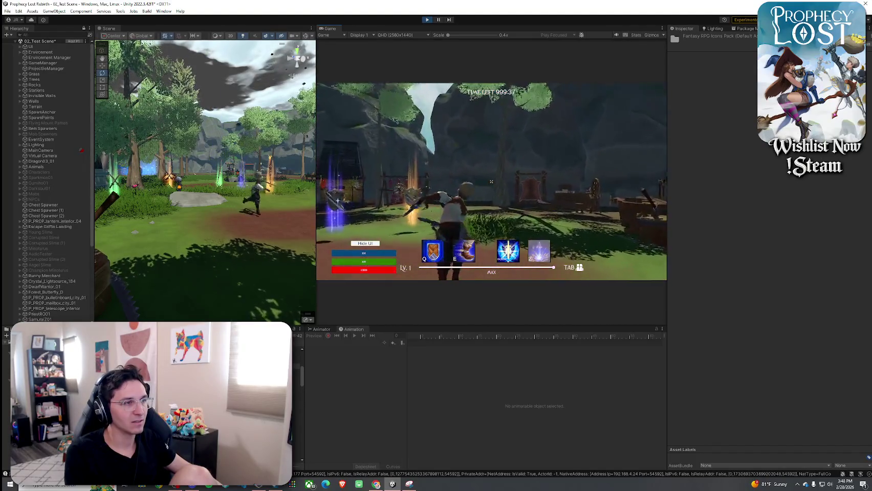
{"action": "key", "text": "w"}
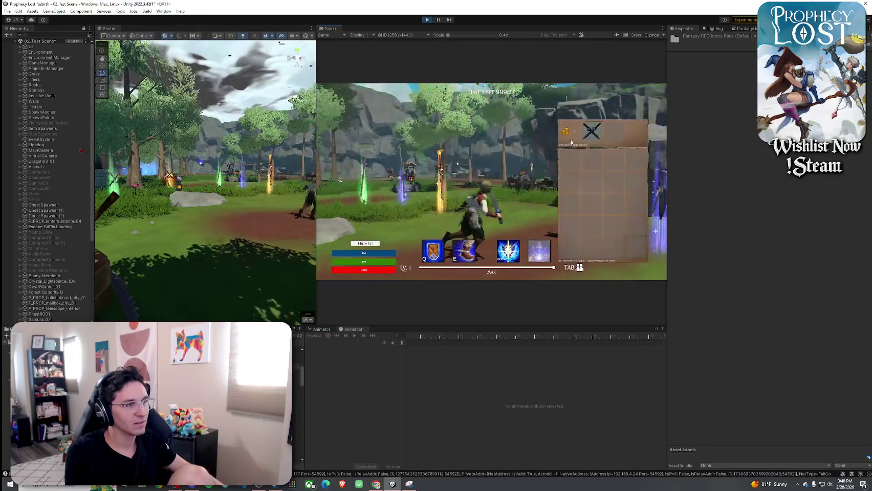
{"action": "key", "text": "Tab"}
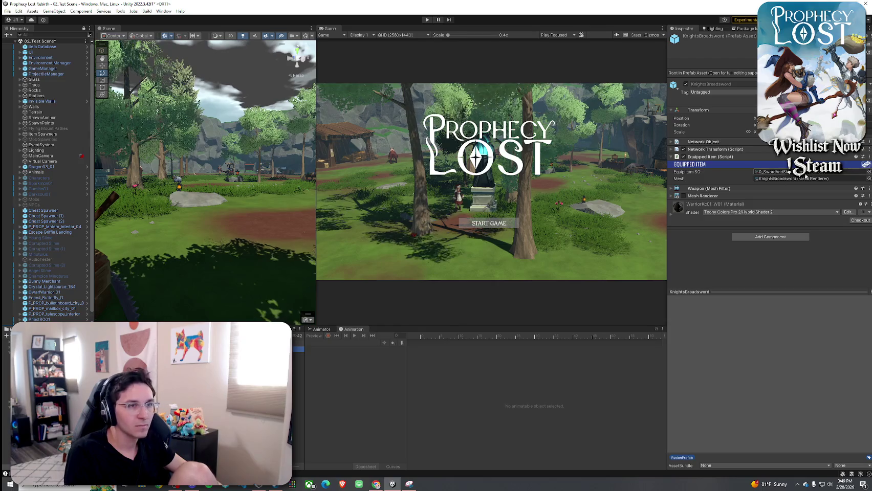
- Open the Warrior Charging Attack VFX from the equip item's Start Charging Swing Vfx Prefab slot
{"action": "double_click", "coordinate": [768, 172]}
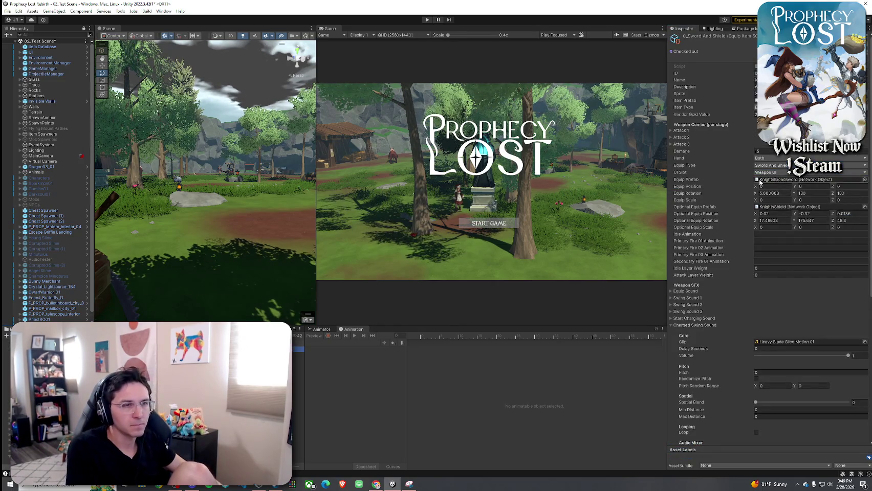
{"action": "scroll", "coordinate": [729, 206], "scroll_direction": "down", "scroll_amount": 5}
{"action": "scroll", "coordinate": [728, 206], "scroll_direction": "down", "scroll_amount": 2}
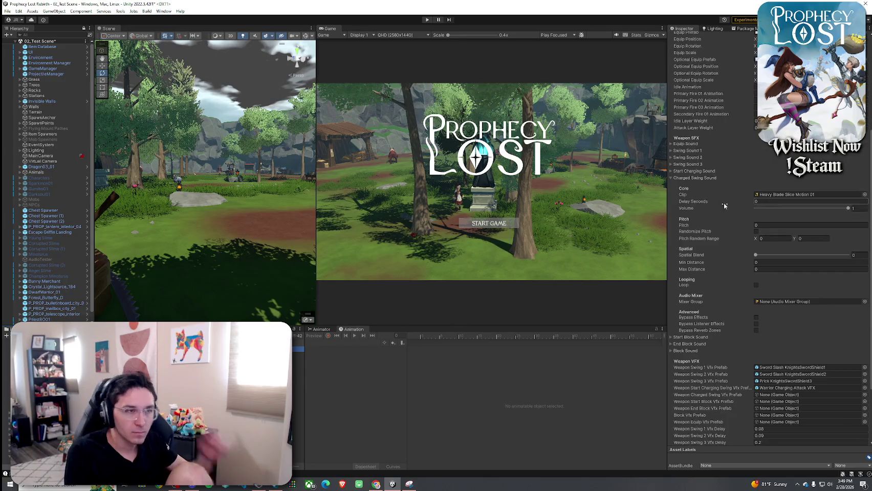
{"action": "left_click", "coordinate": [692, 178]}
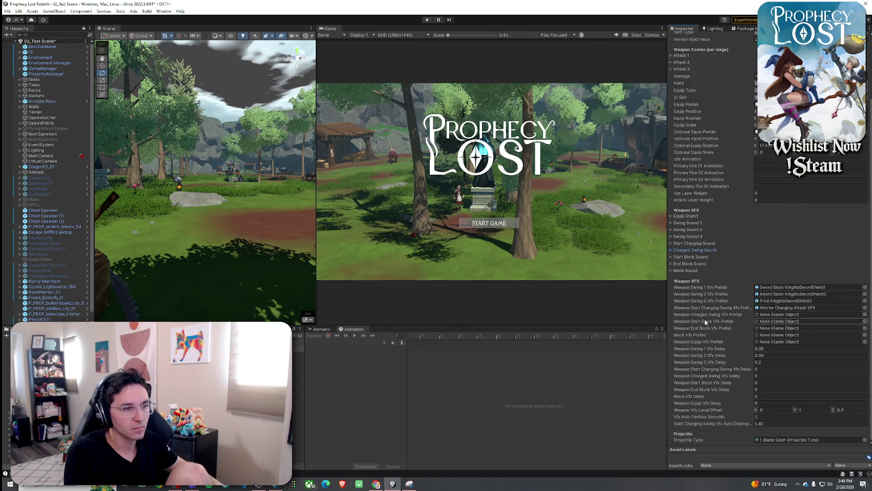
{"action": "left_click", "coordinate": [790, 308]}
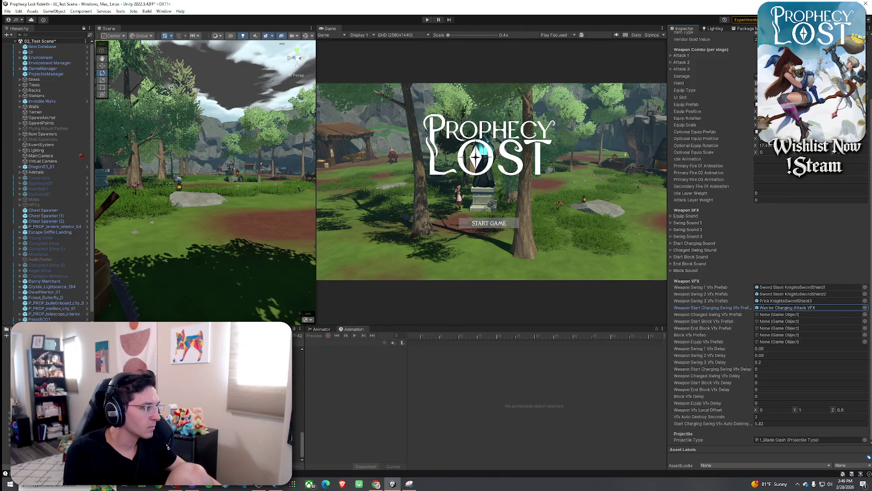
{"action": "double_click", "coordinate": [790, 308]}
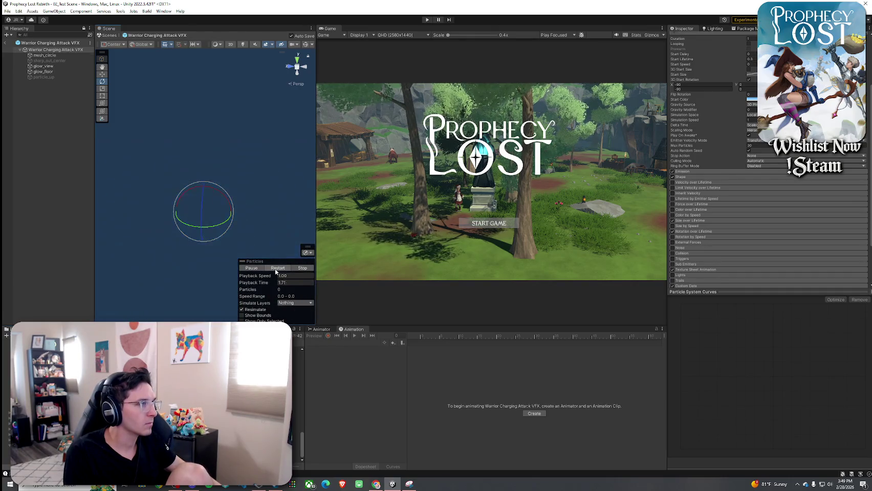
- Duplicate the Warrior Charging Attack VFX prefab as 'Warrior Charging Attack VFX for rune' and widen the Hierarchy
{"action": "left_click", "coordinate": [296, 460]}
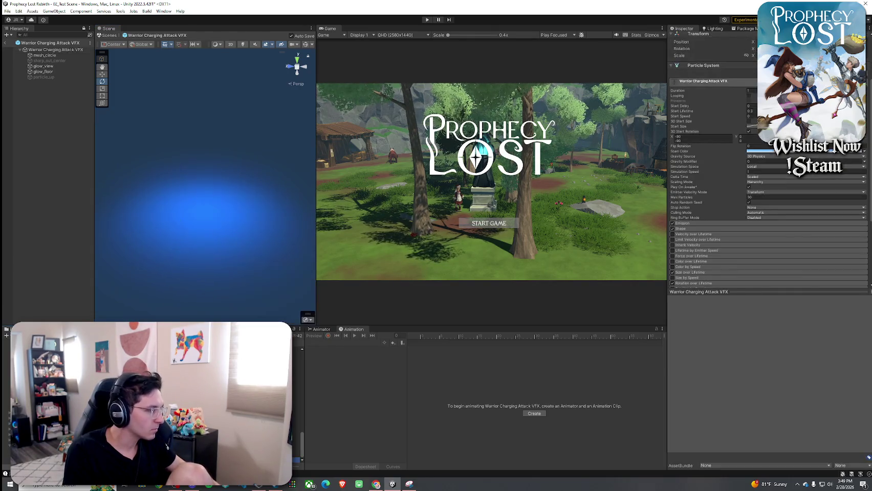
{"action": "key", "text": "ctrl+d"}
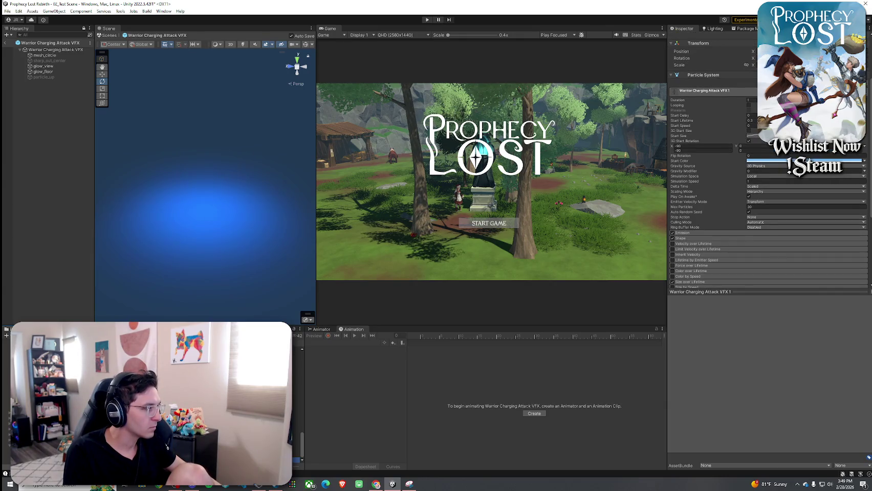
{"action": "key", "text": "Return"}
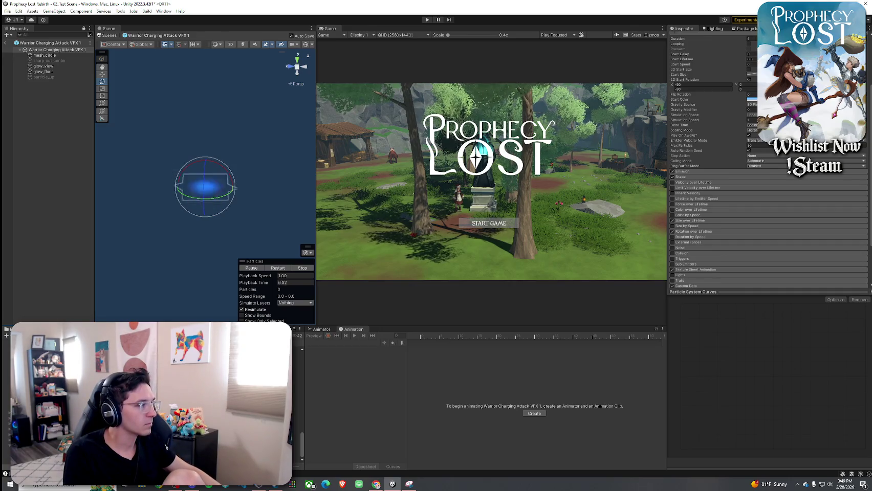
{"action": "left_click", "coordinate": [296, 460]}
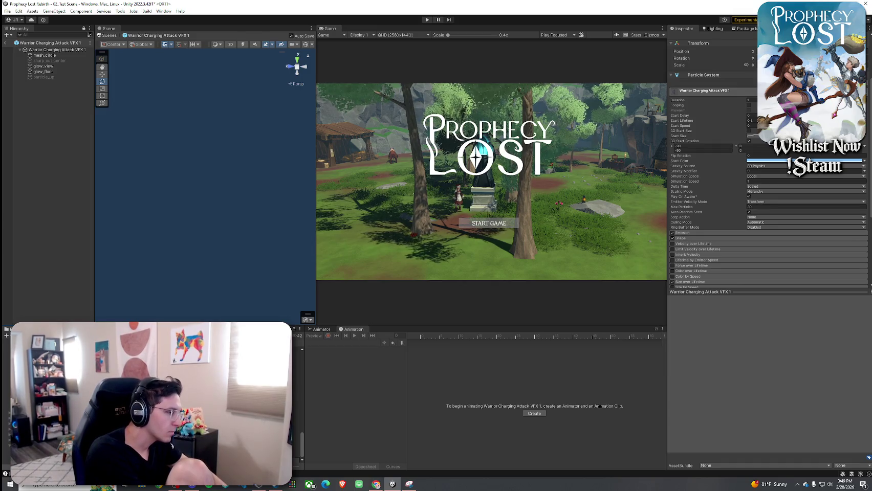
{"action": "type", "text": "for rune"}
{"action": "key", "text": "Return"}
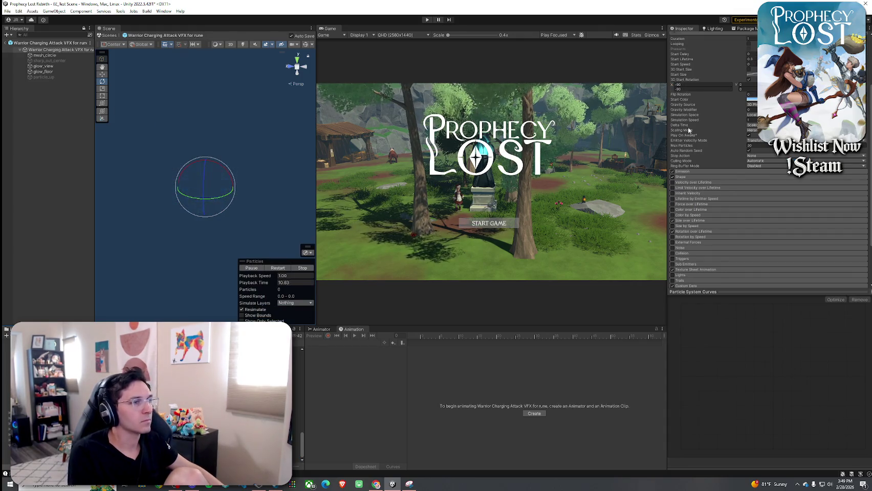
{"action": "left_click_drag", "start_coordinate": [95, 92], "coordinate": [147, 92]}
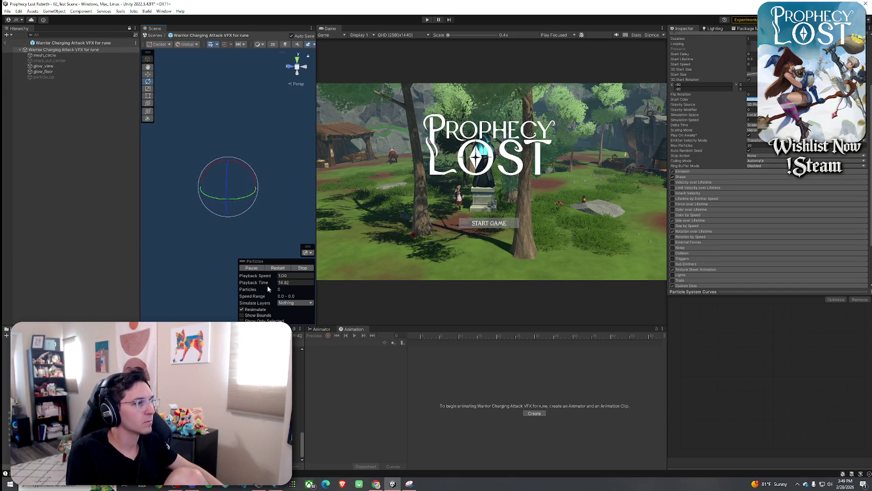
- Select the child effects mesh_circle through particle_up and replay the charging preview repeatedly
{"action": "left_click", "coordinate": [60, 56]}
{"action": "left_click", "coordinate": [97, 77], "text": "shift"}
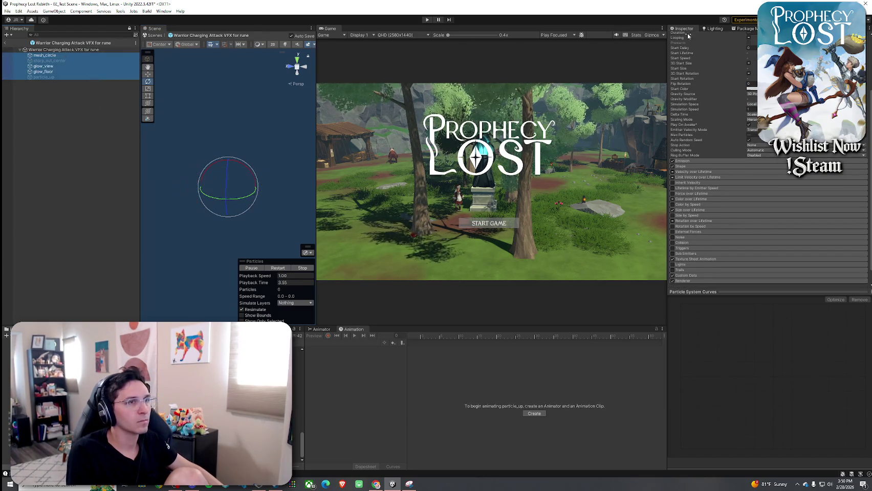
{"action": "left_click", "coordinate": [278, 269]}
{"action": "left_click", "coordinate": [278, 268]}
{"action": "left_click", "coordinate": [278, 268]}
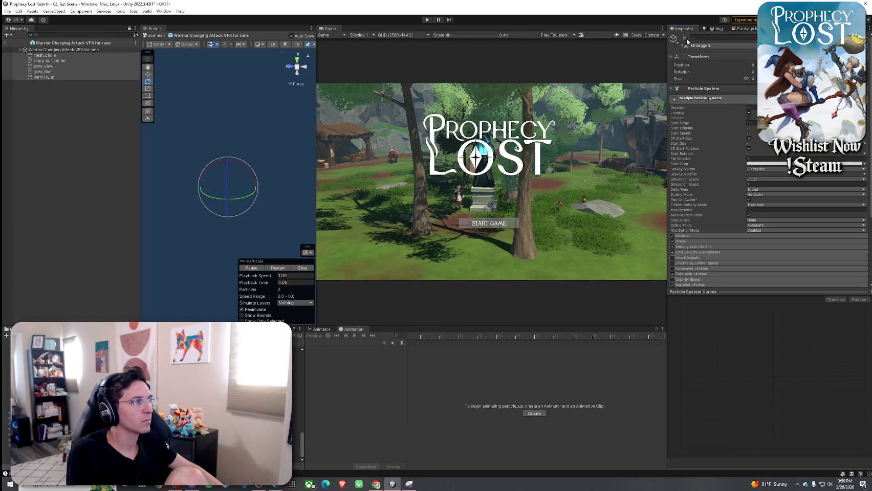
{"action": "left_click", "coordinate": [276, 268]}
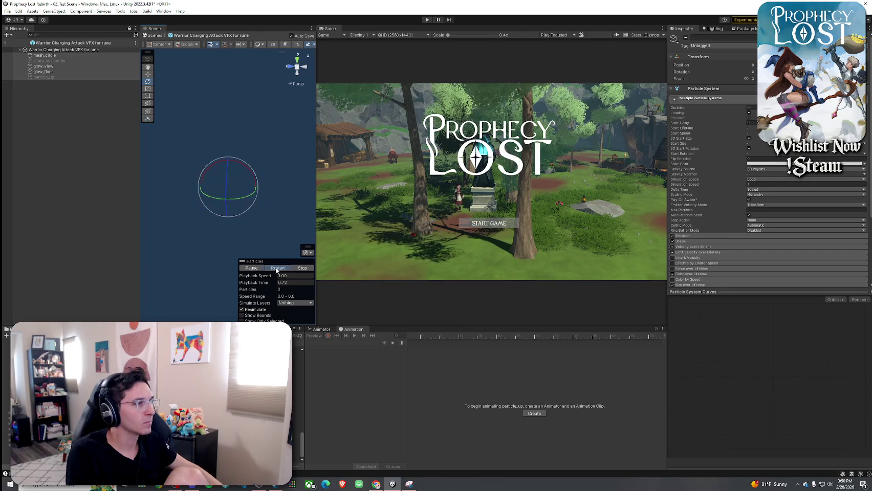
{"action": "left_click", "coordinate": [277, 268]}
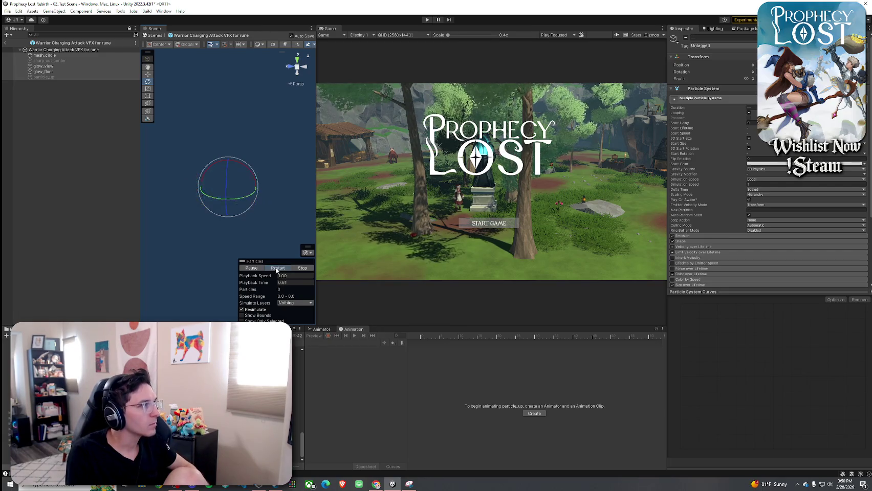
- Set the parent particle system's Start Color to cyan 7CE0FF and replay the effect
{"action": "left_click", "coordinate": [64, 50]}
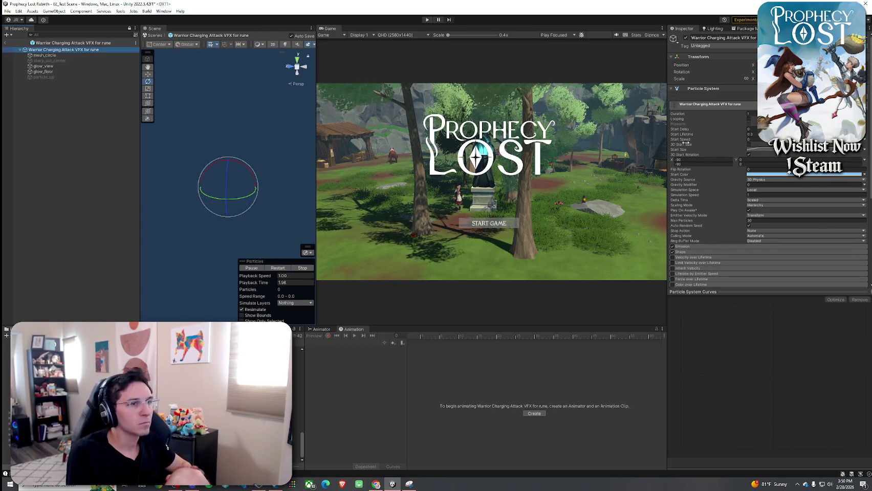
{"action": "left_click", "coordinate": [766, 175]}
{"action": "left_click", "coordinate": [819, 200]}
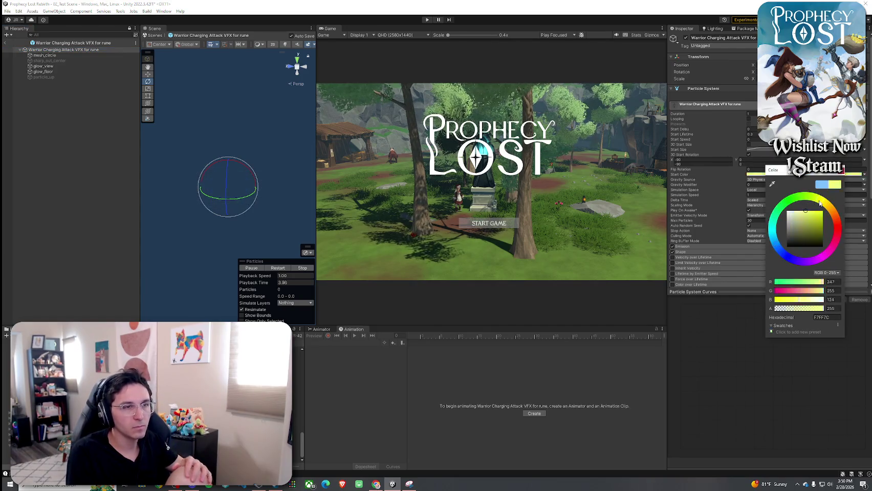
{"action": "left_click", "coordinate": [277, 268]}
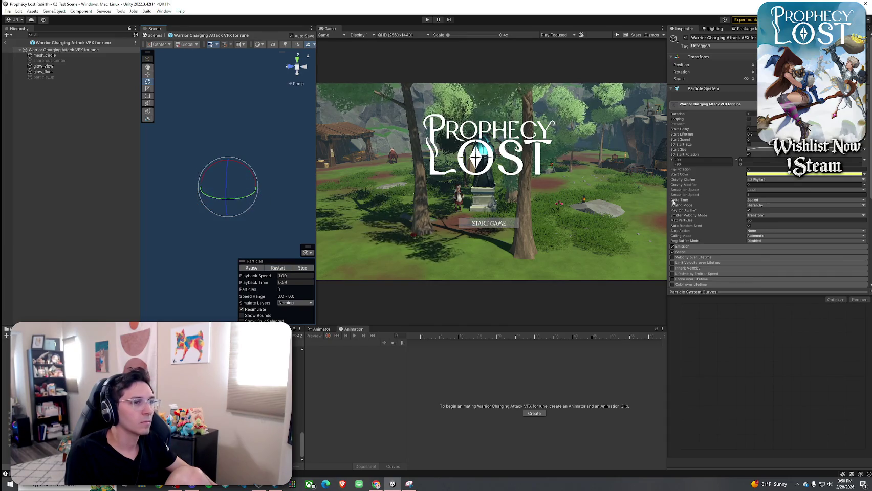
{"action": "left_click", "coordinate": [807, 174]}
{"action": "left_click_drag", "start_coordinate": [813, 245], "coordinate": [790, 234]}
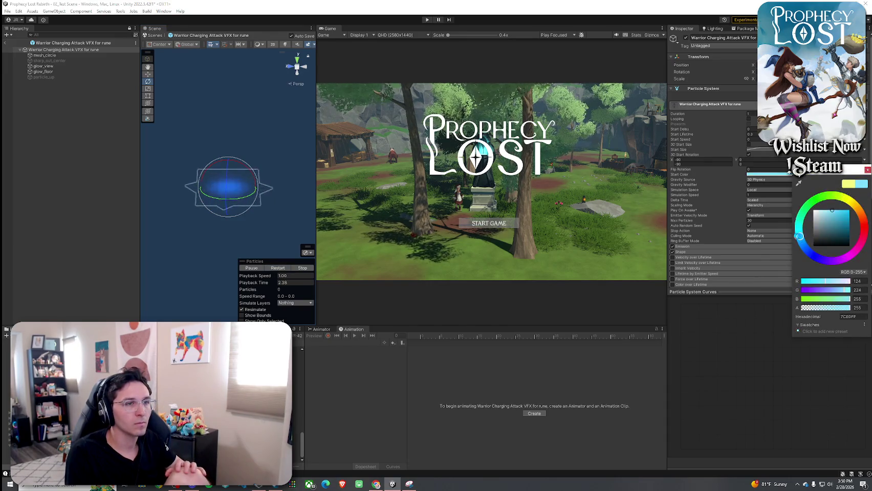
{"action": "left_click", "coordinate": [273, 269]}
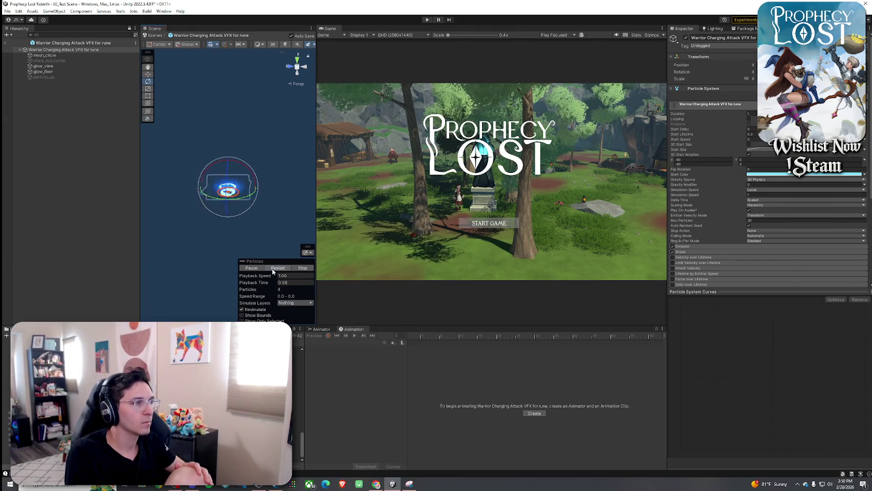
{"action": "left_click", "coordinate": [44, 54]}
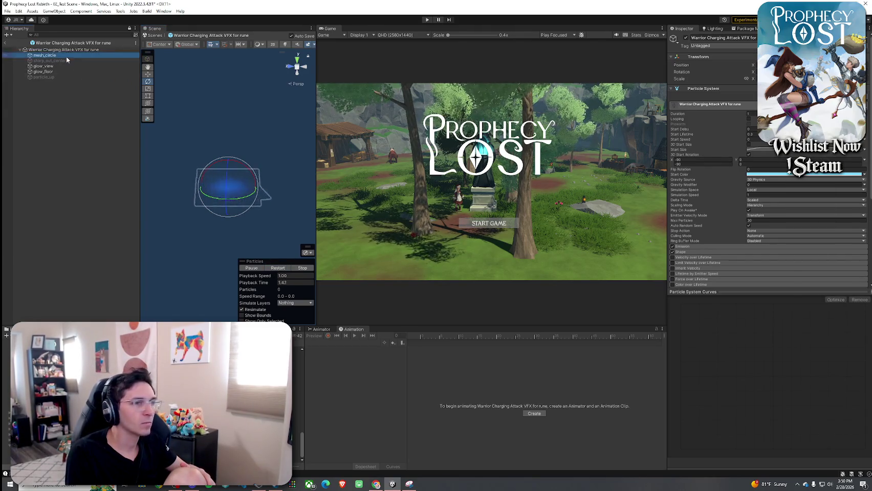
- Lighten mesh_circle's start colour to cyan and replay the effect preview
{"action": "left_click", "coordinate": [752, 175]}
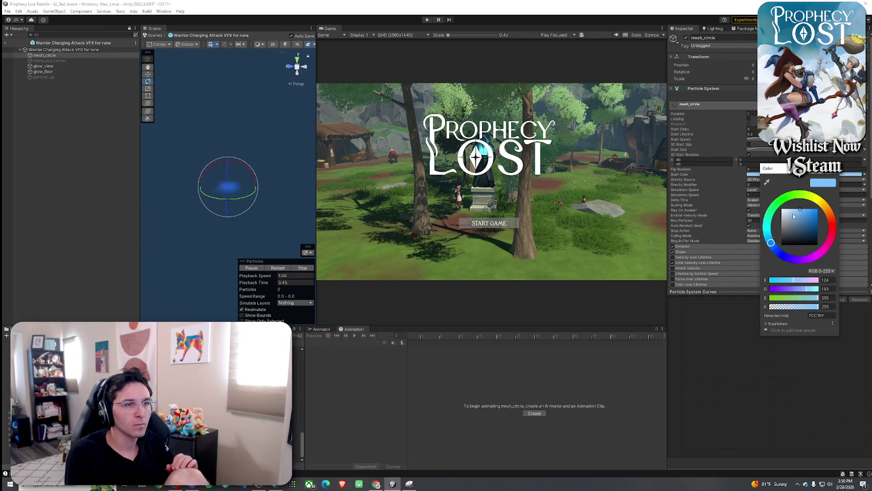
{"action": "left_click", "coordinate": [800, 212]}
{"action": "left_click", "coordinate": [279, 269]}
{"action": "left_click", "coordinate": [279, 269]}
{"action": "left_click", "coordinate": [279, 269]}
{"action": "left_click", "coordinate": [279, 269]}
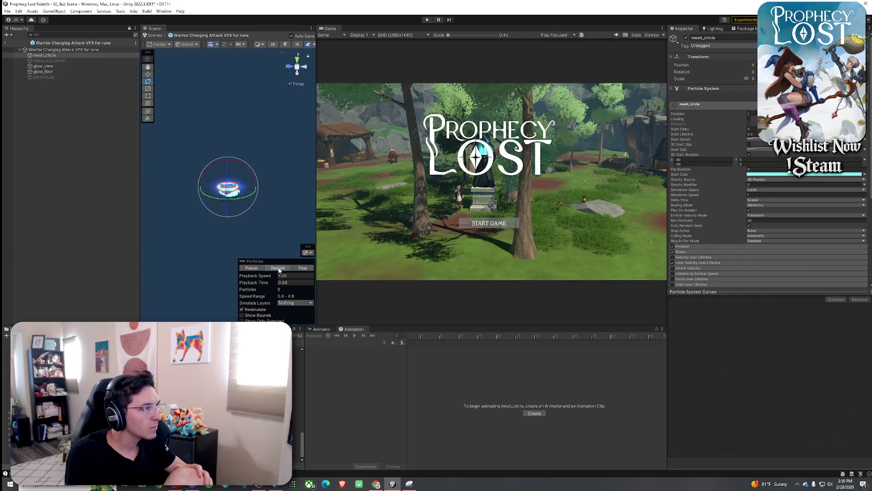
- Check glow_view's start colour, then darken the parent effect's start colour to 6FB8CF
{"action": "left_click", "coordinate": [62, 67]}
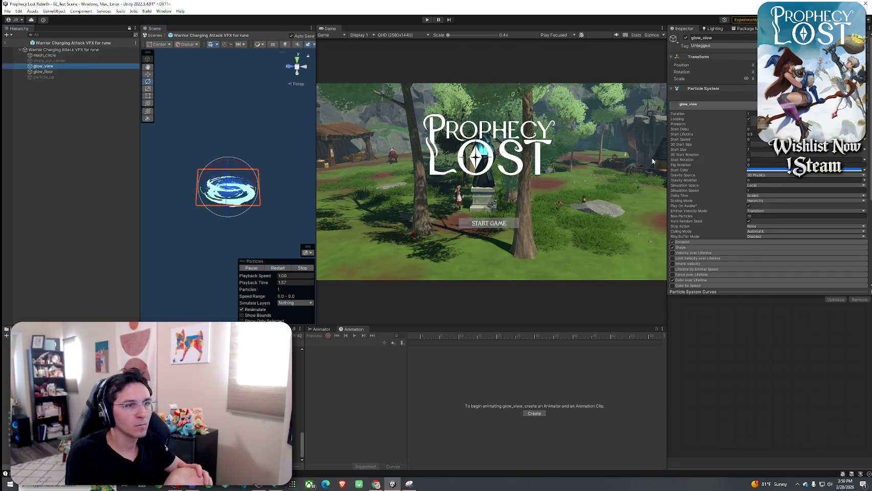
{"action": "left_click", "coordinate": [765, 170]}
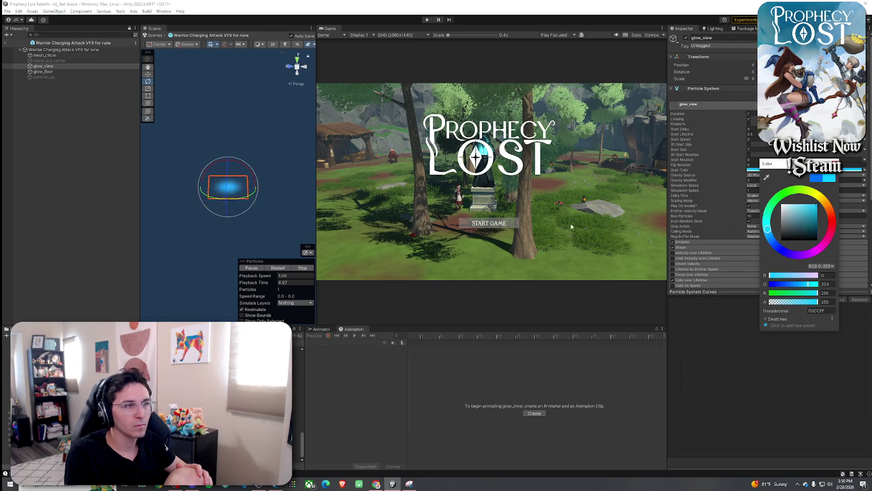
{"action": "left_click", "coordinate": [277, 269]}
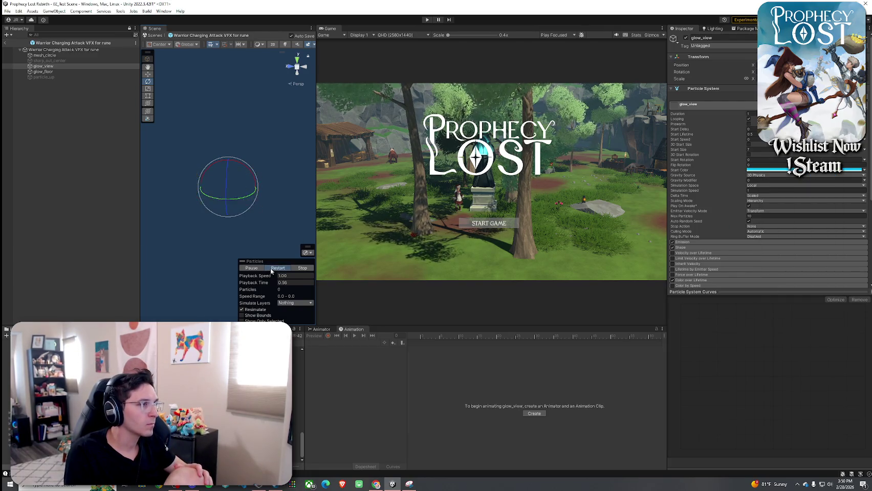
{"action": "left_click", "coordinate": [63, 50]}
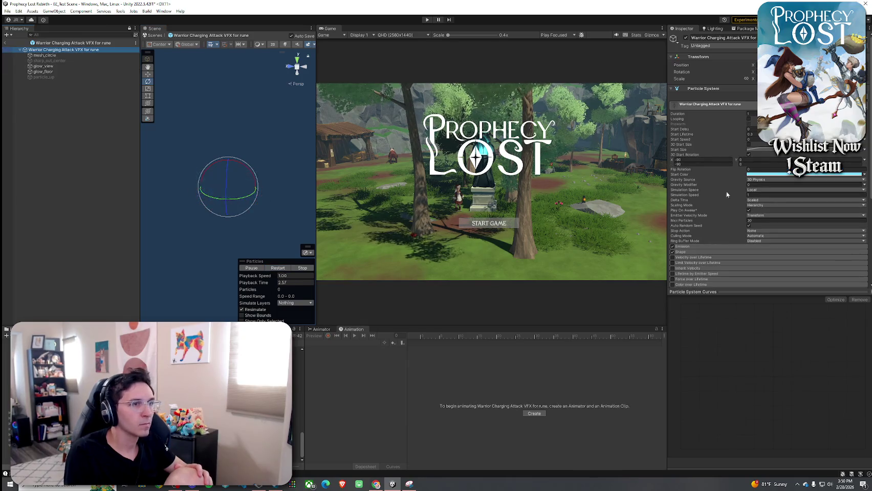
{"action": "left_click", "coordinate": [783, 174]}
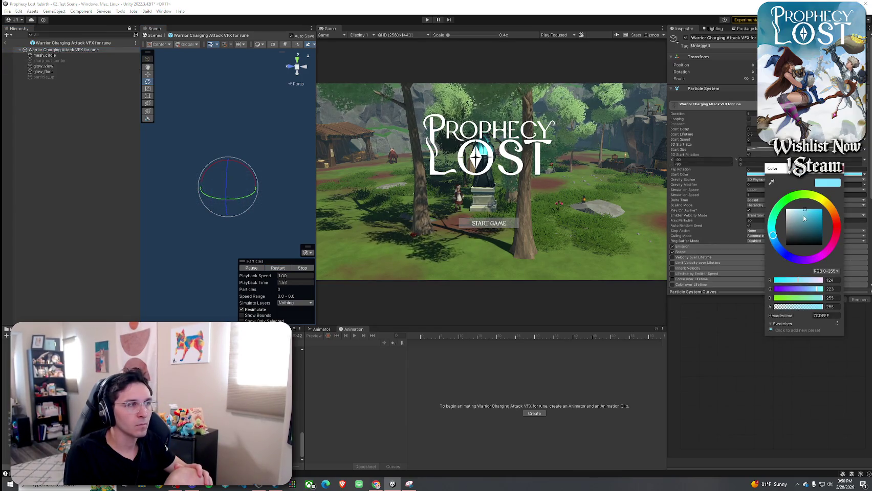
{"action": "left_click", "coordinate": [803, 216]}
{"action": "left_click", "coordinate": [275, 269]}
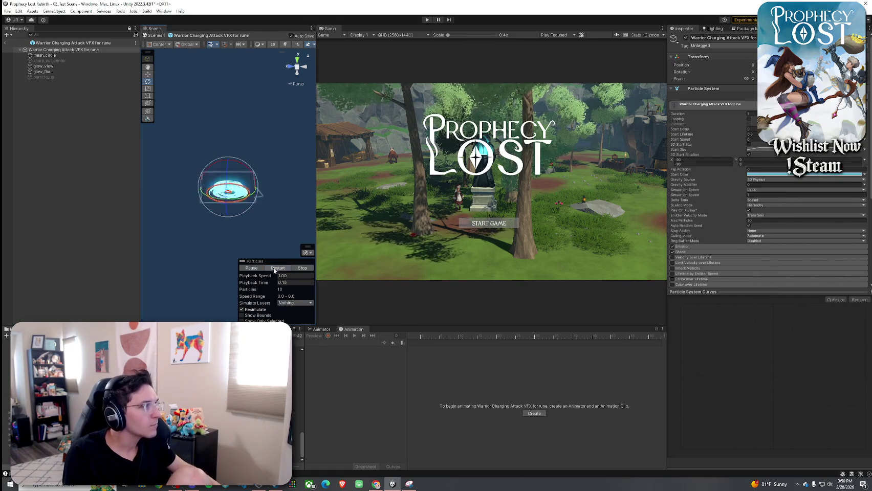
- Give glow_floor and glow_view new blue start colours, glow_view becoming 24B4D9
{"action": "left_click", "coordinate": [65, 73]}
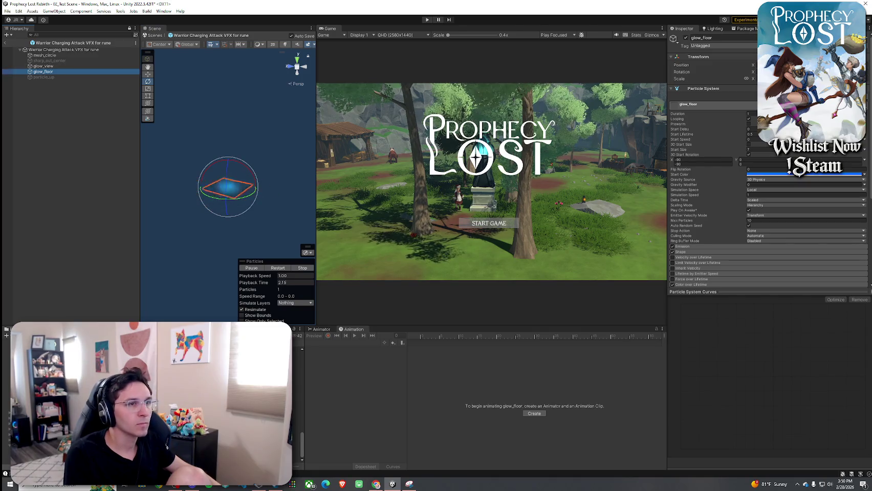
{"action": "left_click", "coordinate": [824, 176]}
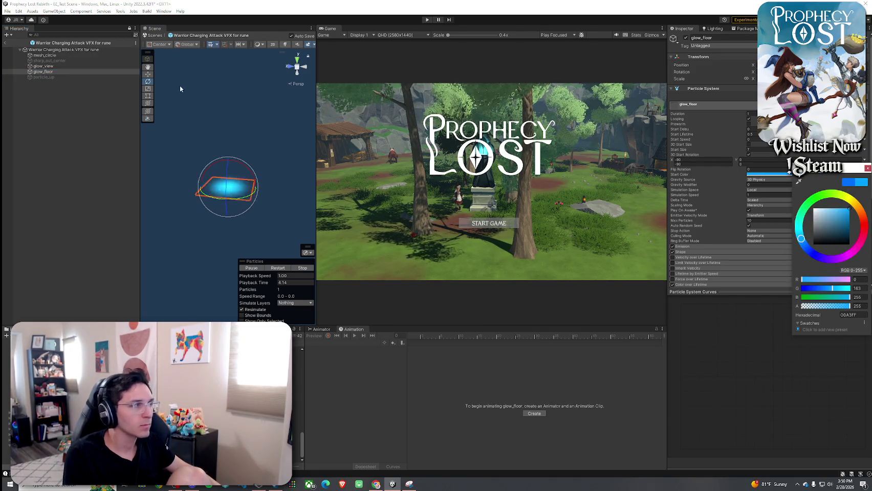
{"action": "left_click", "coordinate": [85, 66]}
{"action": "left_click", "coordinate": [762, 170]}
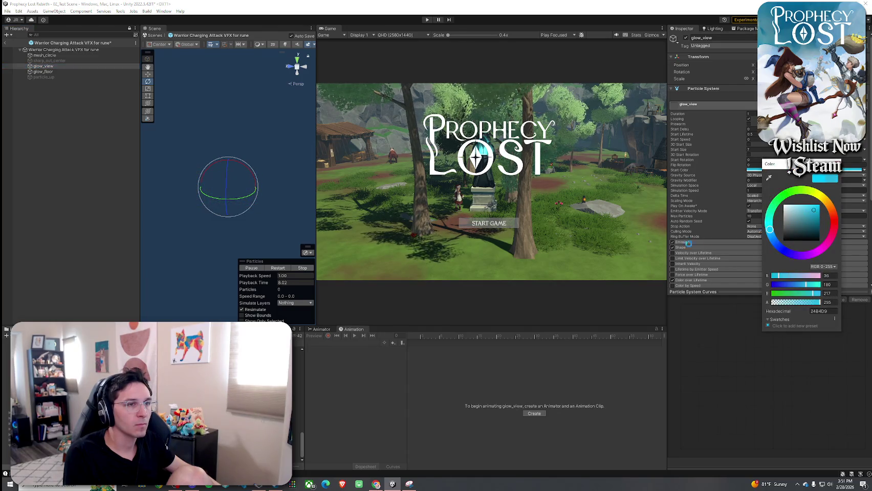
{"action": "left_click", "coordinate": [278, 268]}
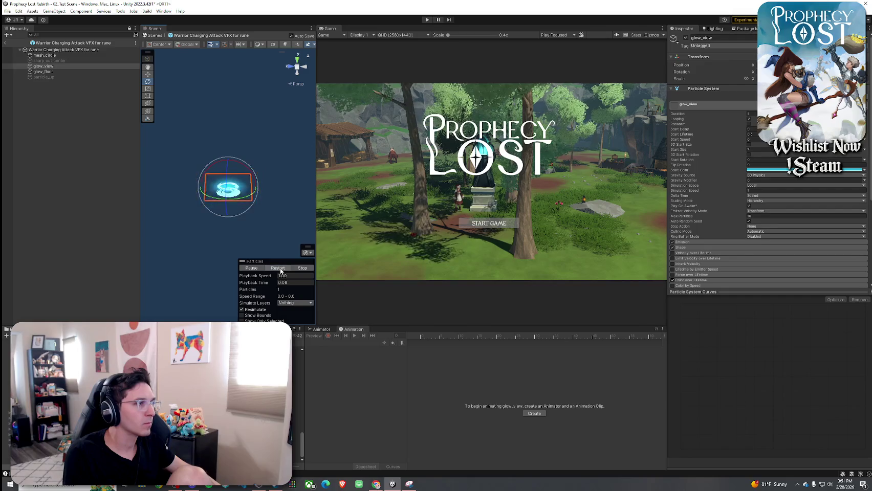
{"action": "left_click", "coordinate": [279, 268]}
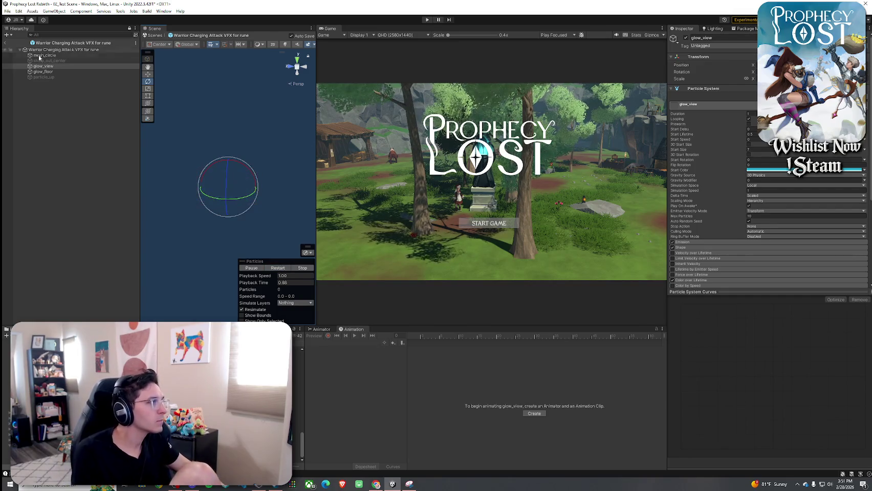
- Exit prefab mode back to 02_Test Scene and save with File > Save
{"action": "left_click", "coordinate": [4, 43]}
{"action": "left_click", "coordinate": [7, 11]}
{"action": "left_click", "coordinate": [30, 43]}
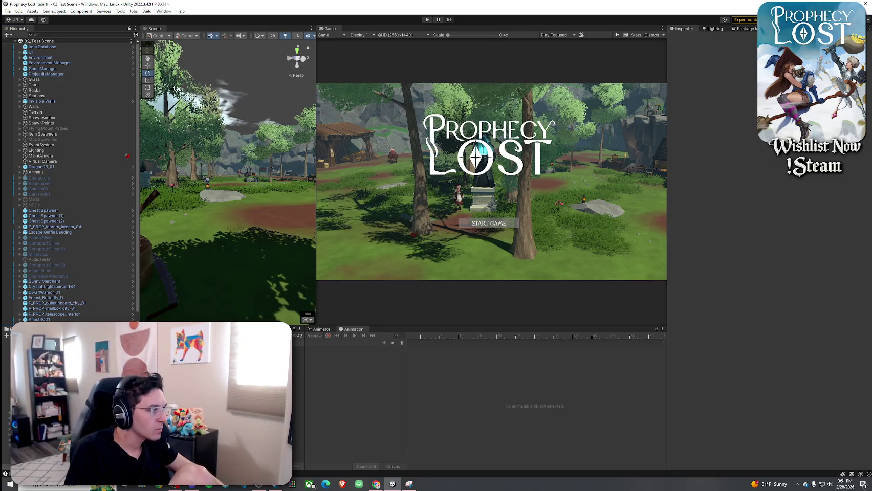
- Set the Rune short swords projectile's Travel VFX to Slash_Wave_Light X via a 'Slash X' search
{"action": "left_click", "coordinate": [298, 349]}
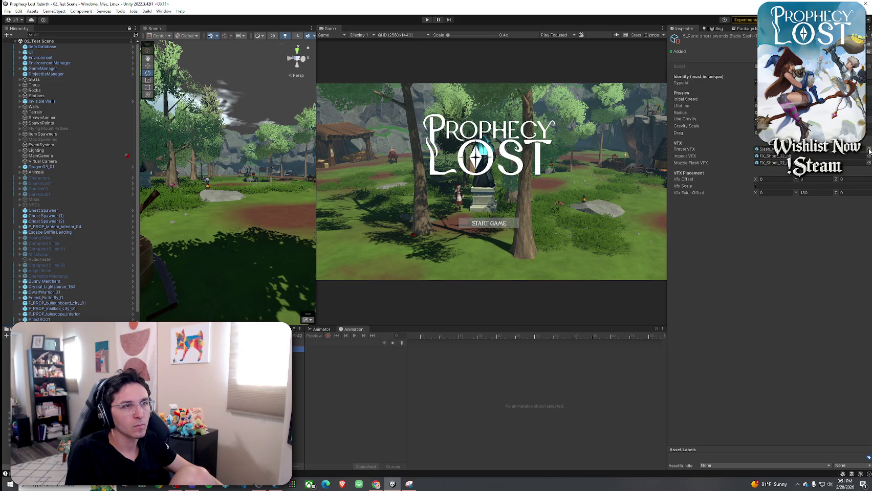
{"action": "left_click", "coordinate": [868, 149]}
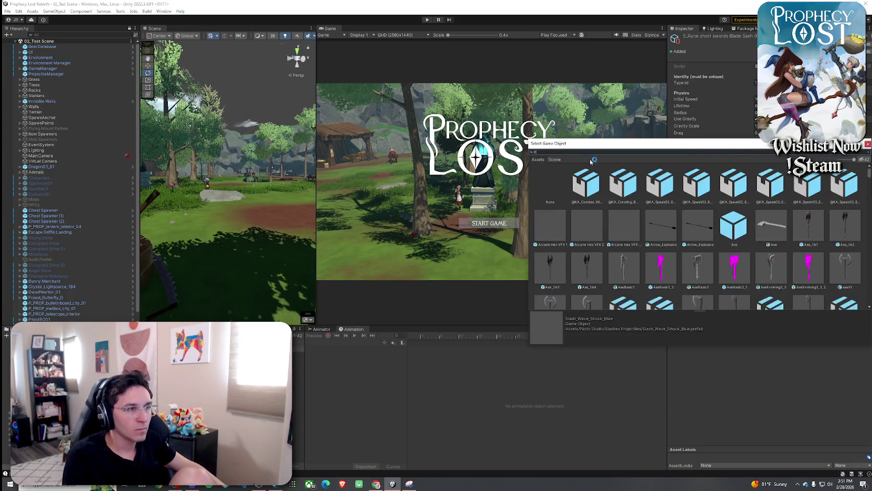
{"action": "type", "text": "Slash"}
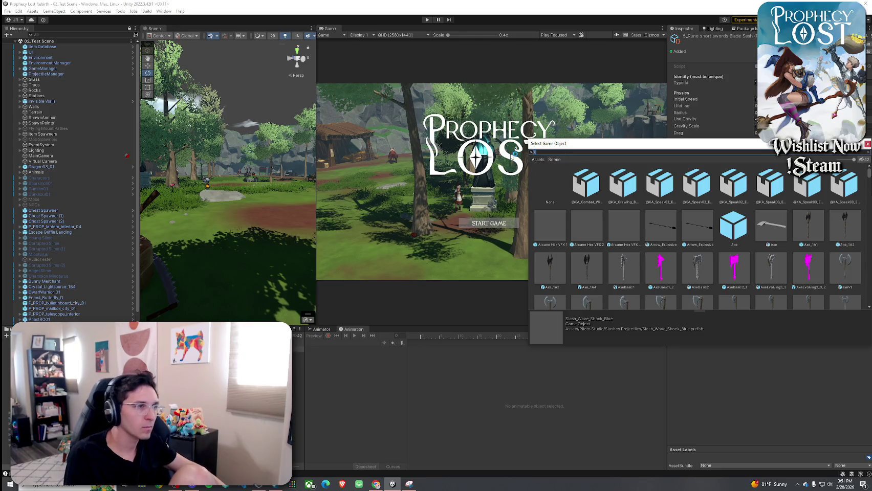
{"action": "type", "text": " X"}
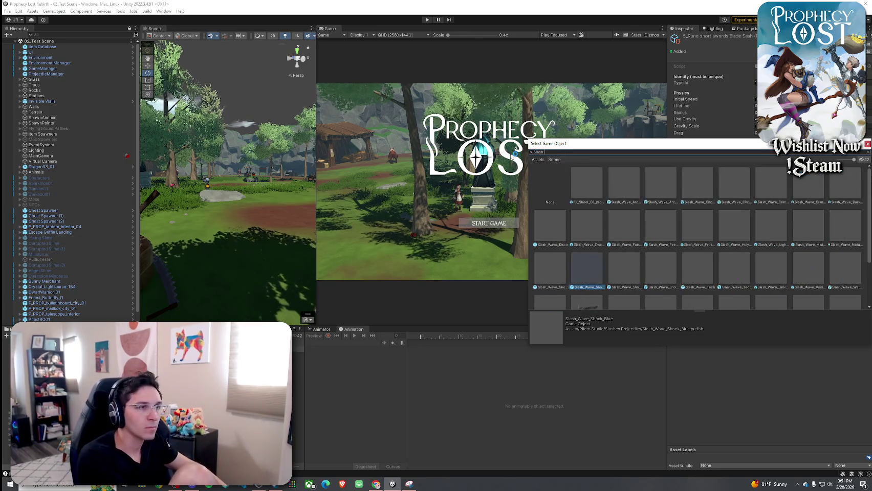
{"action": "left_click", "coordinate": [776, 186]}
{"action": "double_click", "coordinate": [770, 189]}
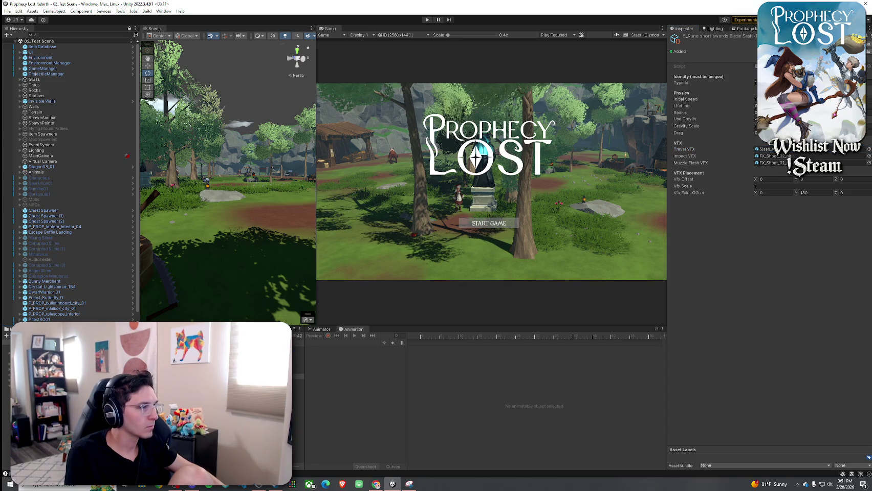
- Compare the Magic Missile and Wood Blade Slash projectiles, then open Slash_Wave_Light X for editing
{"action": "left_click", "coordinate": [298, 349]}
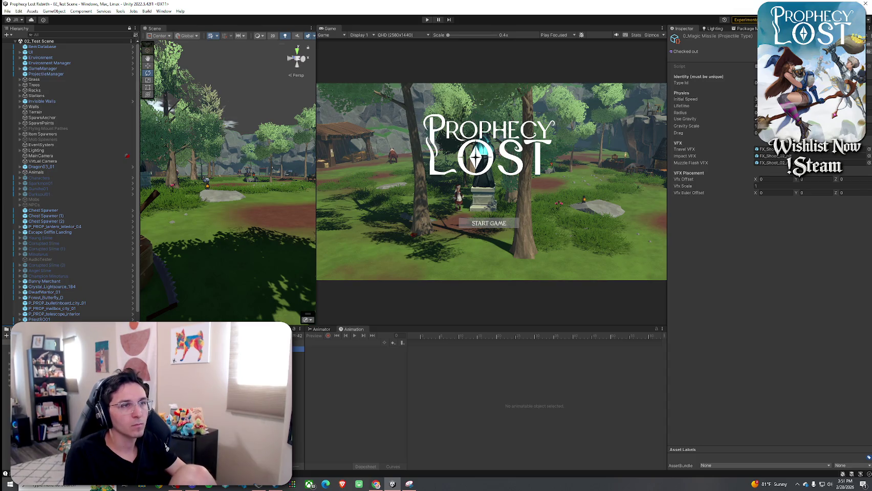
{"action": "left_click", "coordinate": [298, 371]}
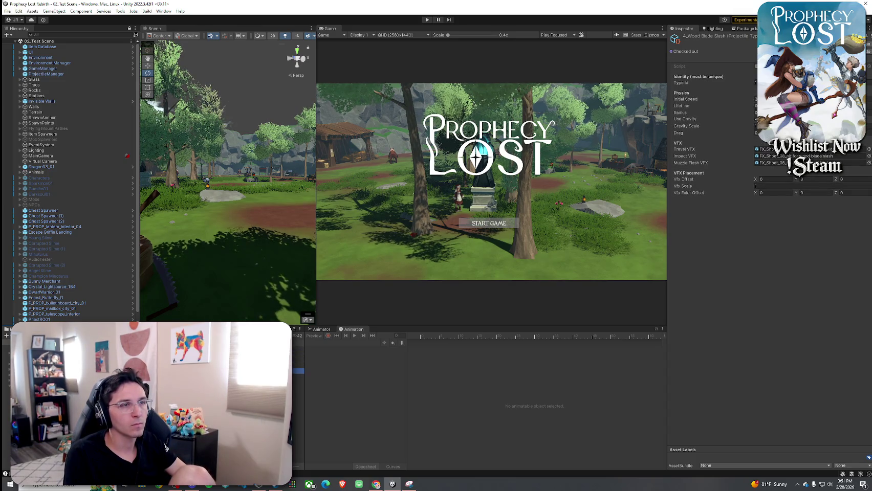
{"action": "left_click", "coordinate": [298, 376]}
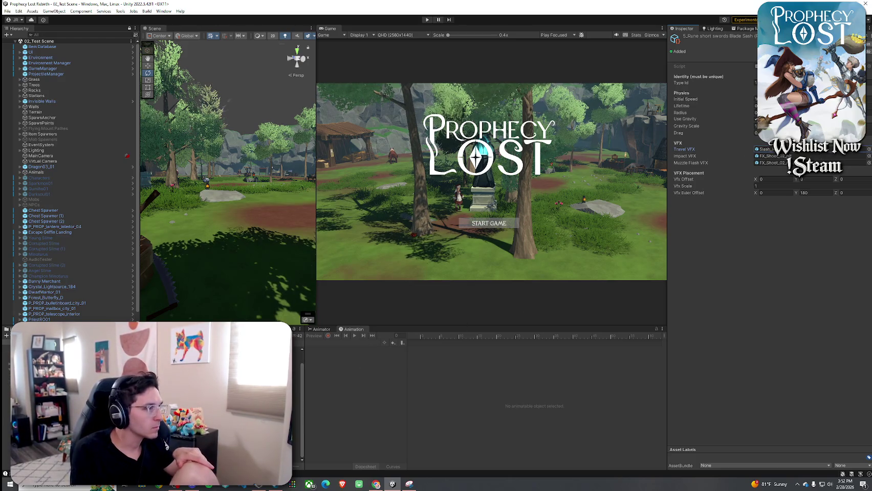
{"action": "double_click", "coordinate": [764, 149]}
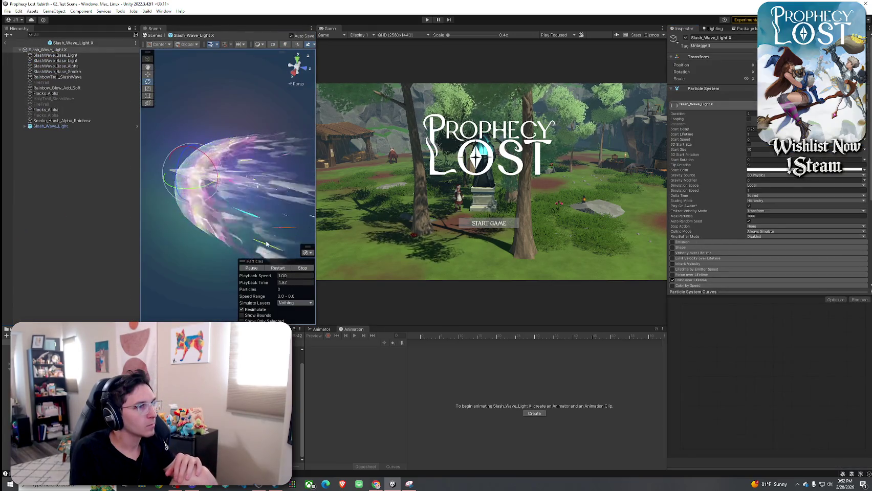
- Tint the root slash wave's Start Color cyan
{"action": "left_click", "coordinate": [750, 171]}
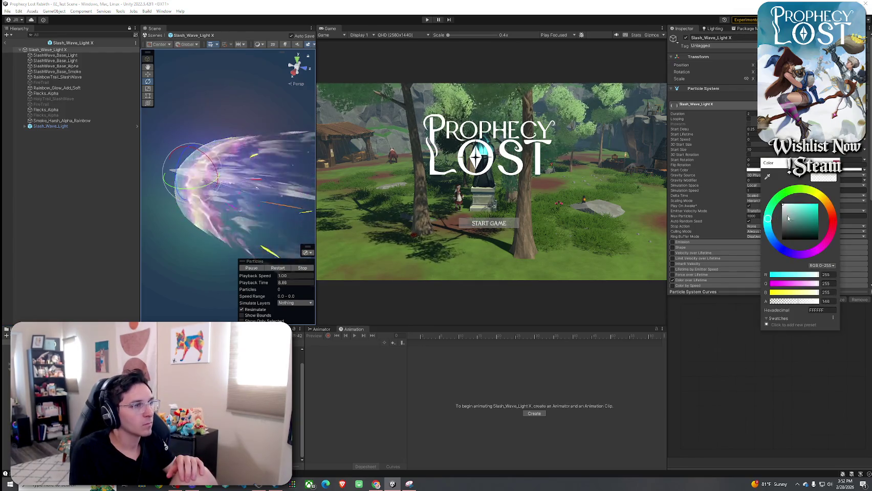
{"action": "left_click_drag", "start_coordinate": [785, 219], "coordinate": [801, 195]}
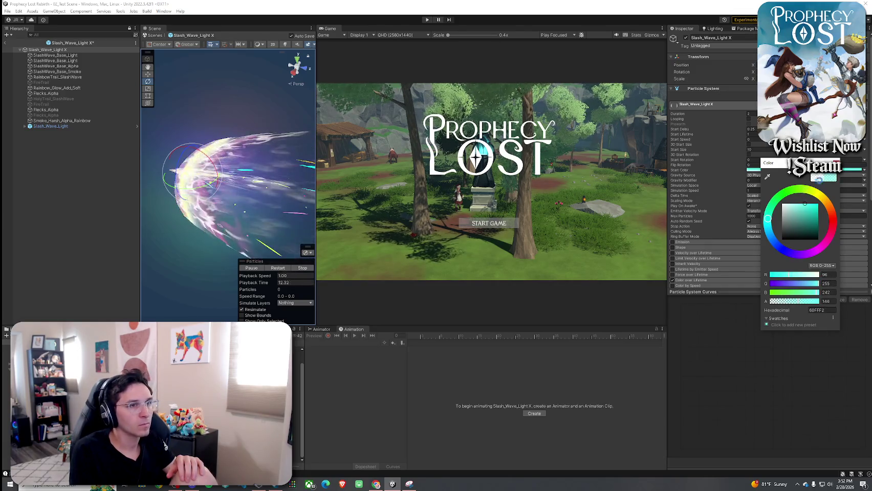
{"action": "left_click", "coordinate": [314, 220]}
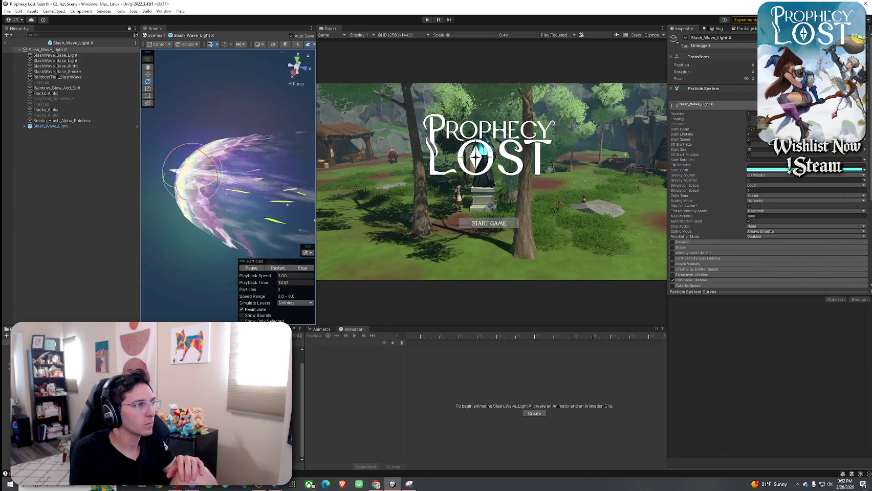
- Recolour the SlashWave_Base_Alpha layer's Start Color to cyan
{"action": "left_click", "coordinate": [77, 61]}
{"action": "left_click", "coordinate": [78, 66]}
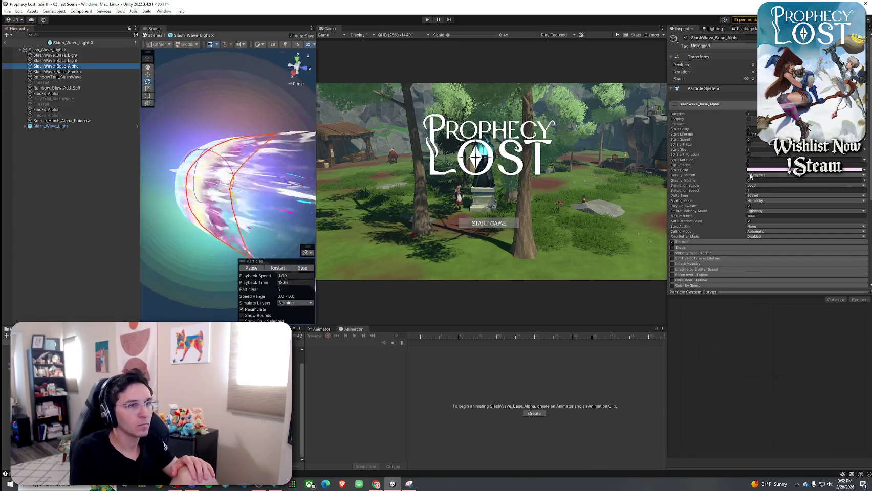
{"action": "left_click", "coordinate": [798, 169]}
{"action": "left_click", "coordinate": [768, 227]}
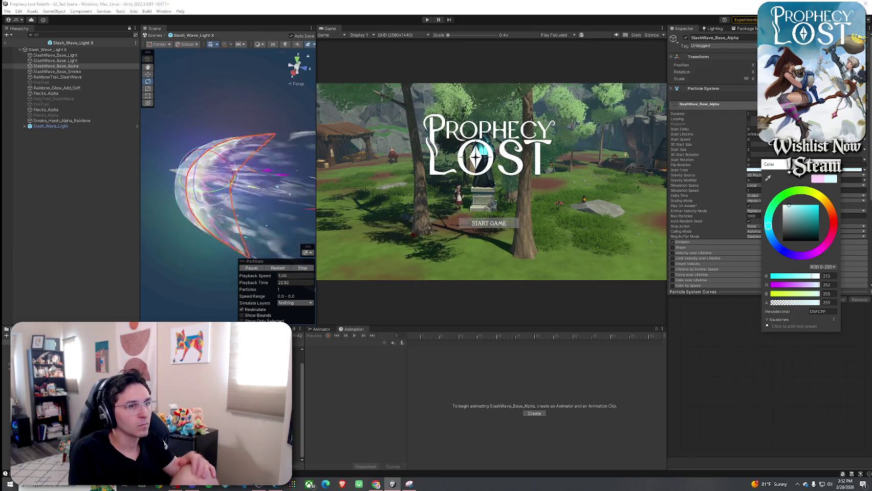
{"action": "left_click", "coordinate": [830, 179]}
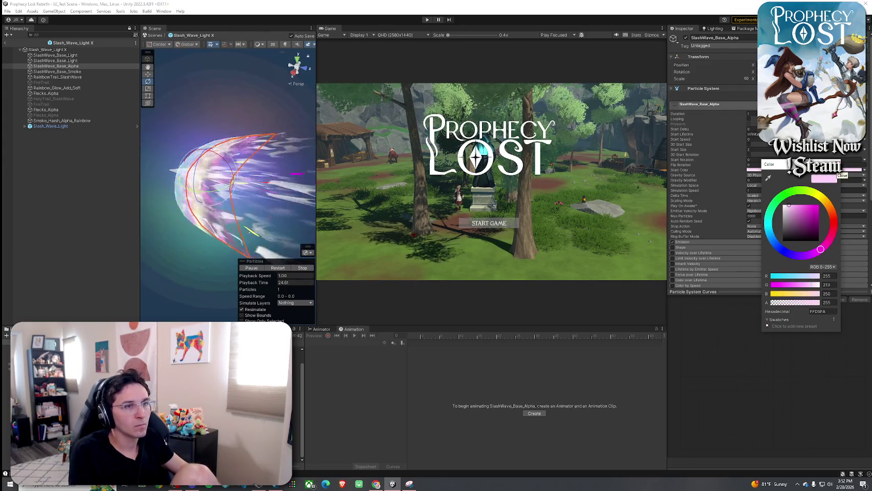
{"action": "left_click", "coordinate": [837, 165]}
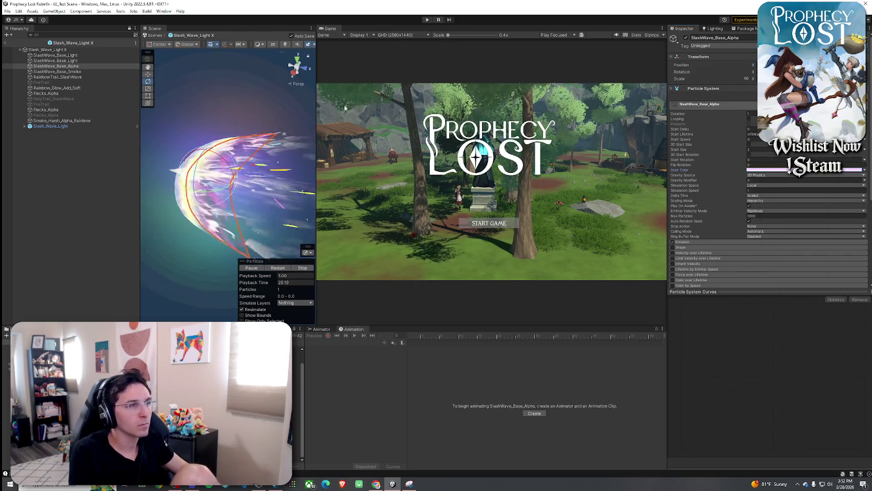
{"action": "left_click", "coordinate": [774, 170]}
{"action": "left_click", "coordinate": [784, 234]}
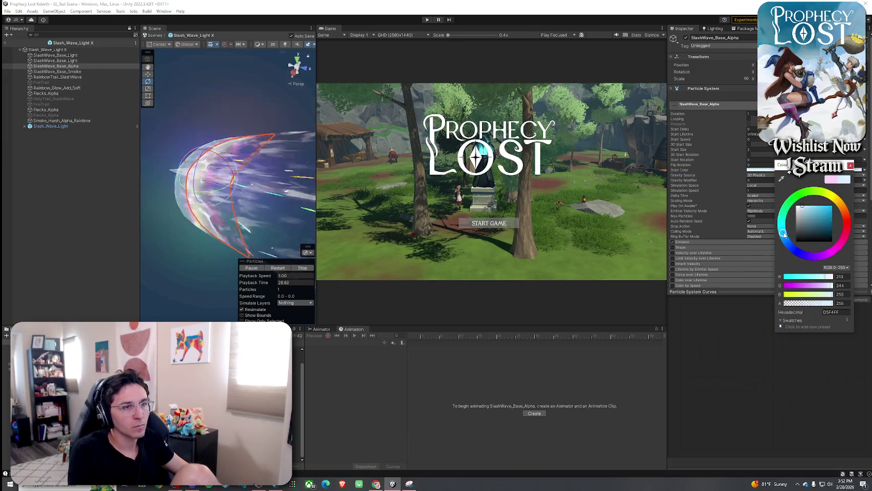
{"action": "left_click", "coordinate": [849, 166]}
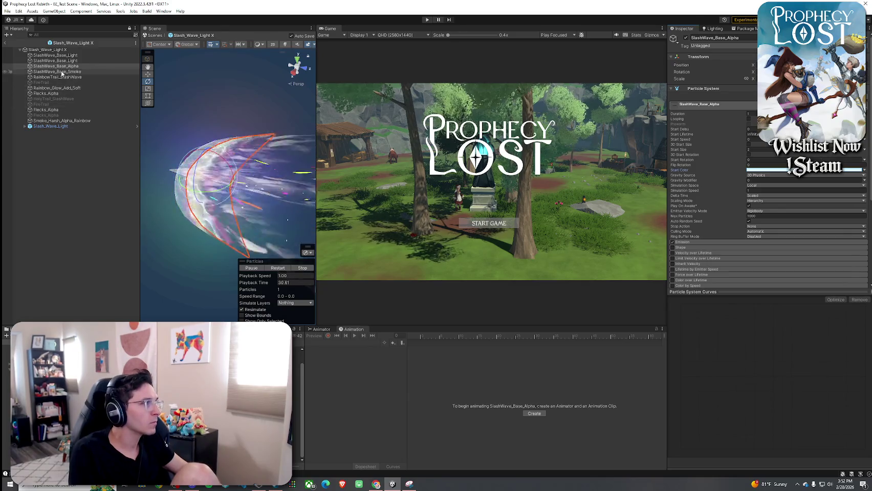
- Change SlashWave_Base_Smoke's Start Color from pink FF9EF0 to cyan 9EF5FF and inspect the slash
{"action": "left_click", "coordinate": [62, 72]}
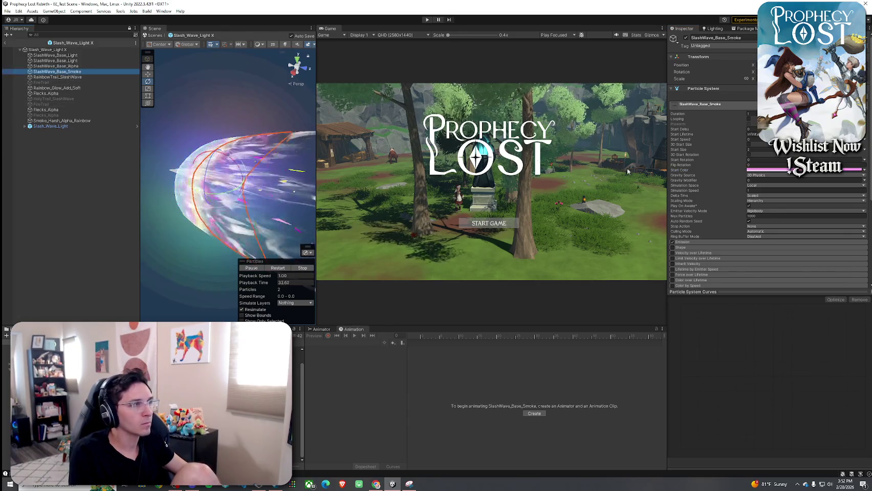
{"action": "left_click", "coordinate": [776, 171]}
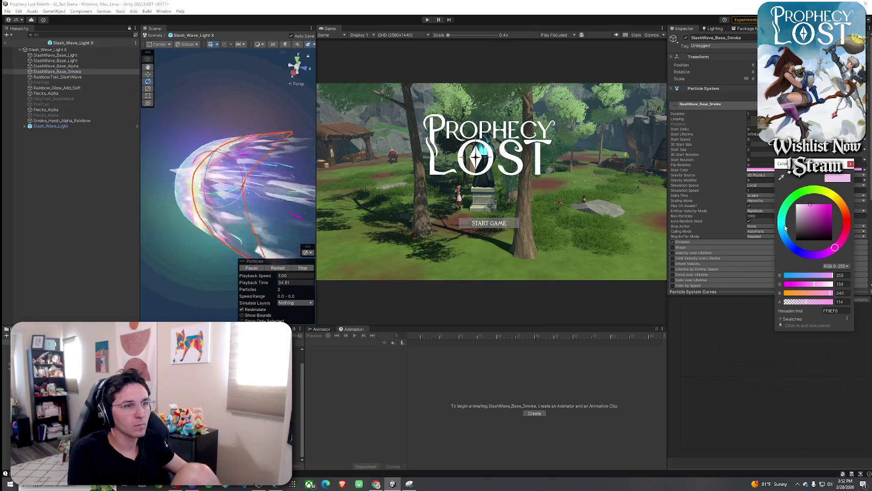
{"action": "left_click_drag", "start_coordinate": [785, 228], "coordinate": [780, 224]}
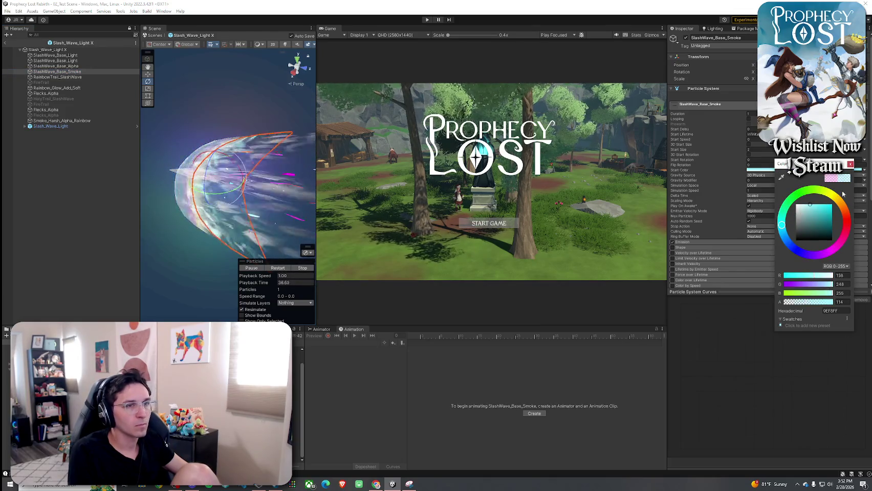
{"action": "left_click", "coordinate": [850, 165]}
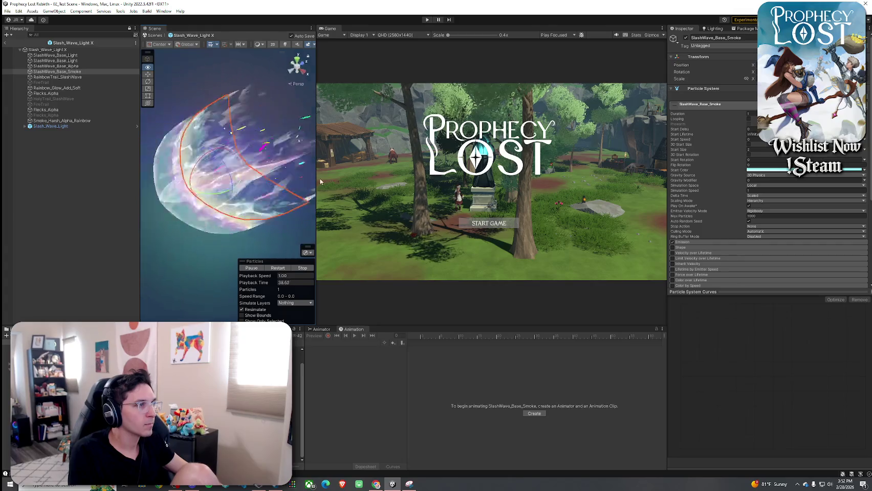
{"action": "left_click_drag", "start_coordinate": [230, 179], "coordinate": [154, 174]}
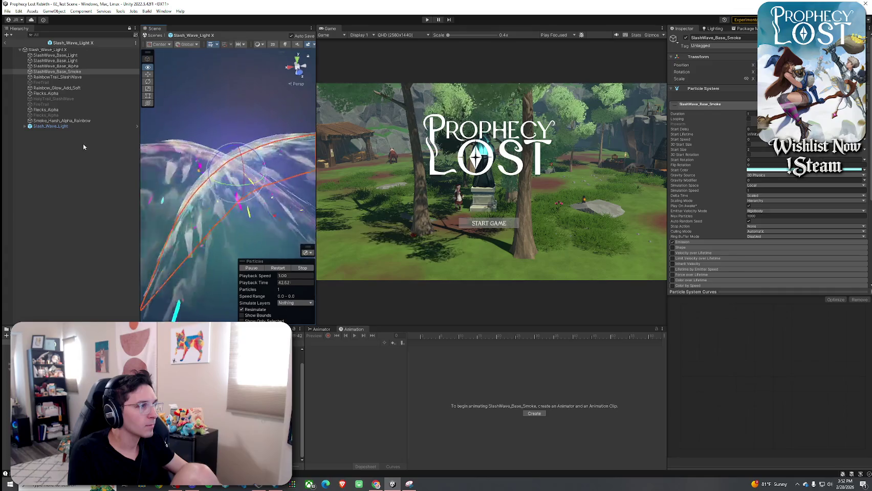
{"action": "left_click", "coordinate": [52, 126]}
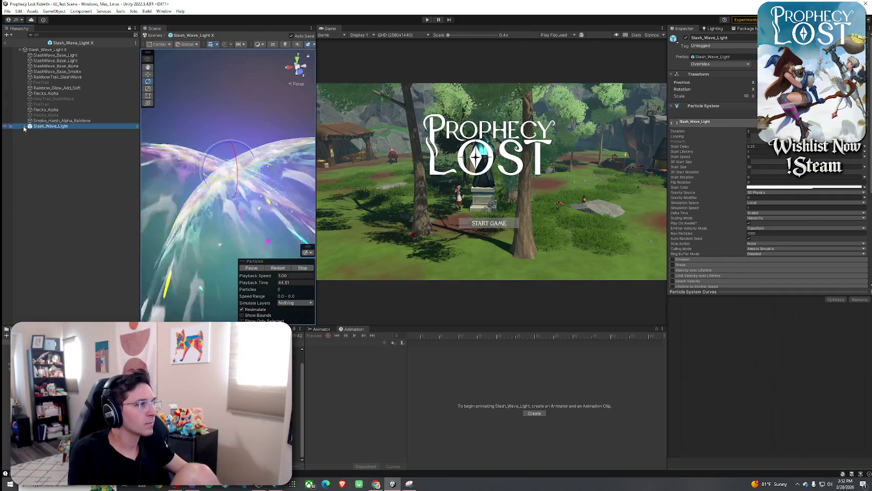
- Set the SlashWave_Base_Alpha particles' Start Color to pale cyan D5FAFF
{"action": "left_click", "coordinate": [24, 125]}
{"action": "left_click", "coordinate": [61, 137]}
{"action": "left_click", "coordinate": [69, 143]}
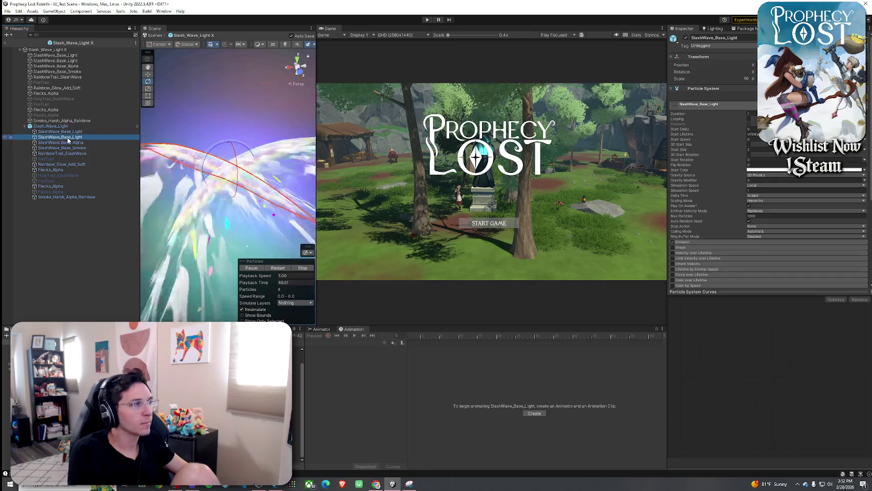
{"action": "left_click", "coordinate": [778, 169]}
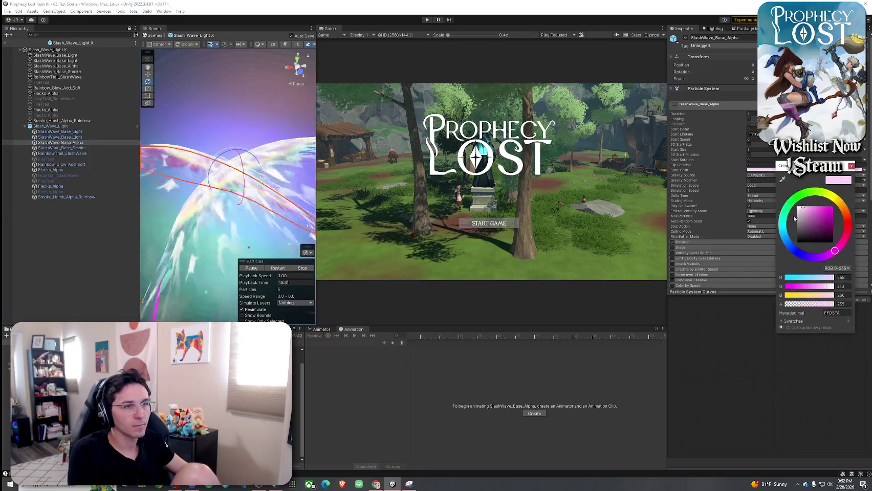
{"action": "left_click", "coordinate": [783, 228]}
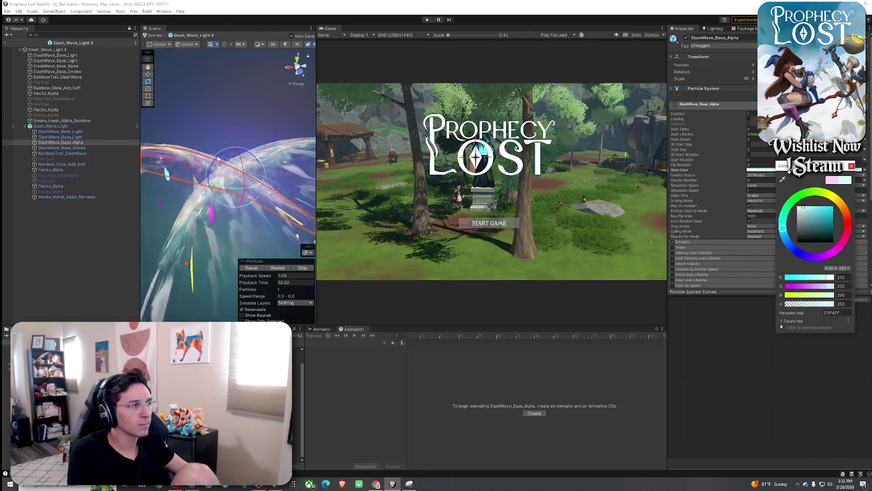
{"action": "left_click", "coordinate": [81, 148]}
{"action": "left_click", "coordinate": [765, 170]}
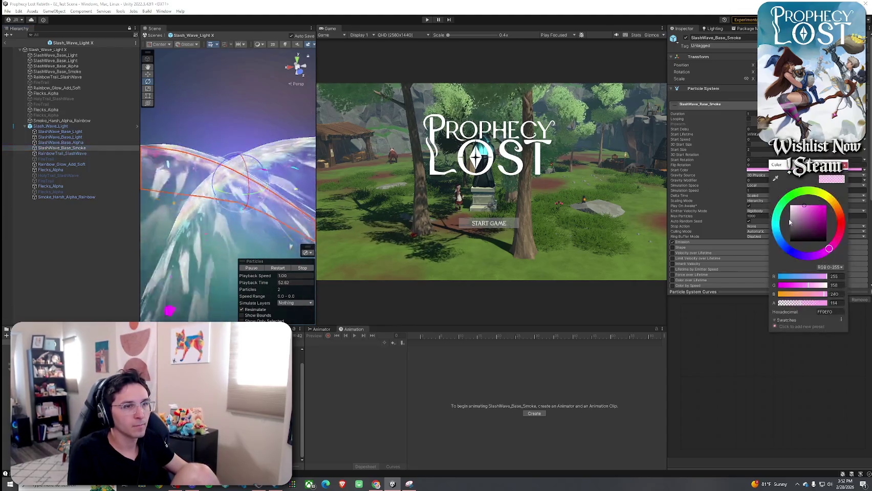
- Inspect the recoloured slash, then exit the prefab to 02_Test Scene and save
{"action": "mouse_move", "coordinate": [276, 169]}
{"action": "left_mouse_down"}
{"action": "mouse_move", "coordinate": [424, 170]}
{"action": "mouse_move", "coordinate": [353, 161]}
{"action": "left_mouse_up"}
{"action": "left_click", "coordinate": [25, 125]}
{"action": "left_click_drag", "start_coordinate": [153, 131], "coordinate": [152, 127]}
{"action": "double_click", "coordinate": [54, 127]}
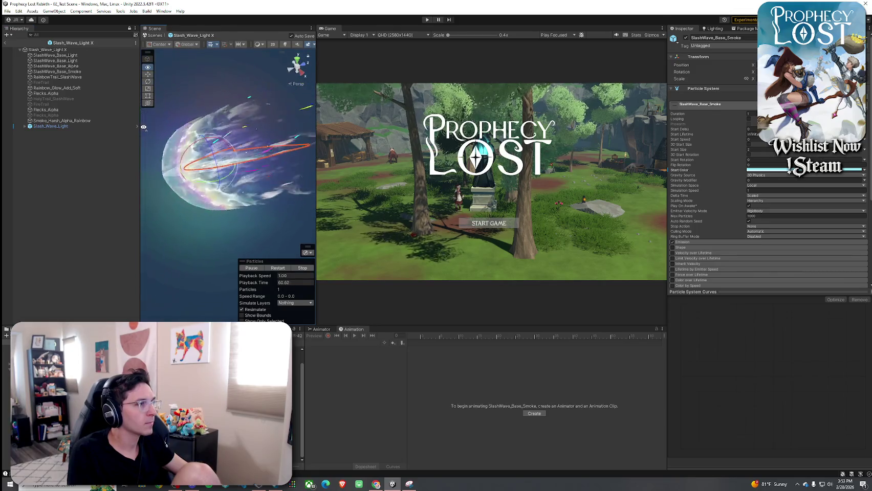
{"action": "mouse_move", "coordinate": [154, 169]}
{"action": "left_mouse_down"}
{"action": "mouse_move", "coordinate": [163, 188]}
{"action": "mouse_move", "coordinate": [168, 180]}
{"action": "left_mouse_up"}
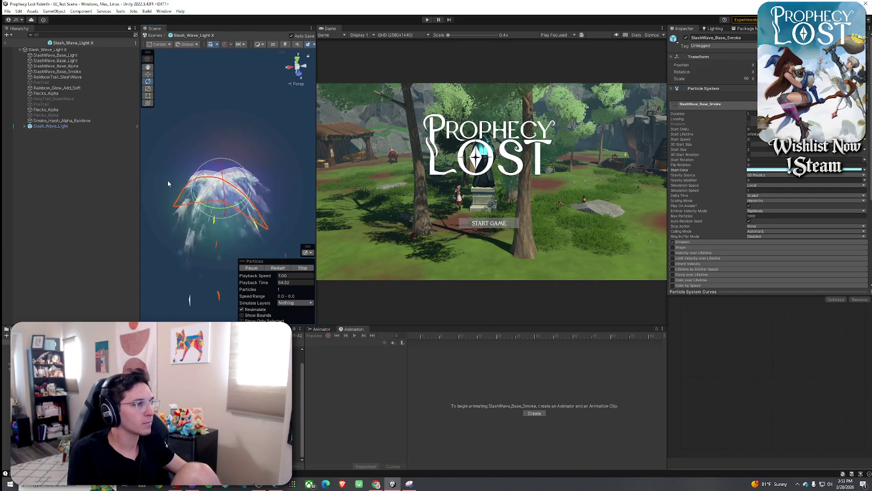
{"action": "left_click", "coordinate": [5, 43]}
{"action": "left_click", "coordinate": [7, 10]}
{"action": "left_click", "coordinate": [25, 45]}
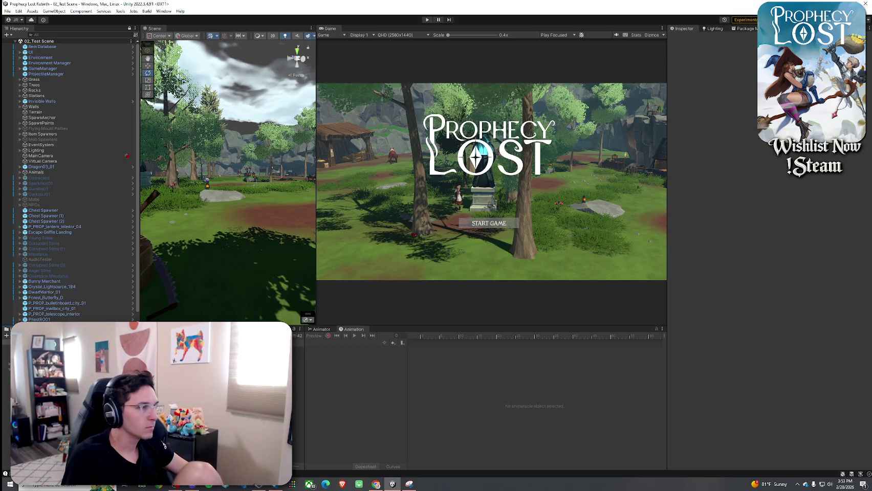
- Set the rune sword's Projectile Type to 5_Rune short swords Blade Sash
{"action": "left_click", "coordinate": [300, 354]}
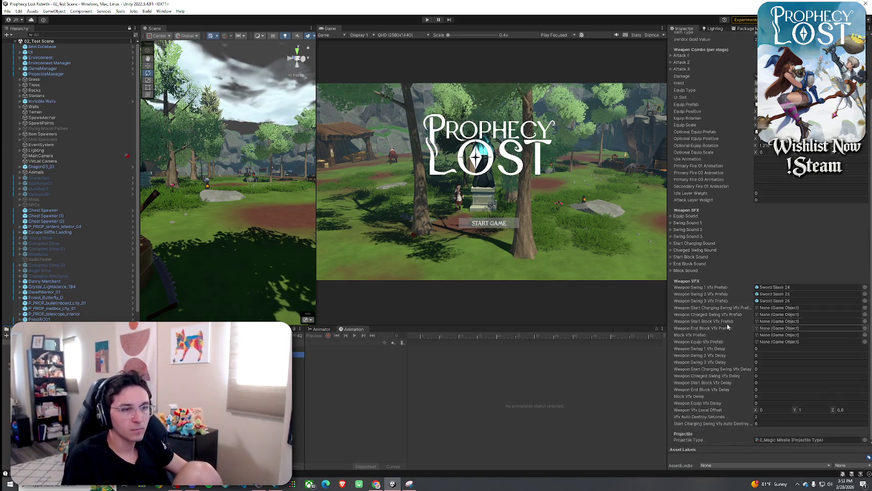
{"action": "left_click", "coordinate": [778, 301]}
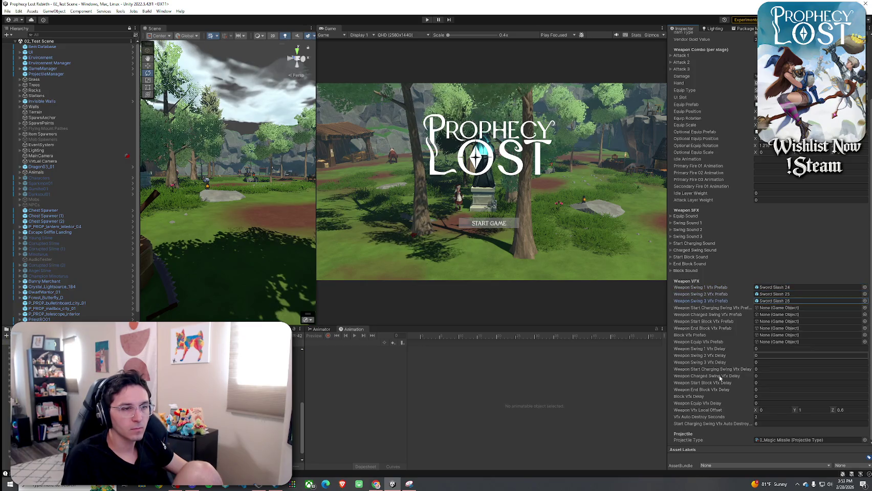
{"action": "left_click", "coordinate": [864, 441]}
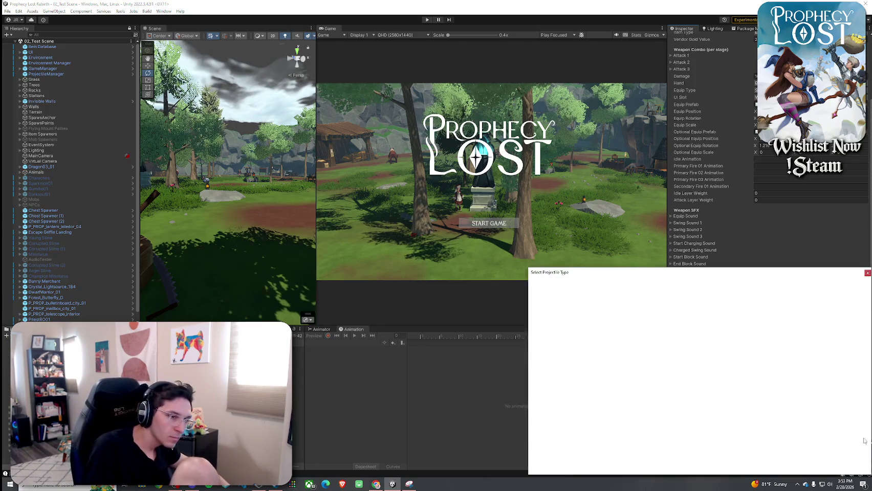
{"action": "double_click", "coordinate": [768, 316]}
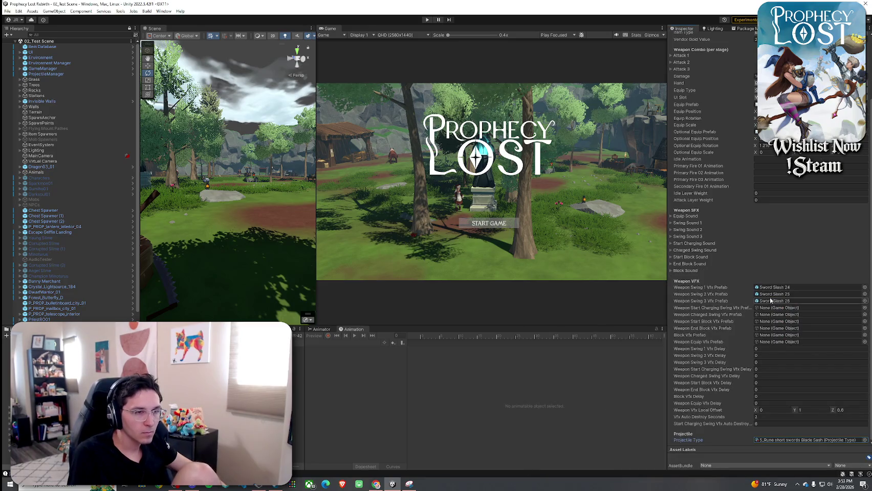
- Bring up the object picker for Weapon Start Charging Swing Vfx Prefab
{"action": "left_click", "coordinate": [689, 244]}
{"action": "left_click", "coordinate": [689, 245]}
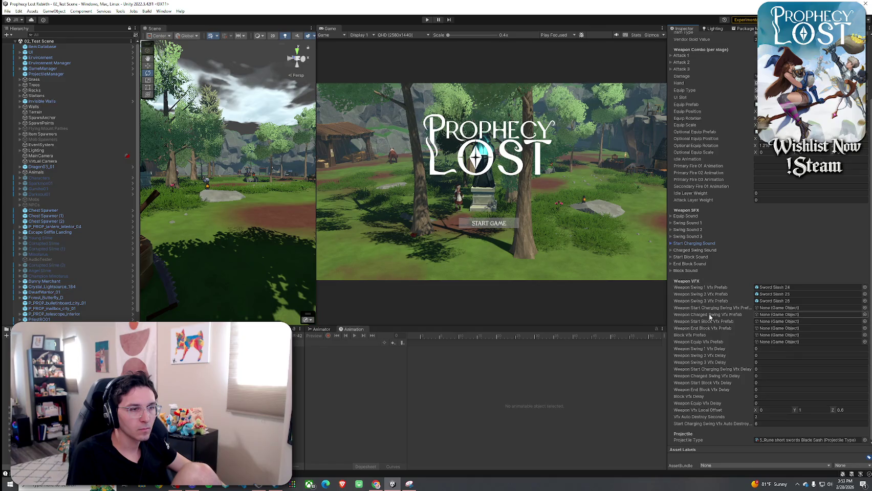
{"action": "left_click", "coordinate": [861, 307]}
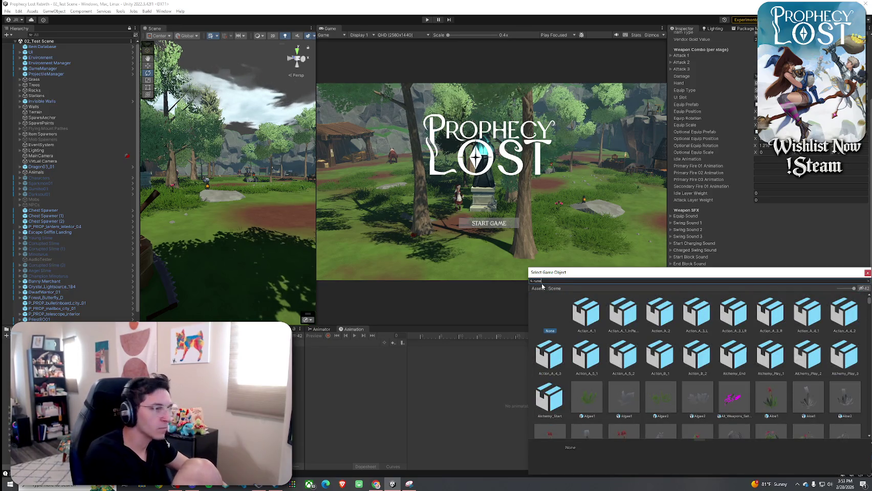
- Search 'rune' and assign Warrior Charging Attack VFX for rune as the start-charging effect
{"action": "type", "text": "rune"}
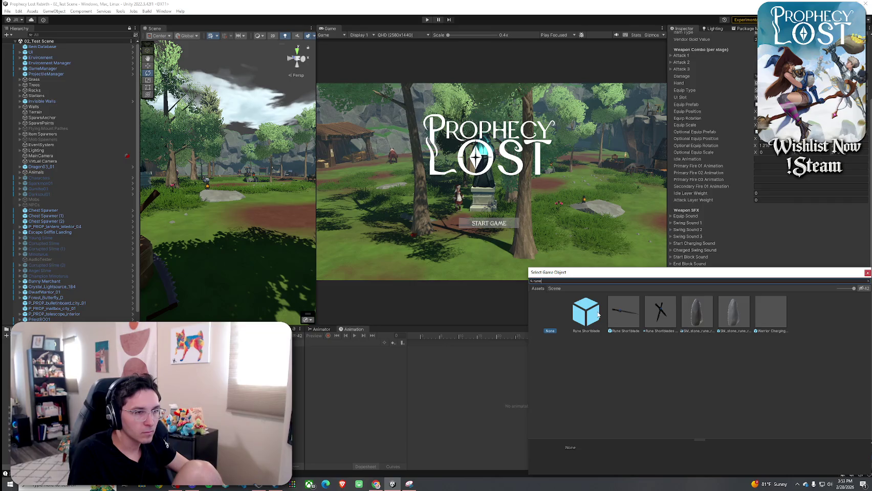
{"action": "left_click", "coordinate": [762, 319]}
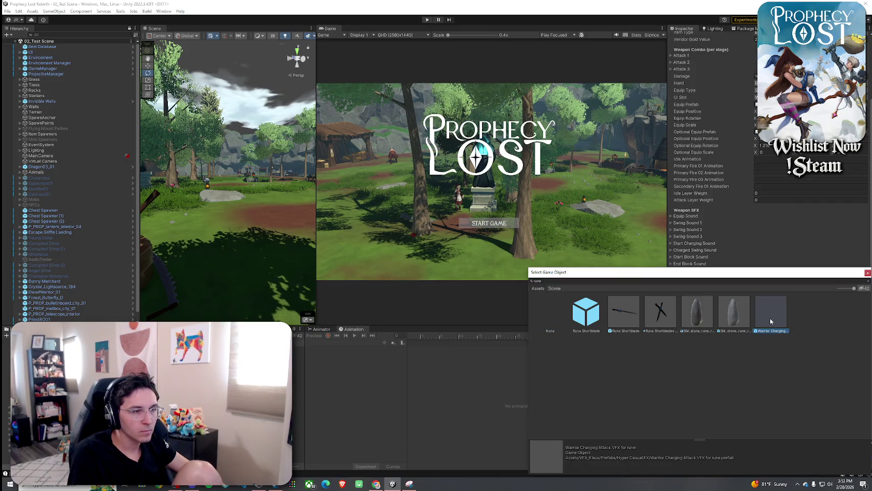
{"action": "double_click", "coordinate": [770, 318]}
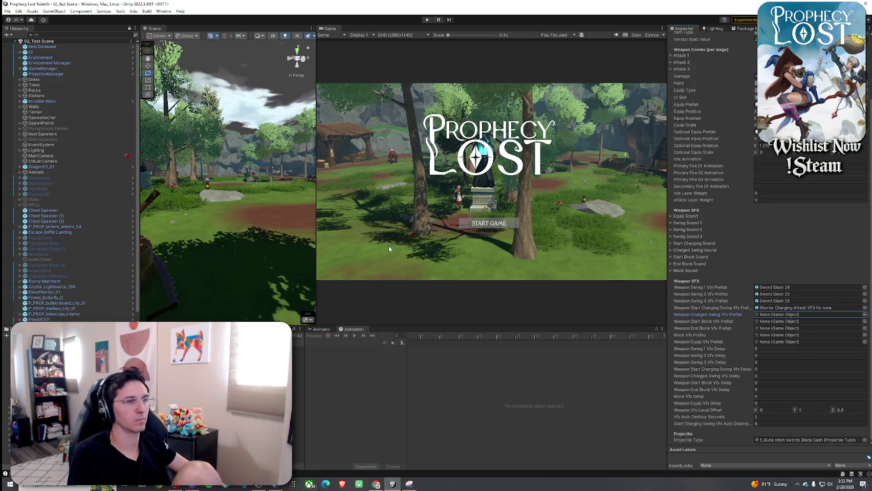
- Save the scene and enter Play mode with Ctrl+P
{"action": "left_click", "coordinate": [7, 11]}
{"action": "left_click", "coordinate": [21, 44]}
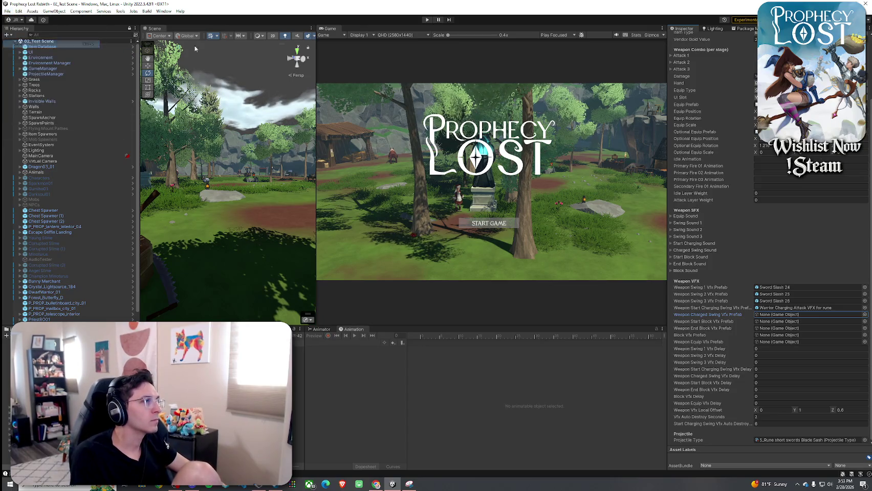
{"action": "key", "text": "ctrl+p"}
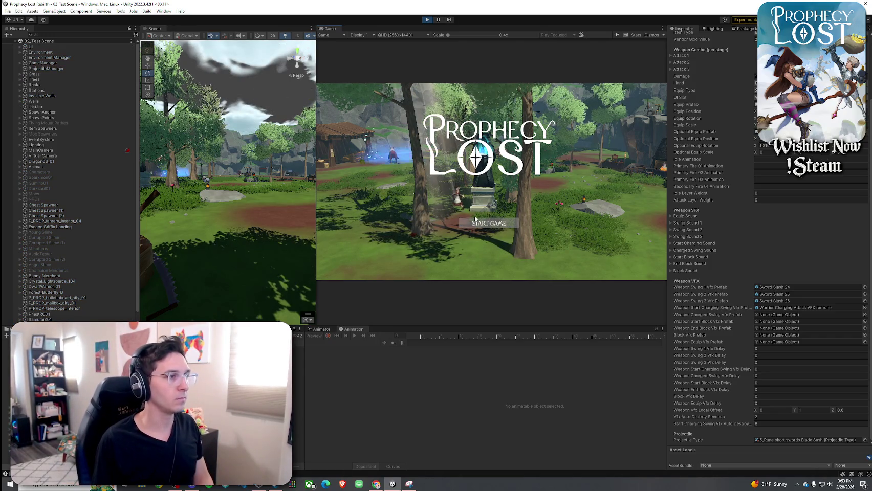
- Start the game and run the character into the forest clearing
{"action": "left_click", "coordinate": [485, 224]}
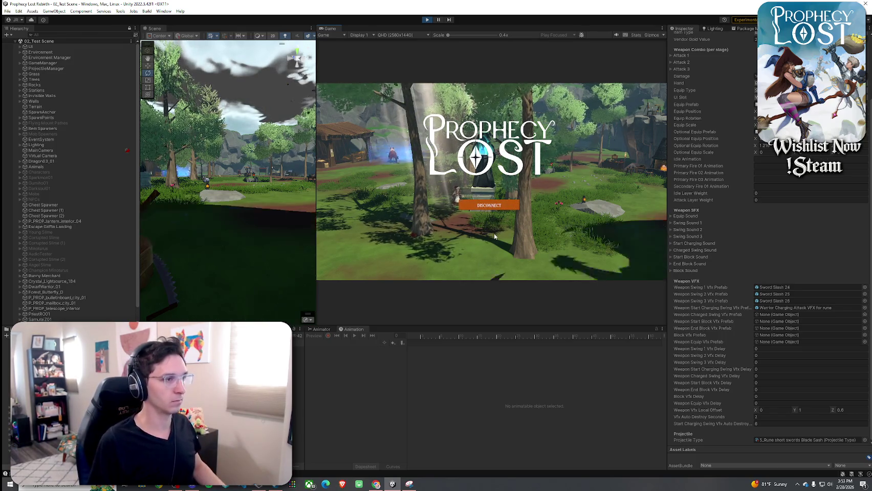
{"action": "key", "text": "w"}
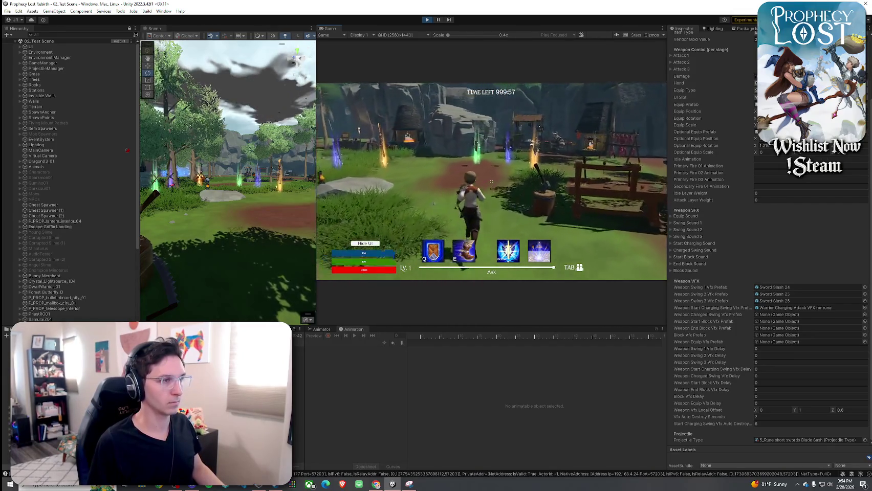
{"action": "key", "text": "w"}
{"action": "key", "text": "w"}
- Swing the rune sword repeatedly to test the blue X-shaped slash waves, then run on
{"action": "left_click", "coordinate": [491, 182]}
{"action": "left_click", "coordinate": [492, 182]}
{"action": "left_click", "coordinate": [491, 182]}
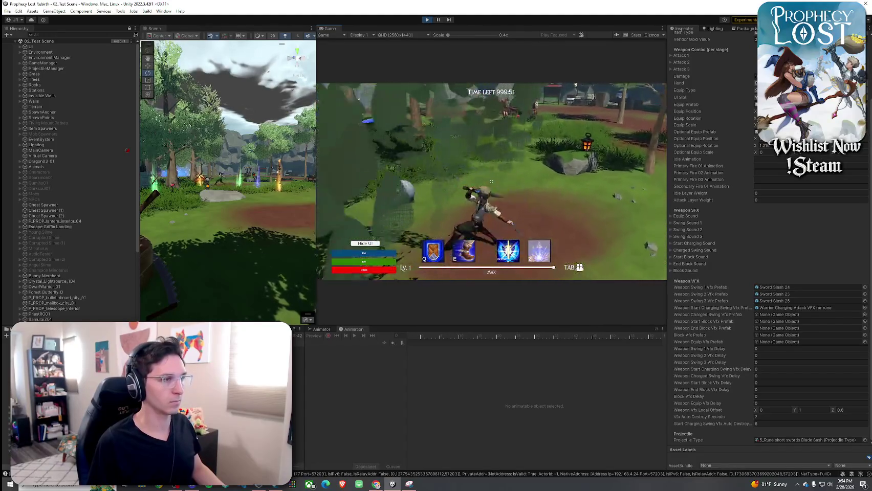
{"action": "left_click", "coordinate": [491, 182]}
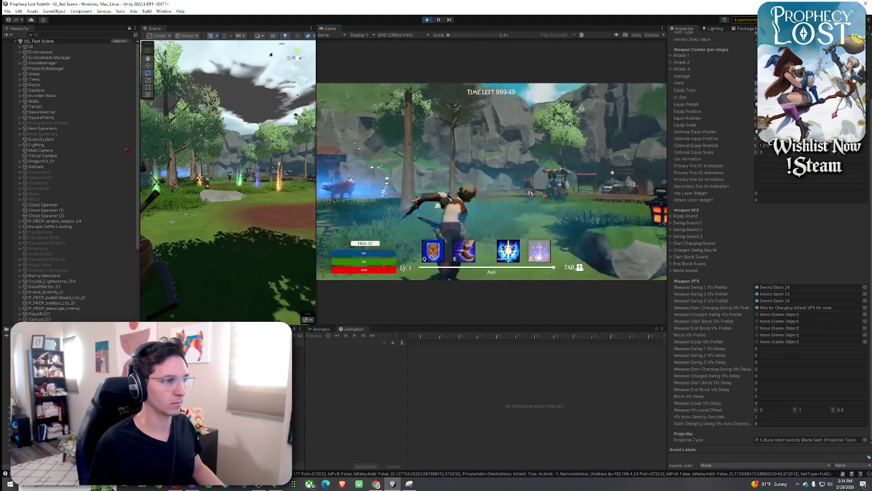
{"action": "left_click", "coordinate": [491, 181]}
{"action": "left_click", "coordinate": [491, 182]}
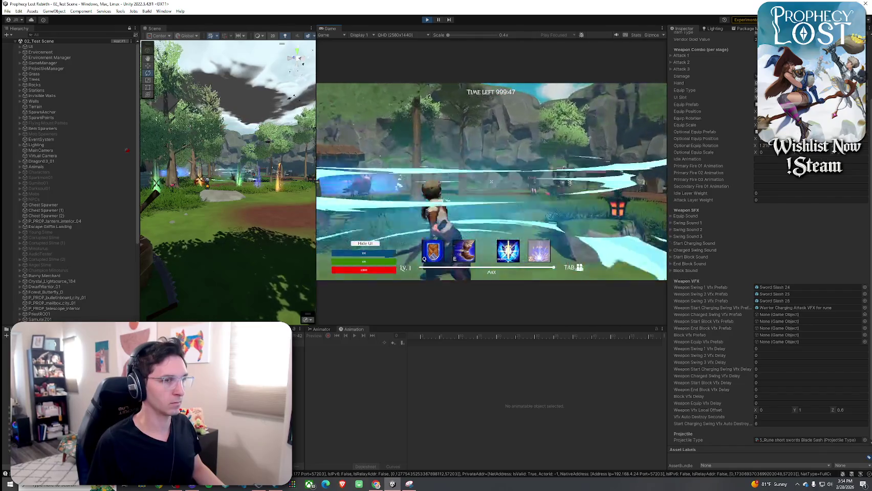
{"action": "left_click", "coordinate": [491, 181]}
{"action": "left_click", "coordinate": [491, 182]}
{"action": "left_click", "coordinate": [492, 182]}
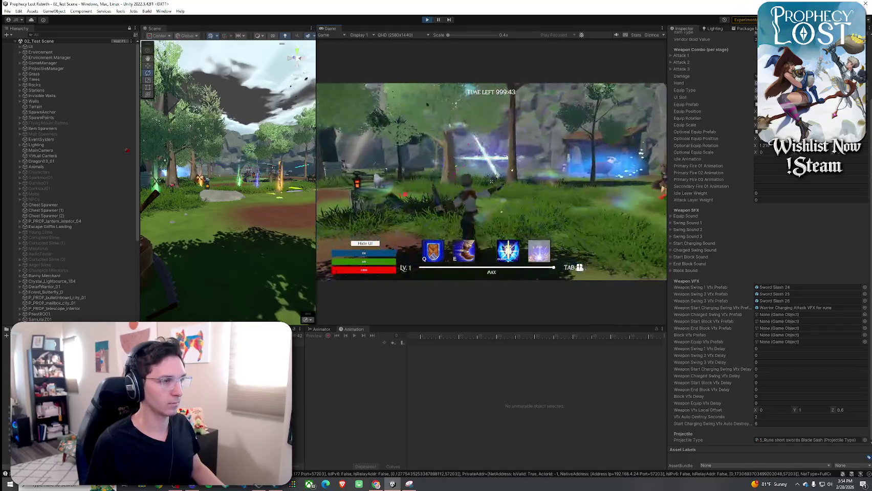
{"action": "left_click", "coordinate": [491, 182]}
{"action": "left_click", "coordinate": [491, 181]}
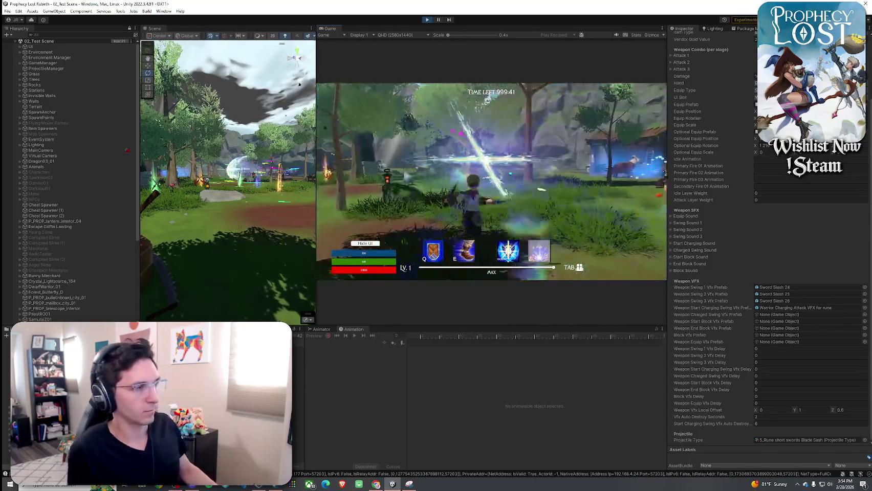
{"action": "left_click", "coordinate": [491, 182]}
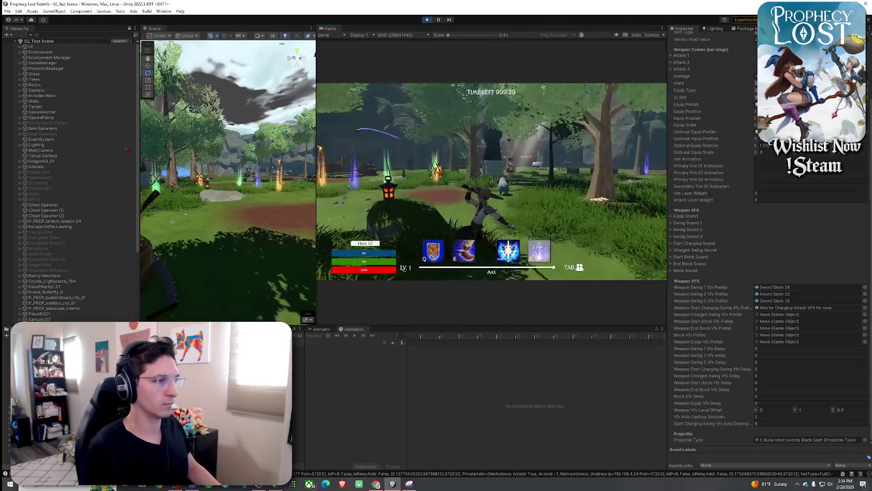
{"action": "key", "text": "w"}
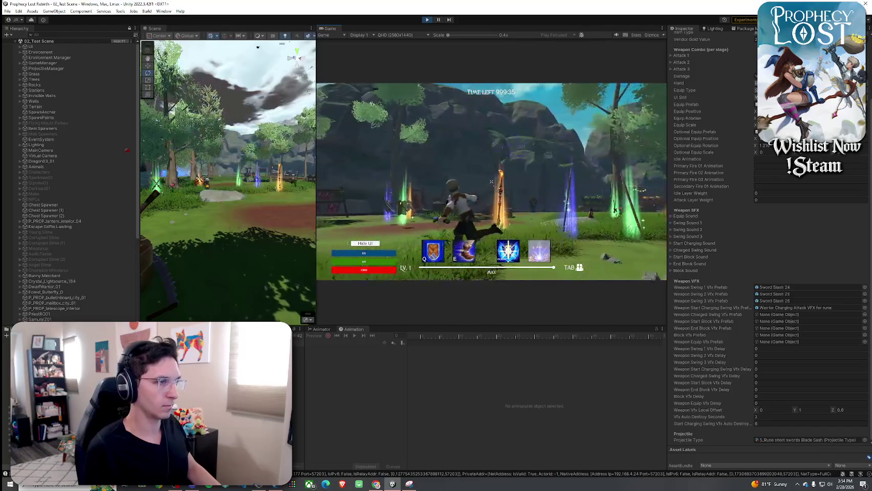
{"action": "key", "text": "w"}
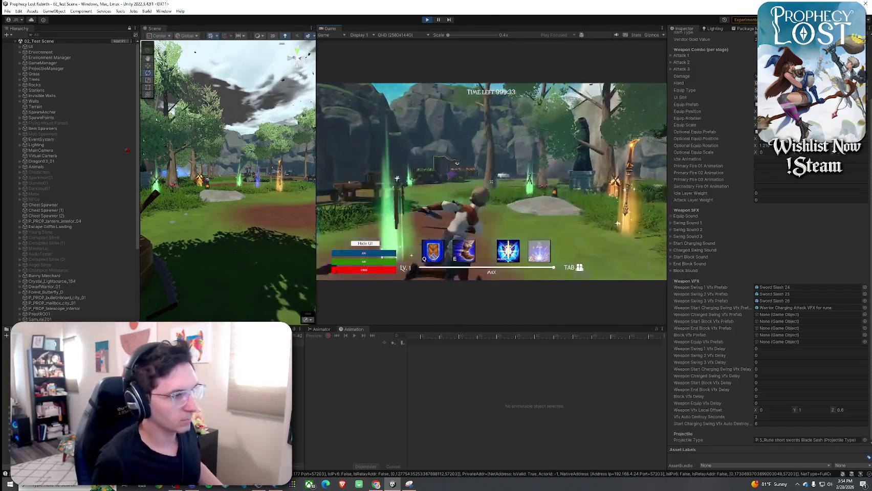
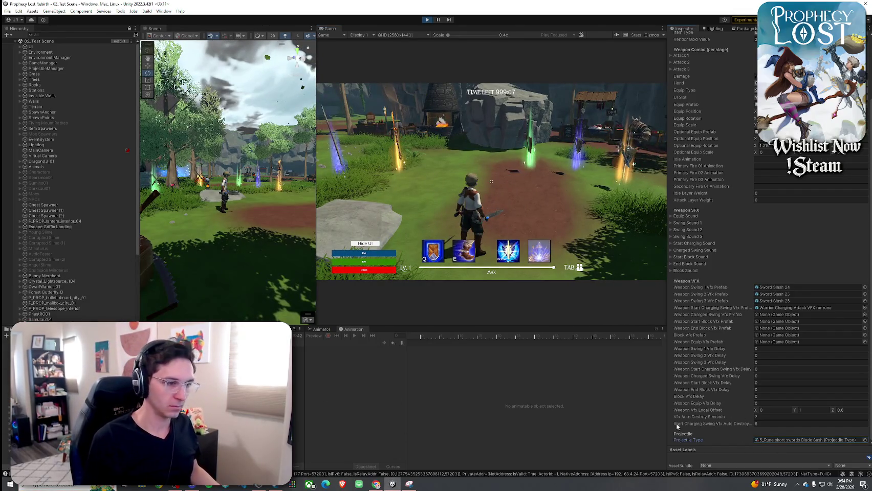
- Open the Rune short swords projectile type and set VFX Euler Offset Z to -45, testing the slash
{"action": "double_click", "coordinate": [806, 440]}
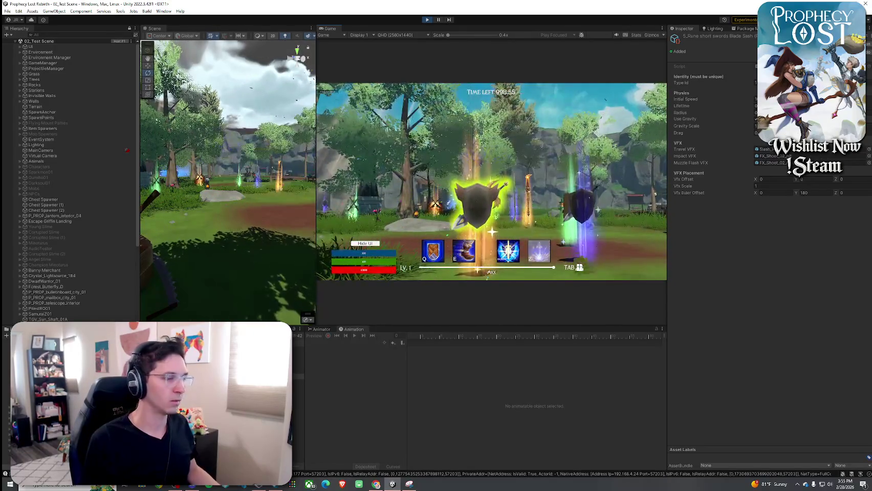
{"action": "key", "text": "super"}
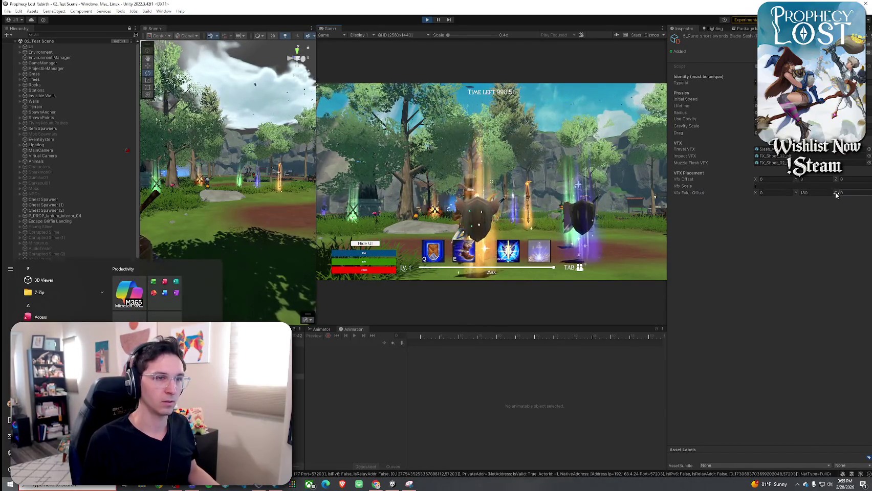
{"action": "left_click", "coordinate": [839, 193]}
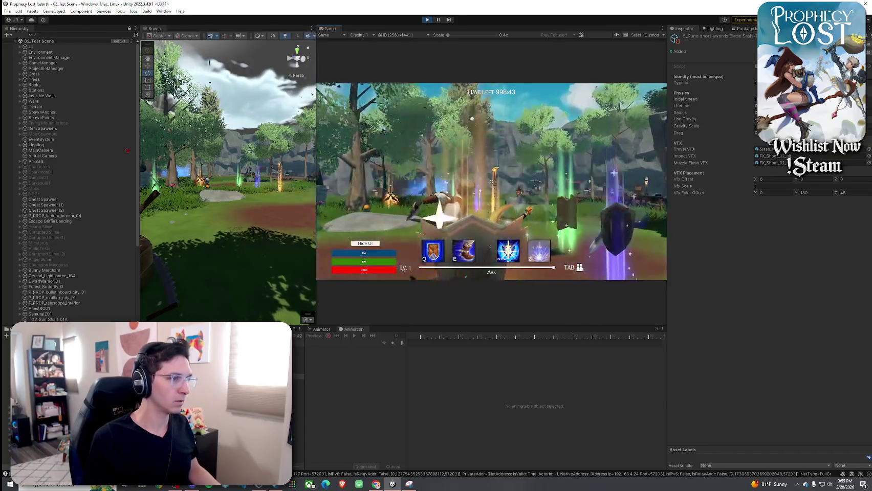
{"action": "left_click", "coordinate": [491, 181]}
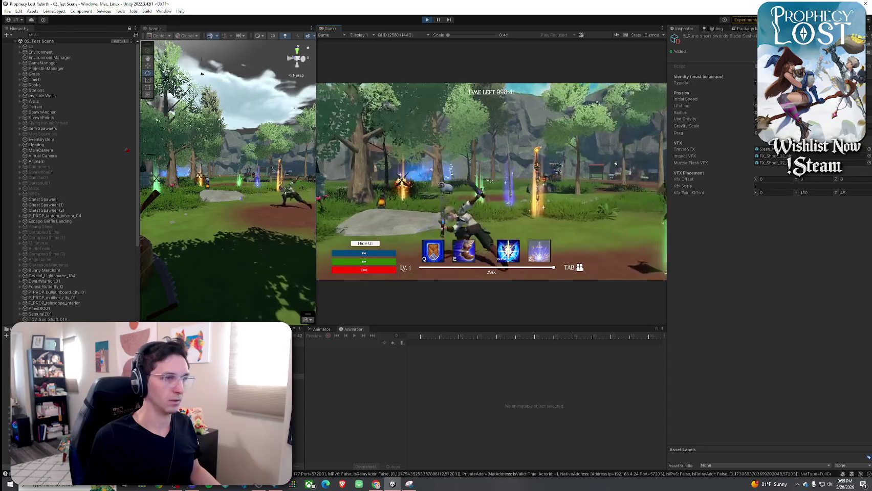
{"action": "left_click", "coordinate": [849, 193]}
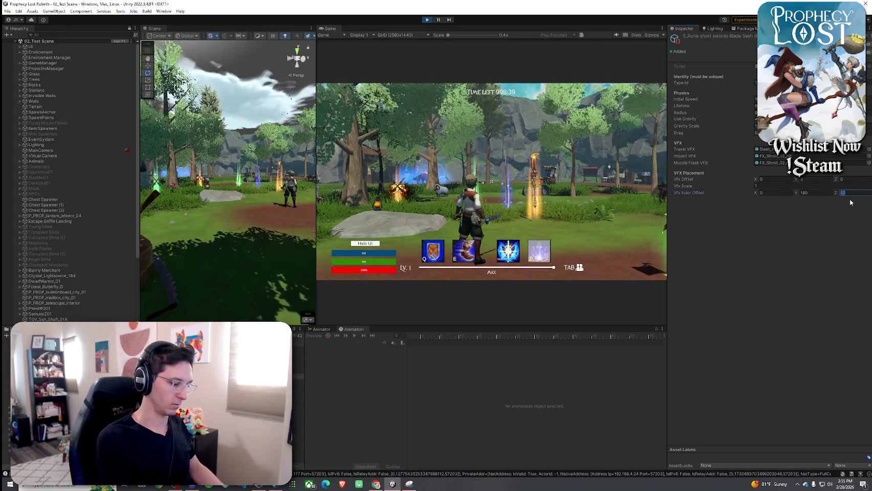
{"action": "left_click", "coordinate": [608, 267]}
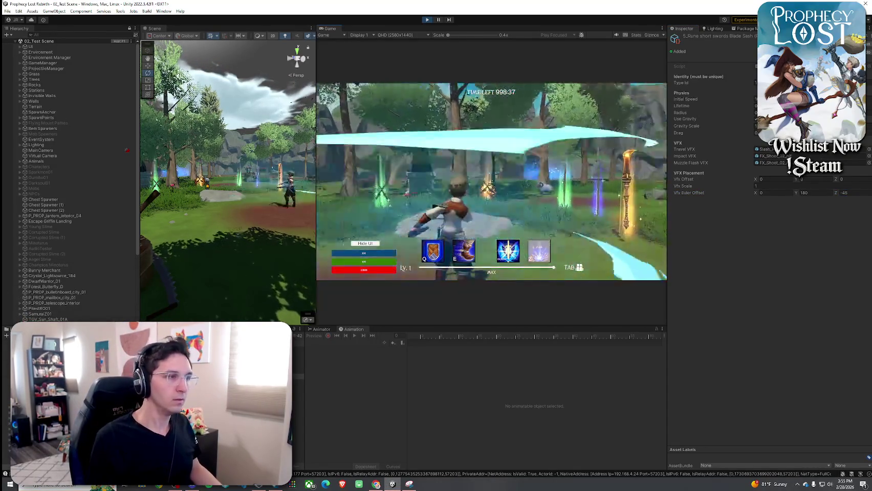
{"action": "left_click", "coordinate": [640, 205]}
{"action": "left_click", "coordinate": [631, 191]}
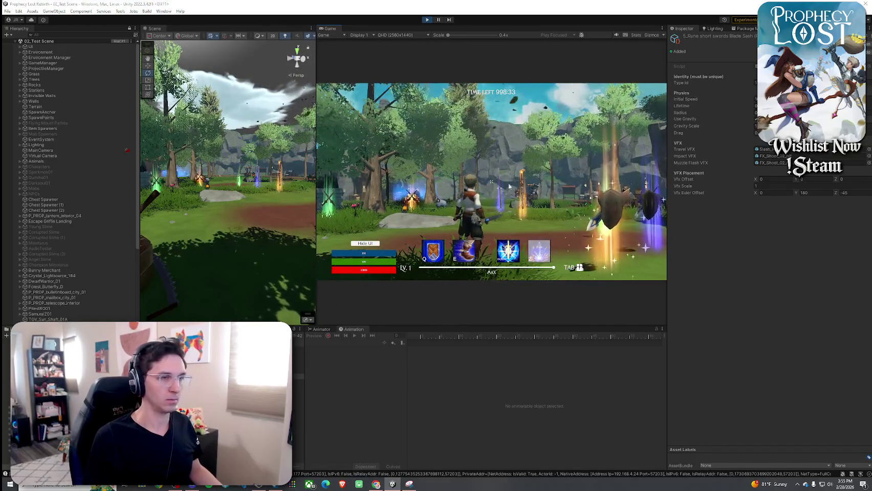
- Refine the Z offset from -40 to -35 to -32, testing a slash after each change
{"action": "left_click", "coordinate": [849, 194]}
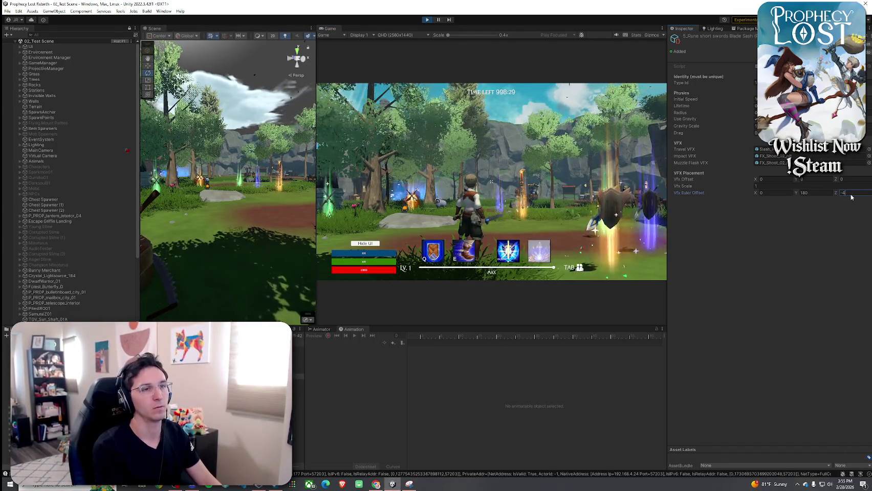
{"action": "left_click", "coordinate": [562, 205]}
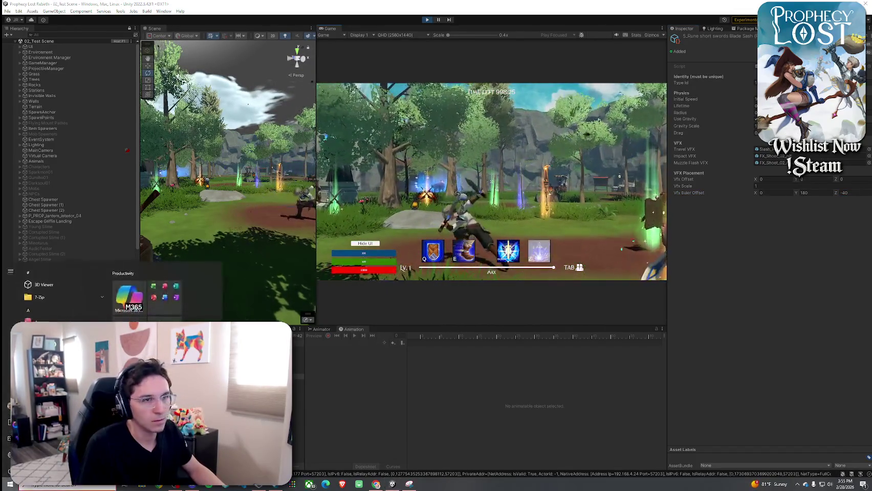
{"action": "left_click", "coordinate": [855, 193]}
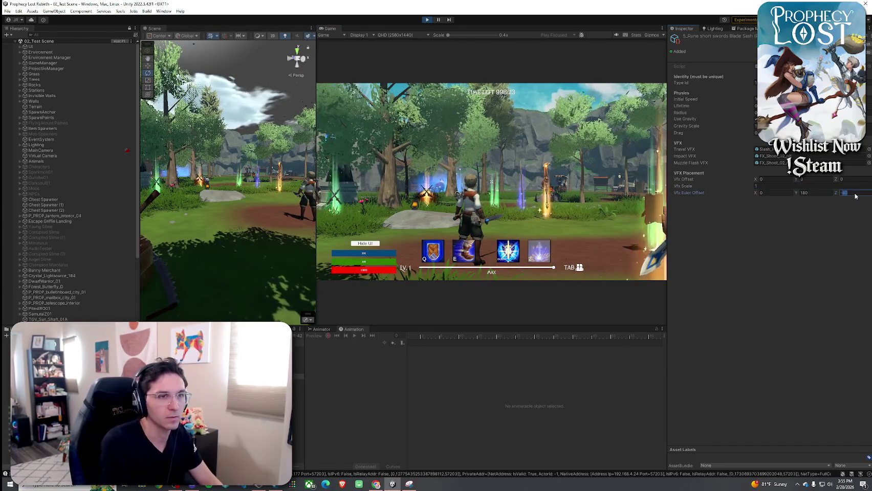
{"action": "left_click", "coordinate": [637, 207]}
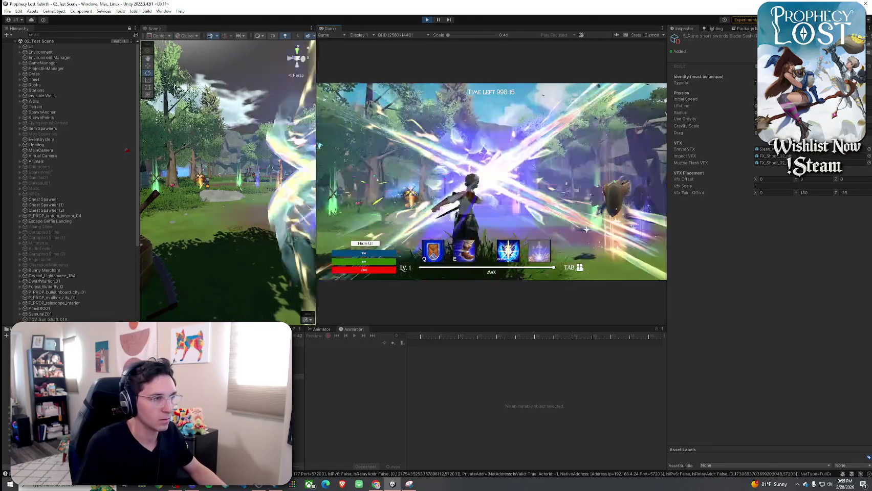
{"action": "left_click", "coordinate": [854, 193]}
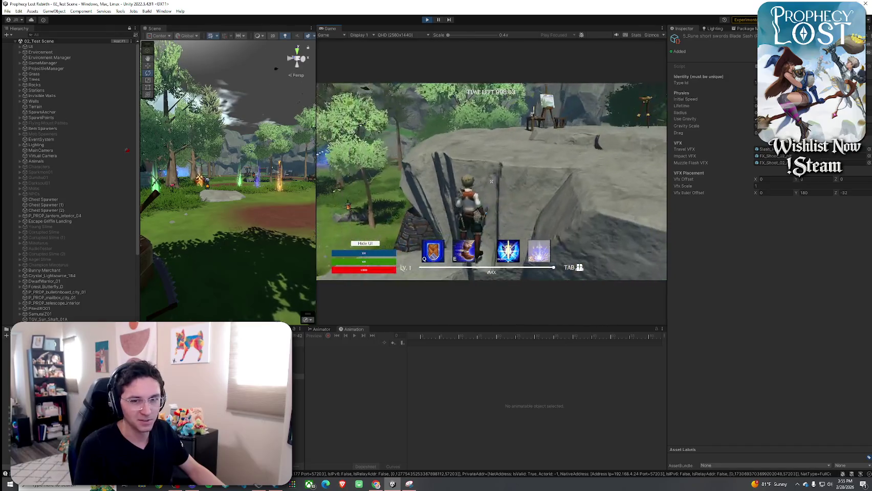
{"action": "key", "text": "super"}
{"action": "key", "text": "super"}
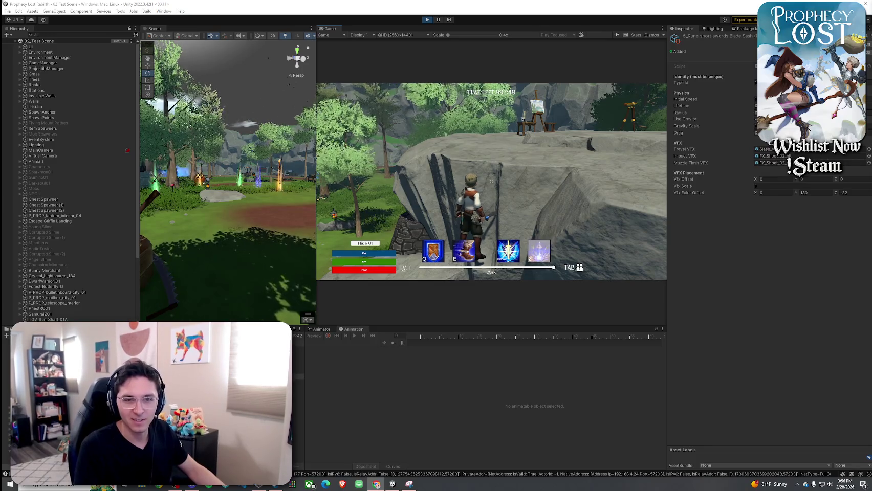
- Run the character across the field with a Q spin attack, then maximize the Game view and attack
{"action": "key", "text": "w"}
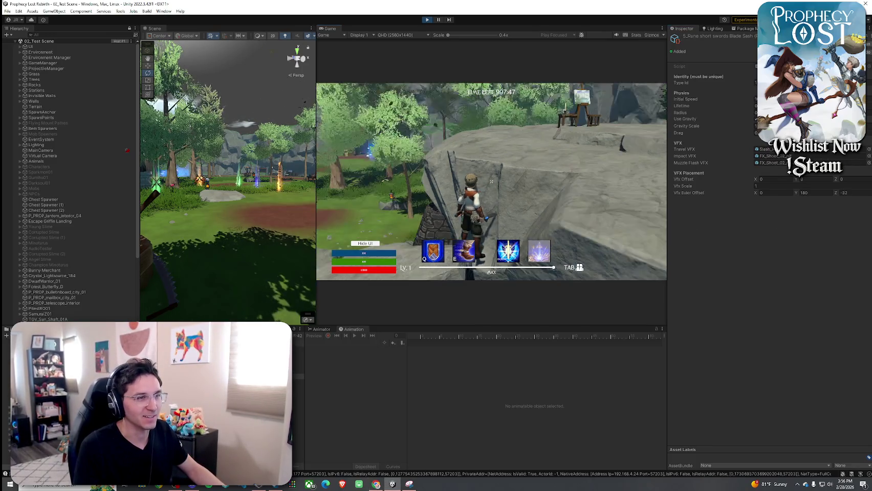
{"action": "key", "text": "w"}
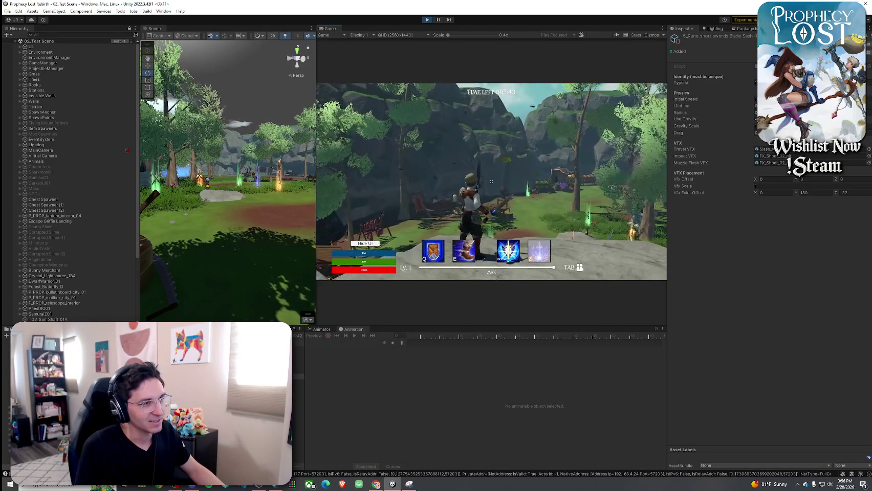
{"action": "key", "text": "q"}
{"action": "key", "text": "w"}
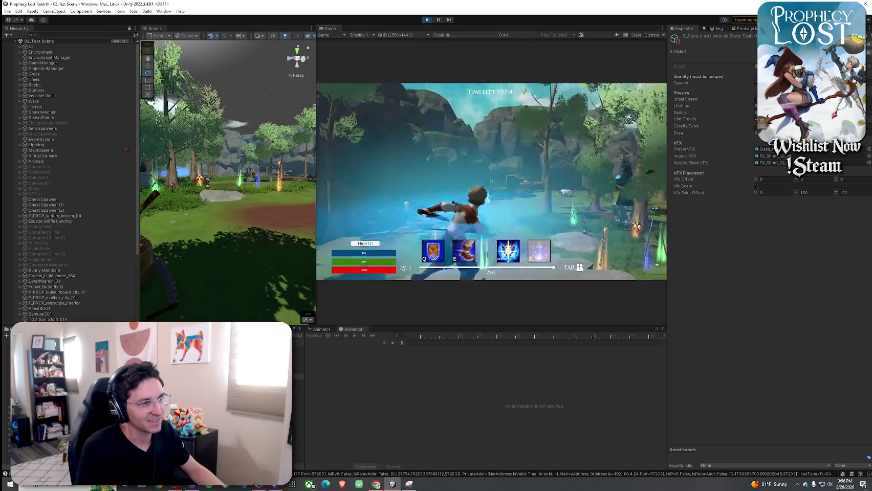
{"action": "key", "text": "w"}
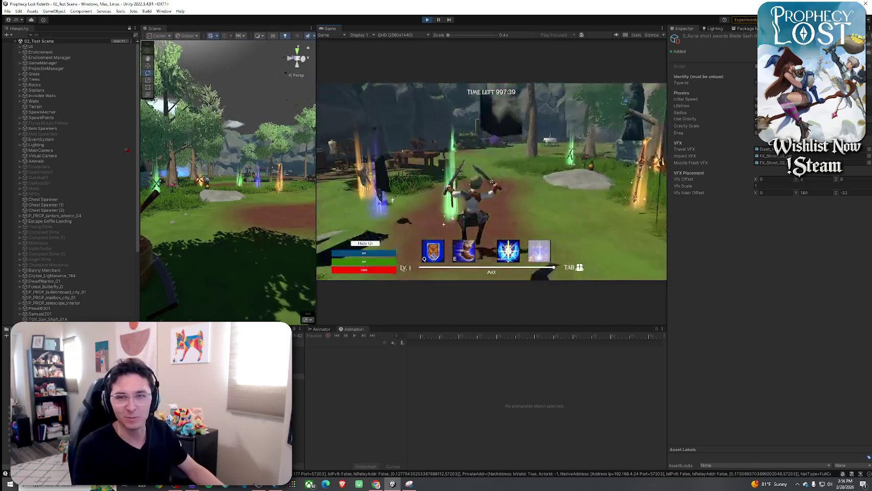
{"action": "key", "text": "w"}
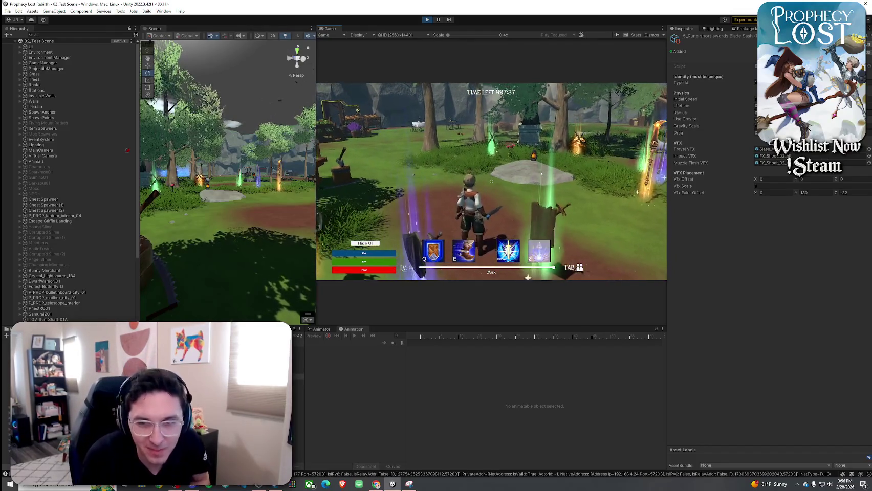
{"action": "key", "text": "w"}
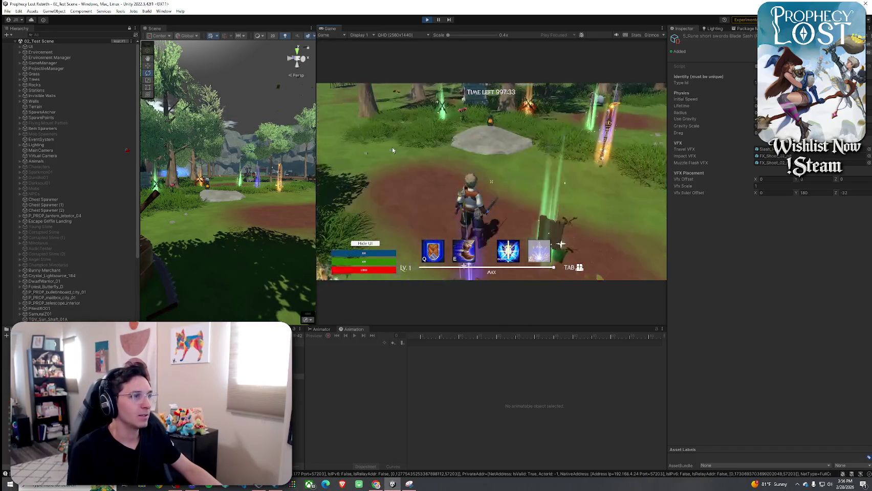
{"action": "key", "text": "shift+space"}
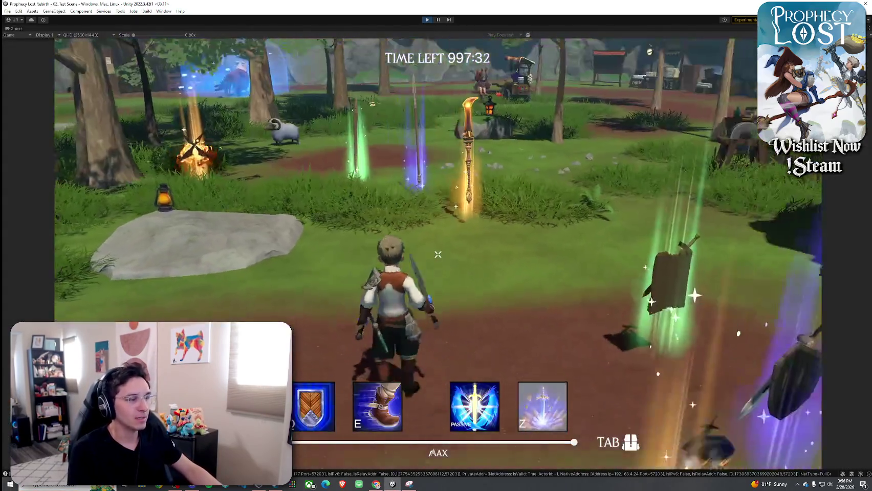
{"action": "left_click", "coordinate": [463, 189]}
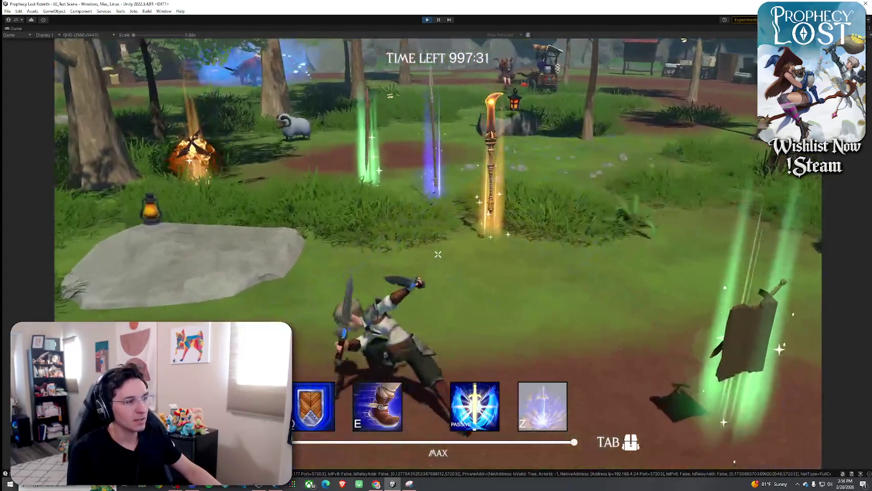
- Run toward the vendor cart while swinging sword slashes to preview the effect
{"action": "key", "text": "w"}
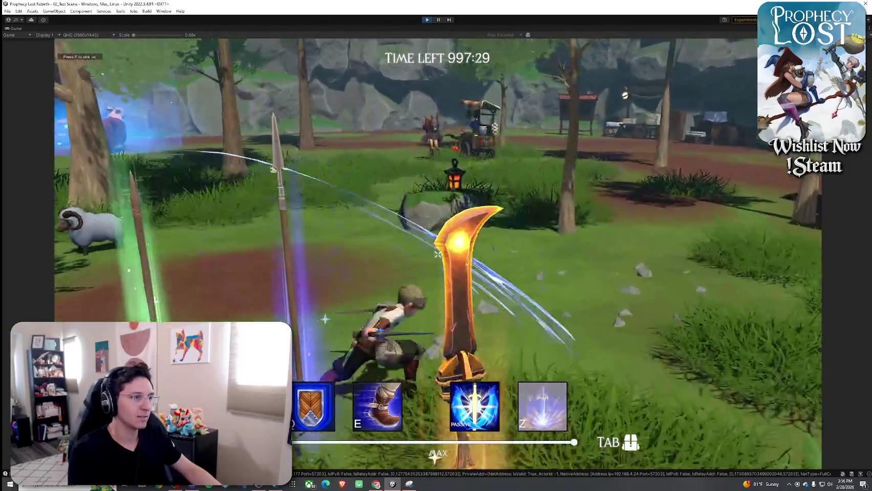
{"action": "left_click", "coordinate": [438, 255]}
{"action": "key", "text": "w"}
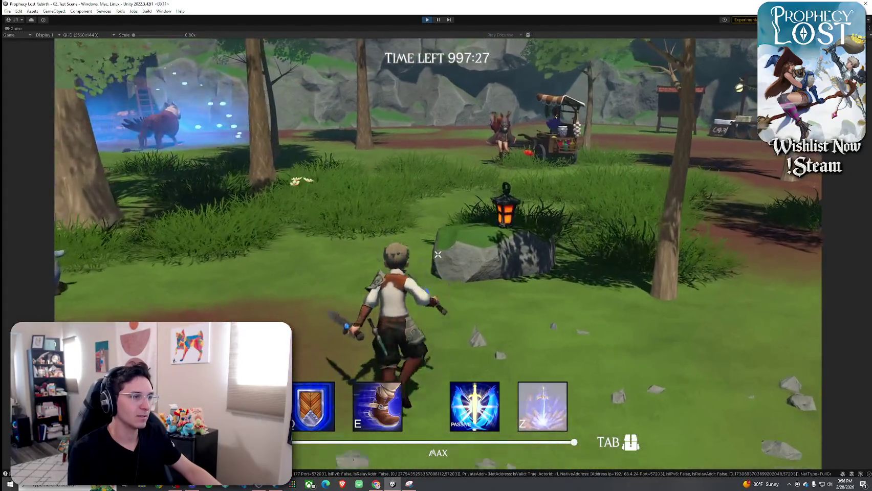
{"action": "left_click", "coordinate": [437, 254]}
{"action": "key", "text": "w"}
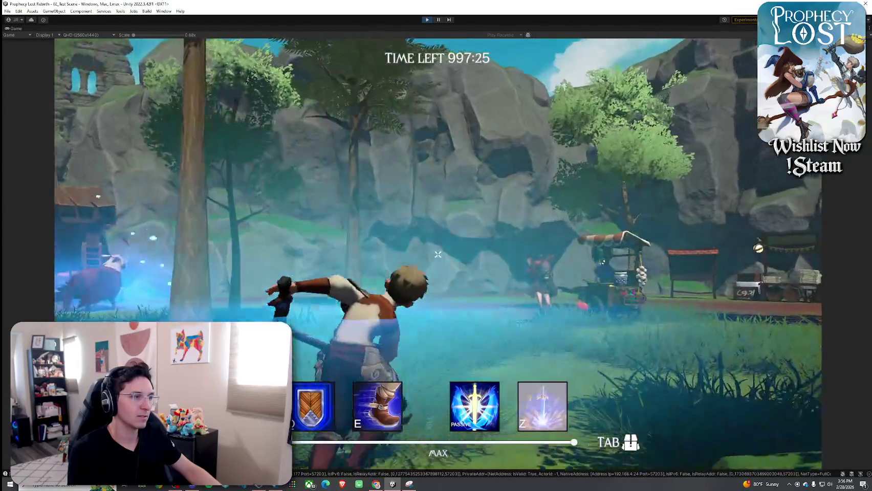
{"action": "left_click", "coordinate": [437, 255]}
{"action": "left_click", "coordinate": [438, 255]}
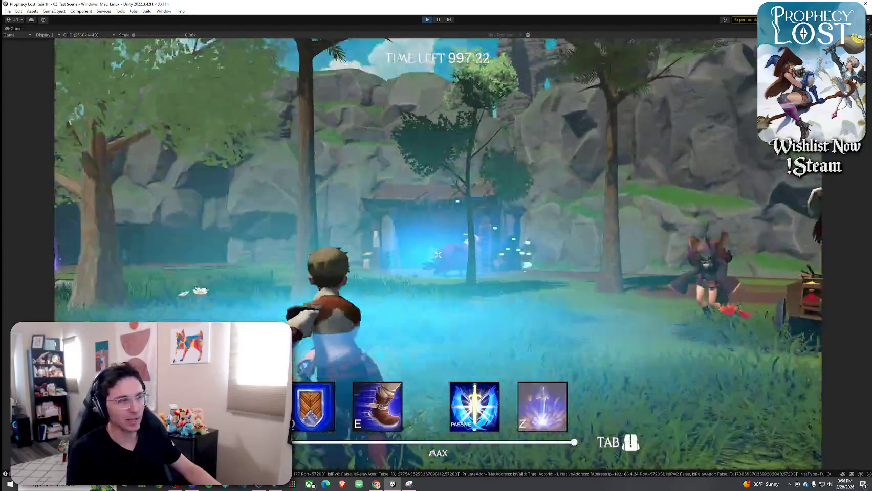
{"action": "left_click", "coordinate": [437, 254]}
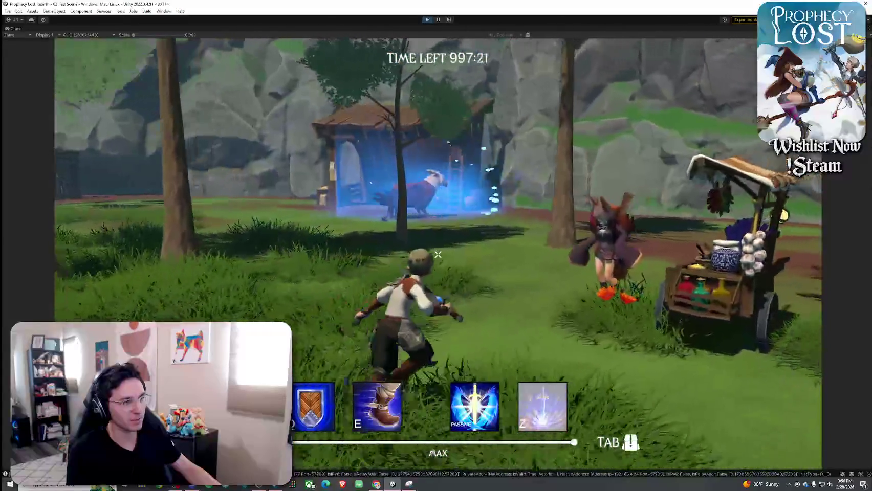
{"action": "left_click", "coordinate": [438, 254]}
{"action": "key", "text": "w"}
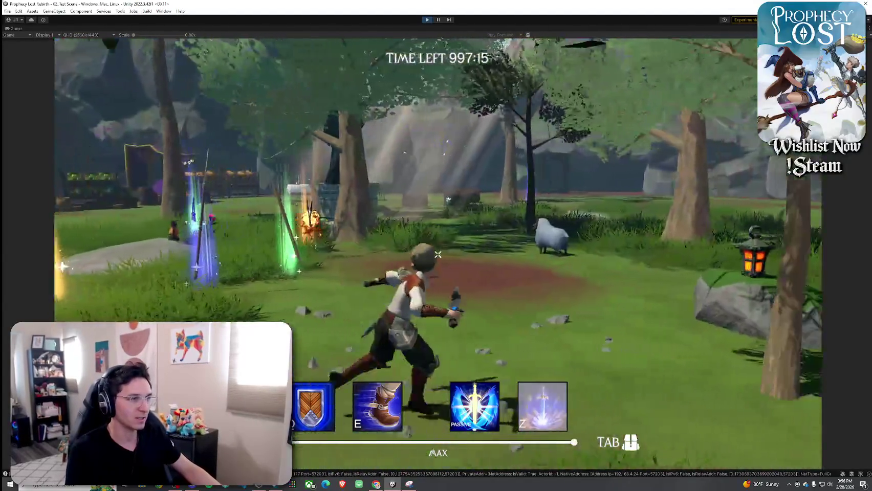
- Chain repeated slash attacks toward the camp, then bring up the inventory panel
{"action": "left_click", "coordinate": [437, 255]}
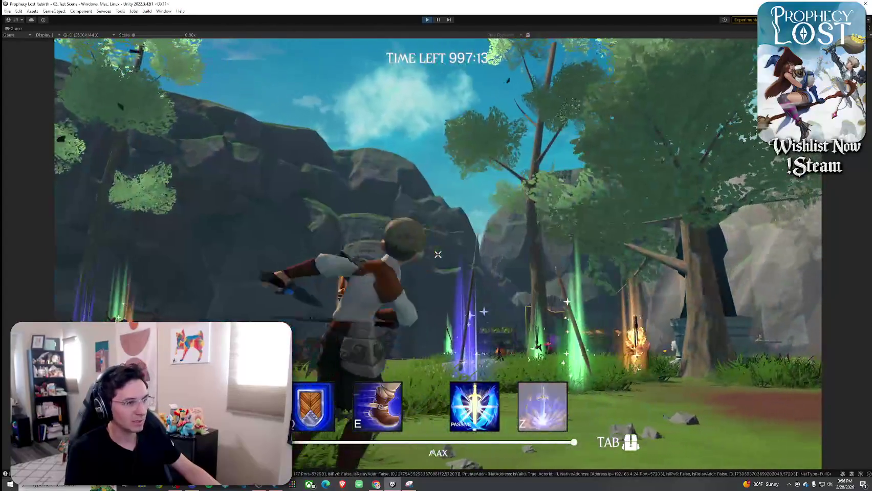
{"action": "left_click", "coordinate": [437, 255]}
{"action": "left_click", "coordinate": [438, 254]}
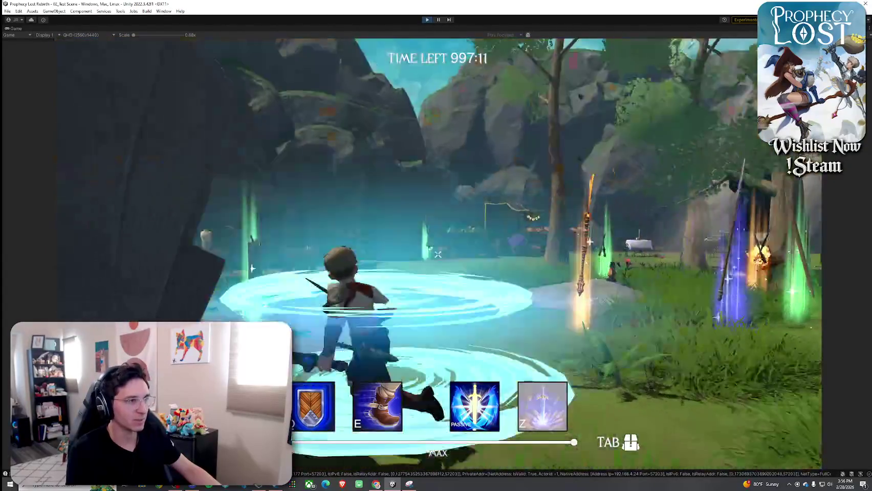
{"action": "left_click", "coordinate": [437, 254]}
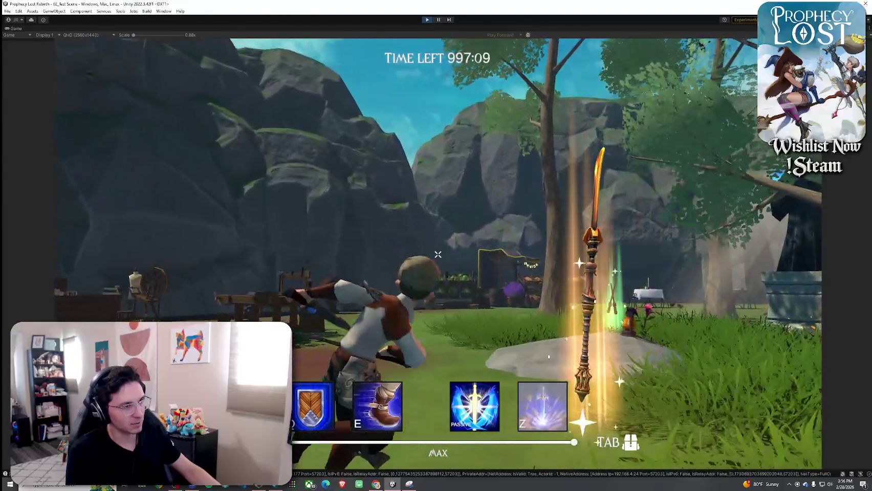
{"action": "left_click", "coordinate": [437, 254]}
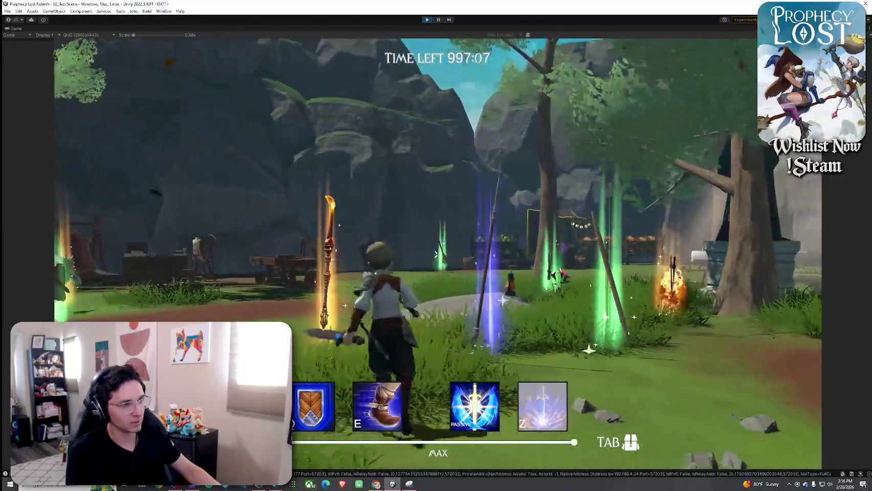
{"action": "left_click", "coordinate": [437, 254]}
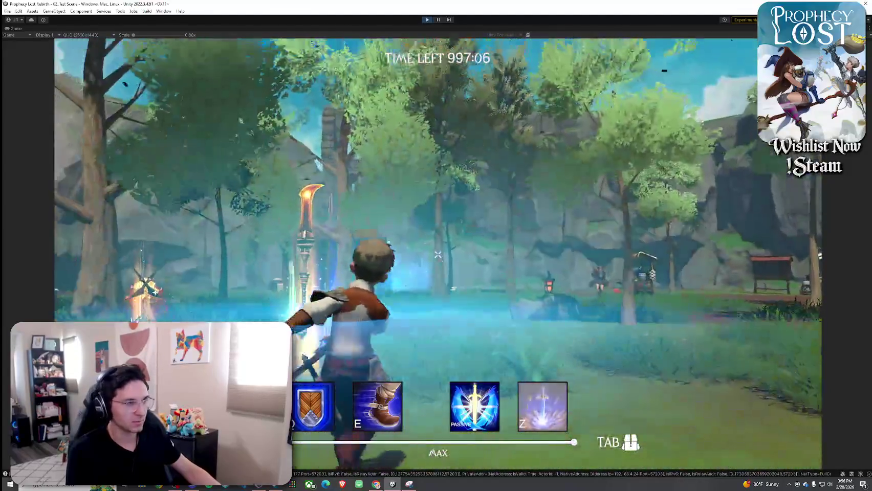
{"action": "left_click", "coordinate": [438, 255]}
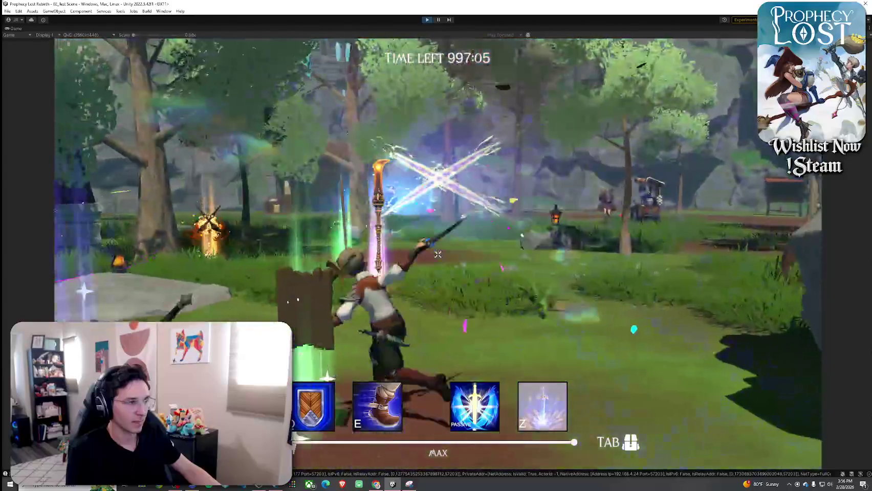
{"action": "left_click", "coordinate": [437, 254]}
{"action": "left_click", "coordinate": [437, 255]}
{"action": "left_click", "coordinate": [438, 254]}
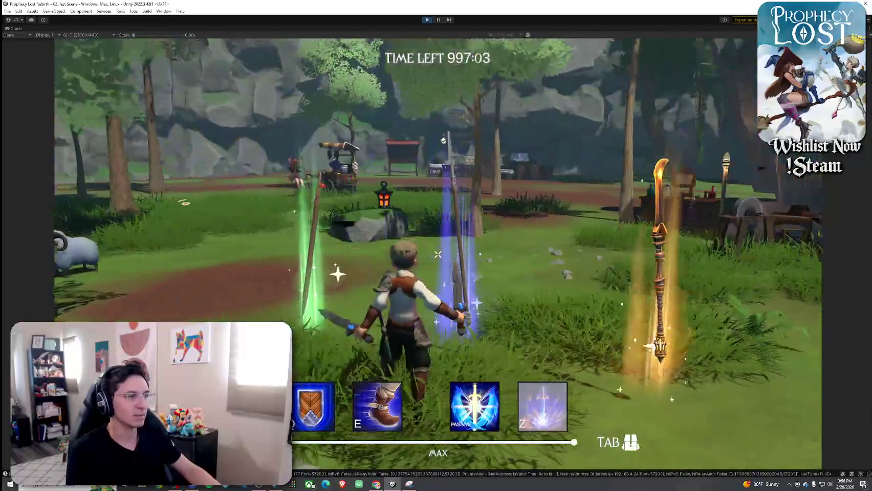
{"action": "left_click", "coordinate": [438, 255]}
{"action": "left_click", "coordinate": [437, 255]}
{"action": "left_click", "coordinate": [437, 254]}
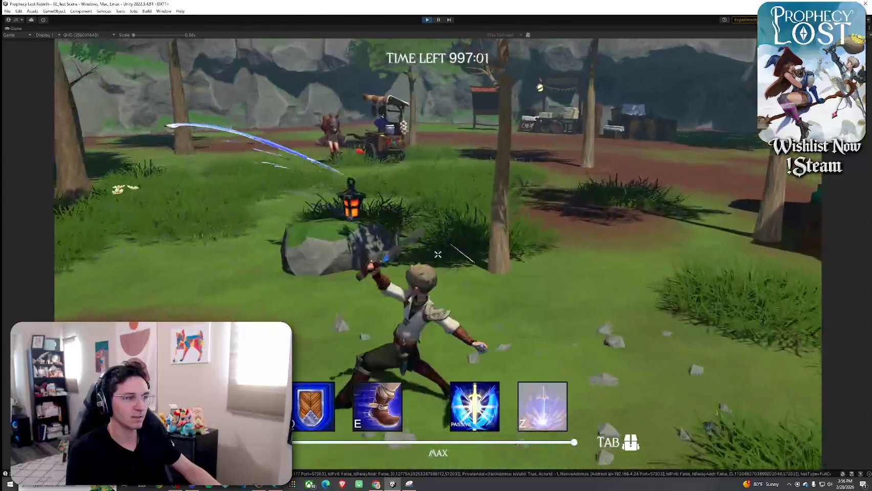
{"action": "left_click", "coordinate": [437, 254]}
{"action": "key", "text": "Tab"}
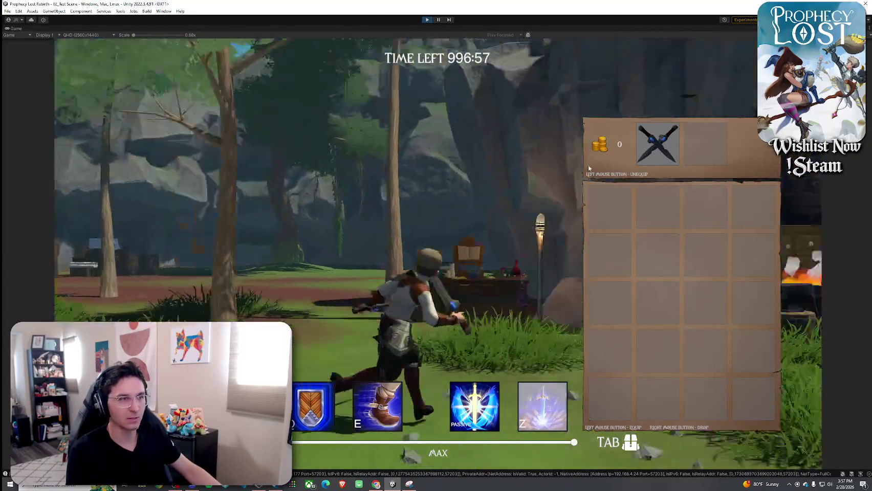
- Unequip the crossed daggers, resume play and swing the remaining weapon
{"action": "left_click", "coordinate": [657, 145]}
{"action": "key", "text": "Tab"}
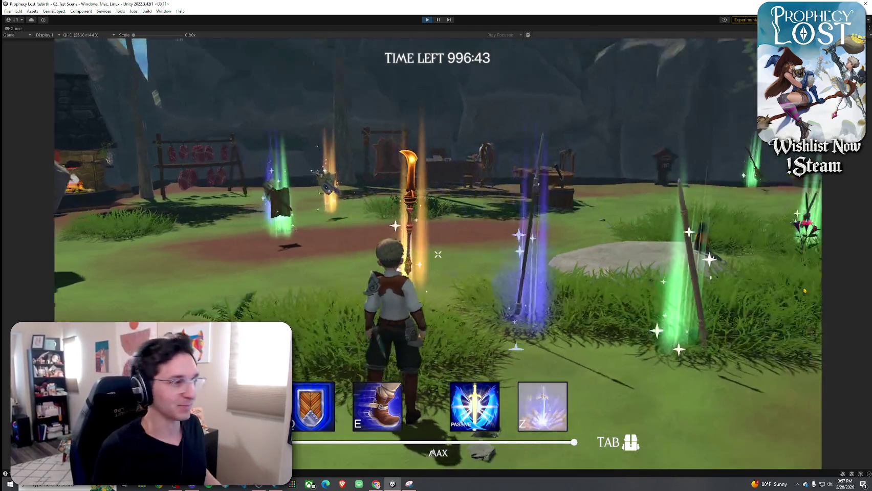
{"action": "key", "text": "w"}
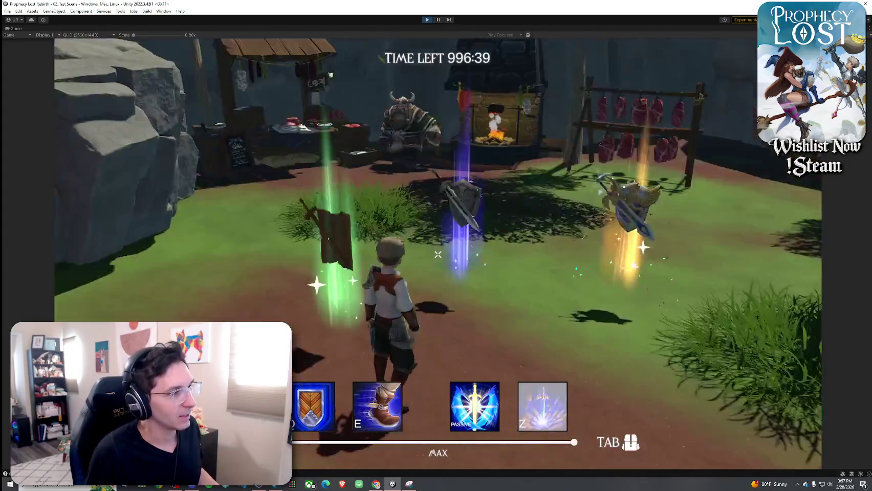
{"action": "key", "text": "Tab"}
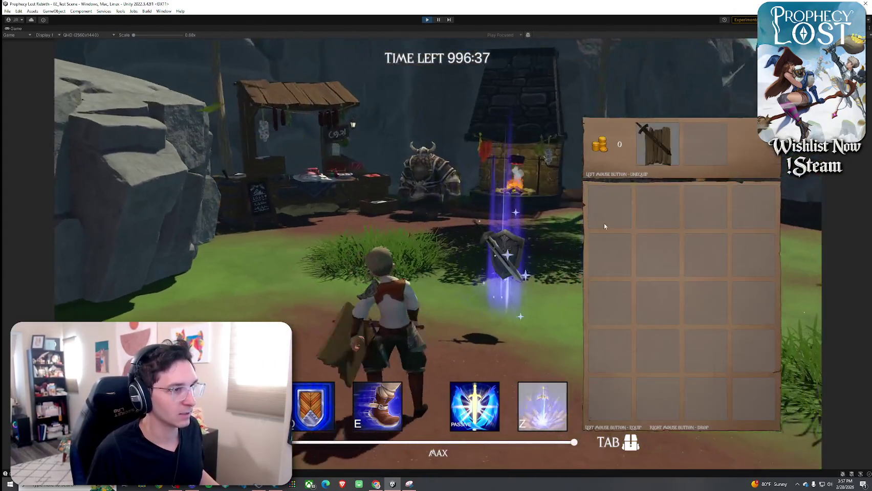
{"action": "key", "text": "Tab"}
{"action": "left_click", "coordinate": [438, 254]}
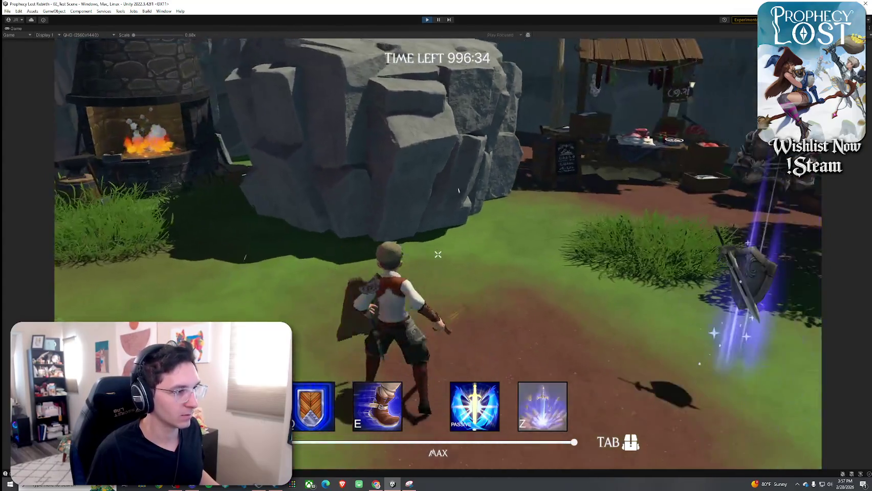
{"action": "left_click", "coordinate": [438, 254]}
{"action": "left_click", "coordinate": [438, 255]}
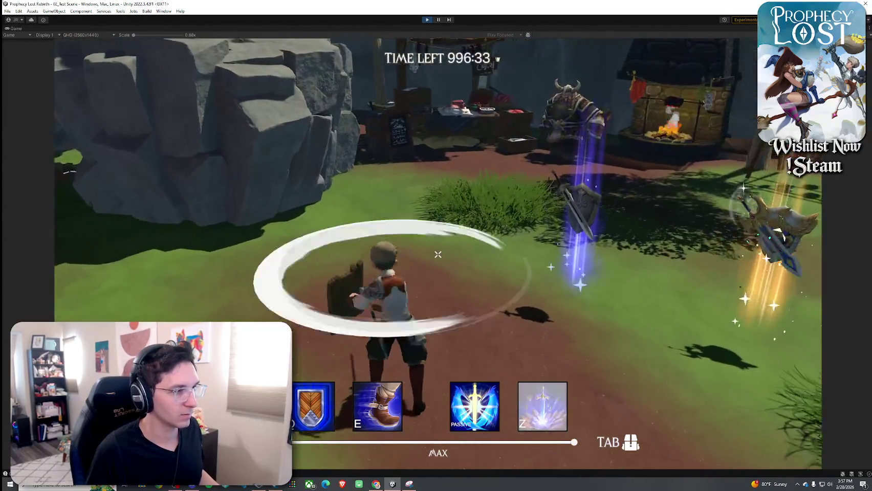
- Pick up the shield weapon and test its sword swings along the path
{"action": "key", "text": "w"}
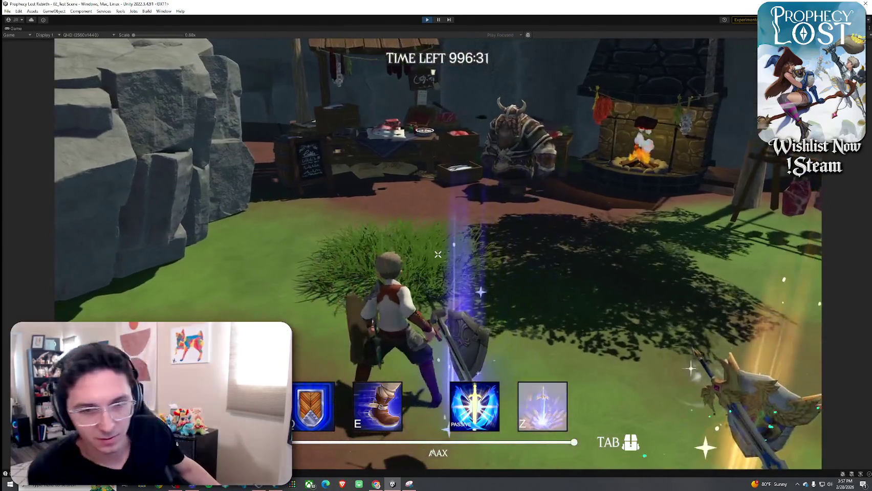
{"action": "key", "text": "w"}
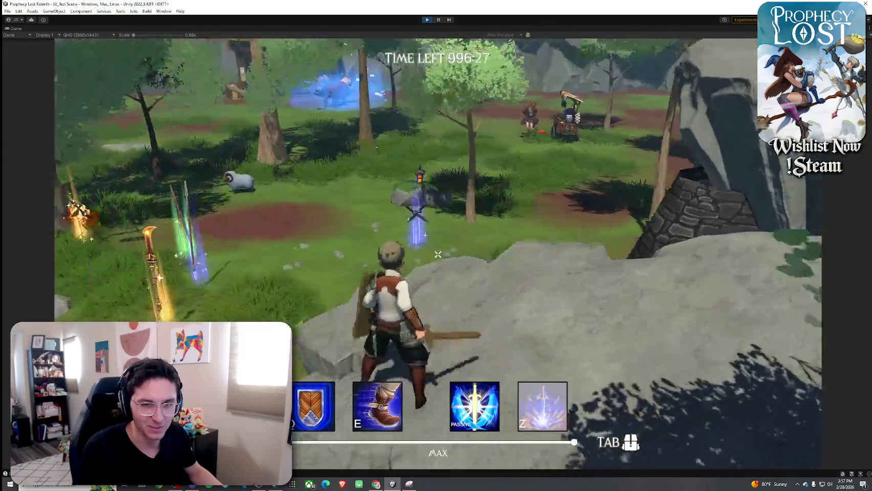
{"action": "left_click", "coordinate": [437, 255]}
{"action": "key", "text": "w"}
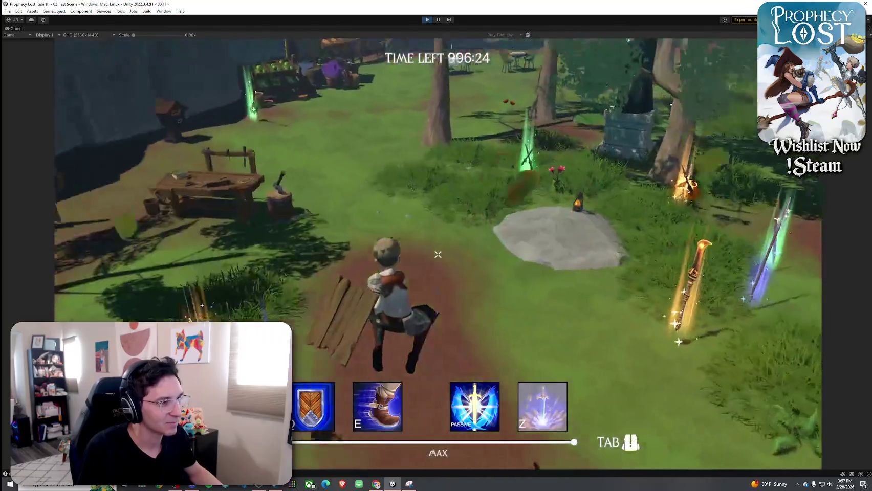
{"action": "left_click", "coordinate": [437, 254]}
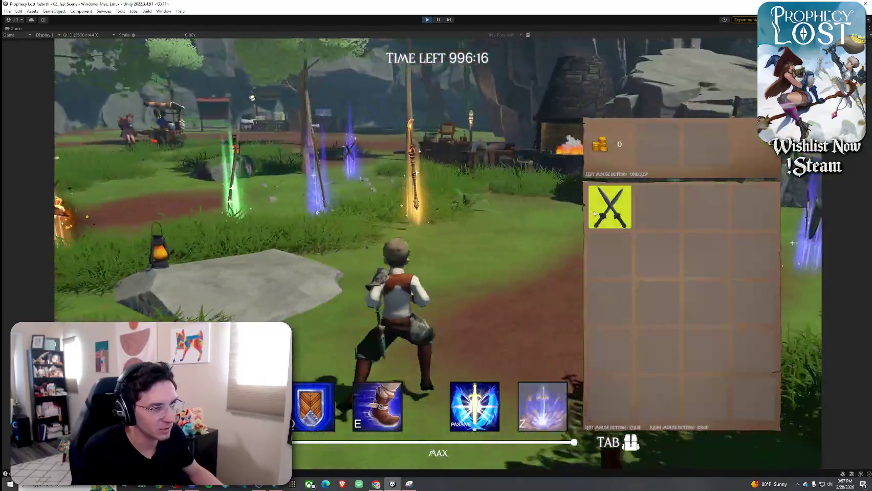
{"action": "key", "text": "Tab"}
{"action": "left_click", "coordinate": [438, 254]}
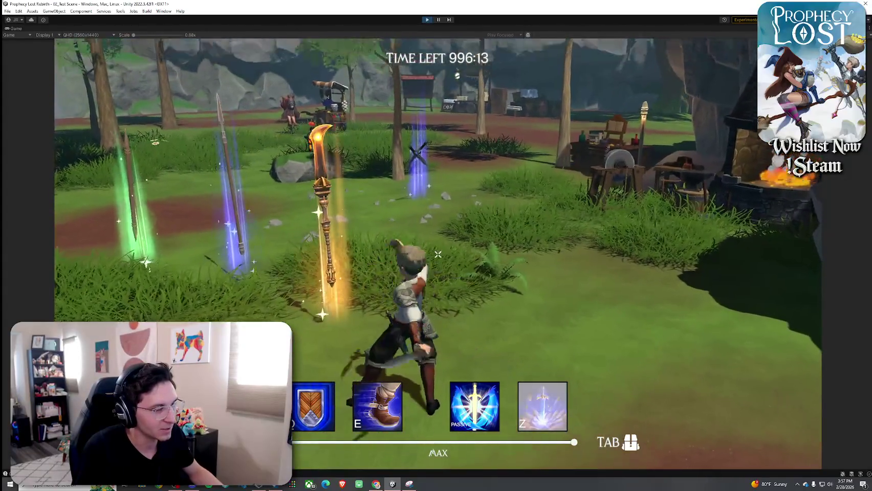
{"action": "left_click", "coordinate": [437, 255]}
- Run across the clearing firing crossed slashes, then restore the full editor layout
{"action": "key", "text": "w"}
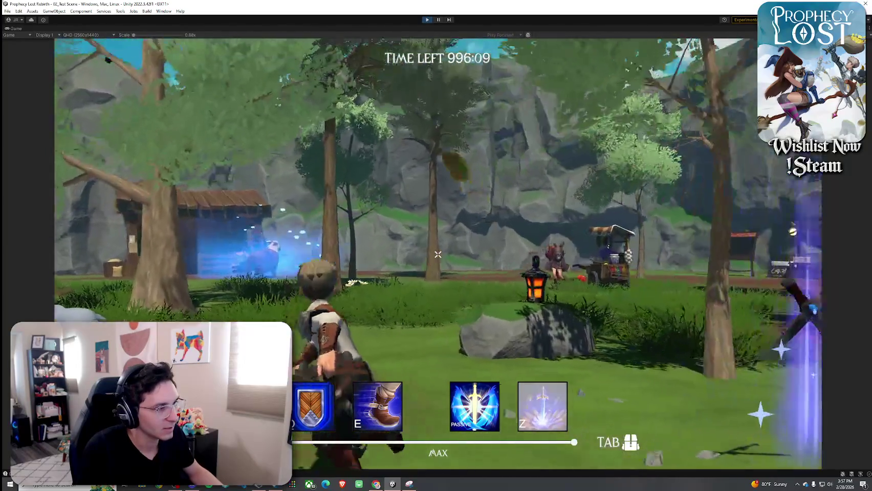
{"action": "left_click", "coordinate": [438, 255]}
{"action": "key", "text": "w"}
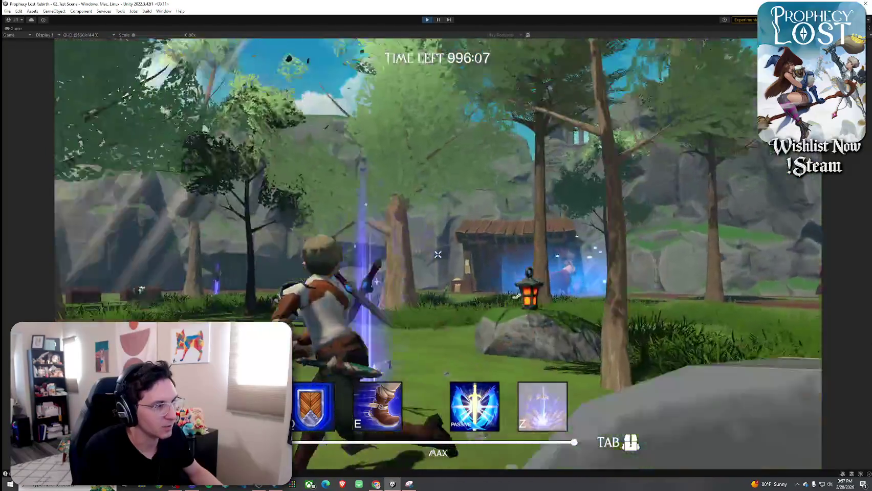
{"action": "key", "text": "w"}
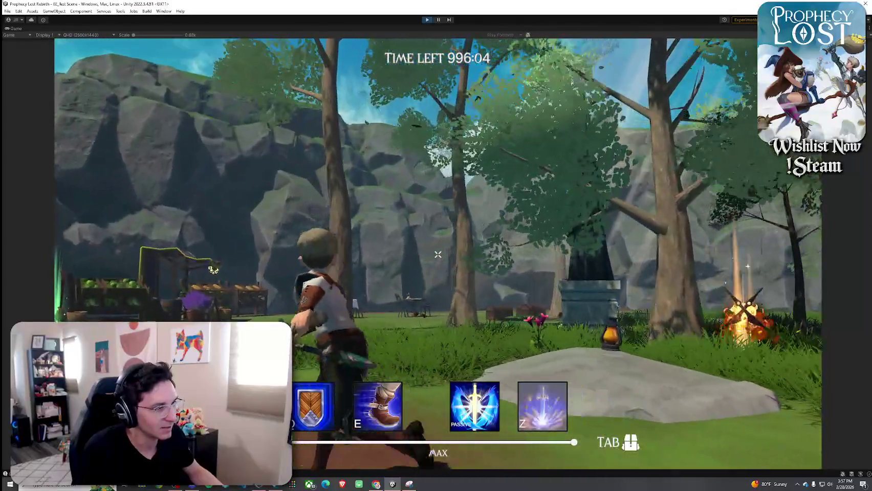
{"action": "left_click", "coordinate": [438, 254]}
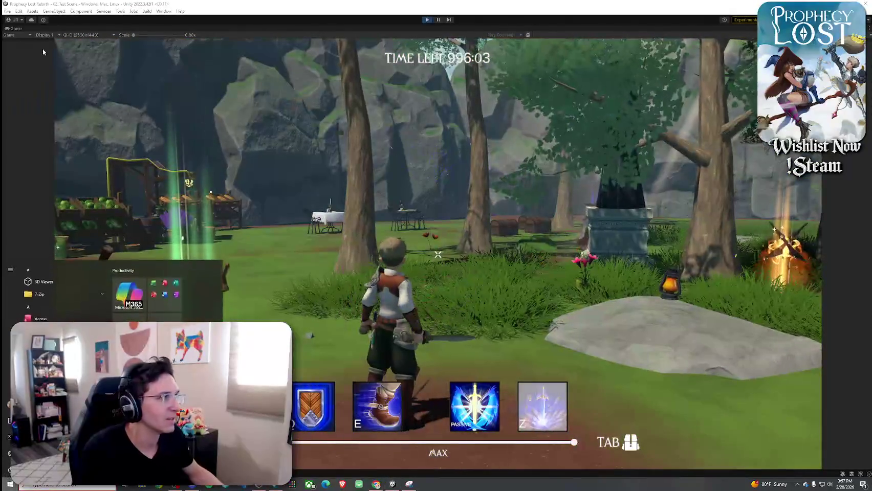
{"action": "double_click", "coordinate": [15, 30]}
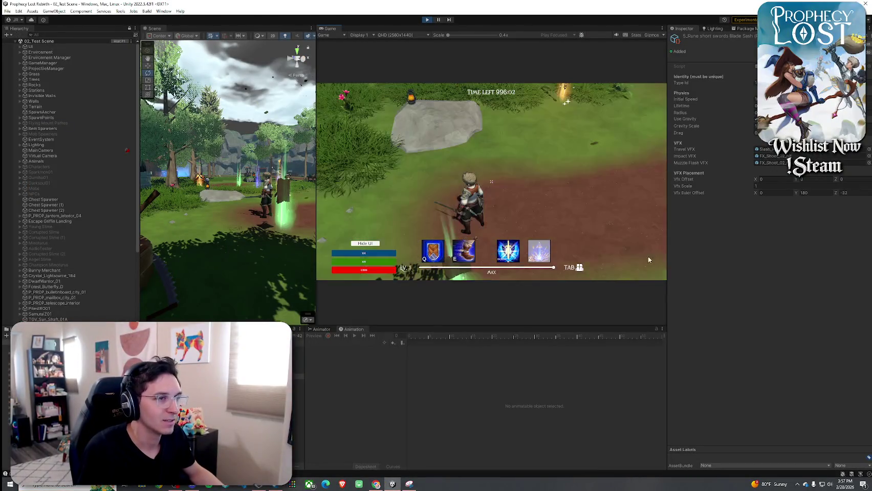
- Check the short swords' projectile type list and keep 4_Wood Blade Slash
{"action": "key", "text": "w"}
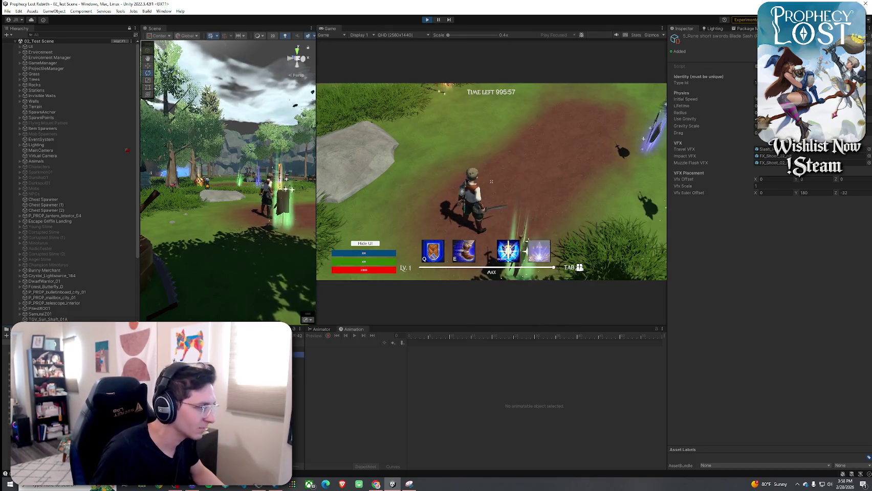
{"action": "scroll", "coordinate": [806, 358], "scroll_direction": "down", "scroll_amount": 5}
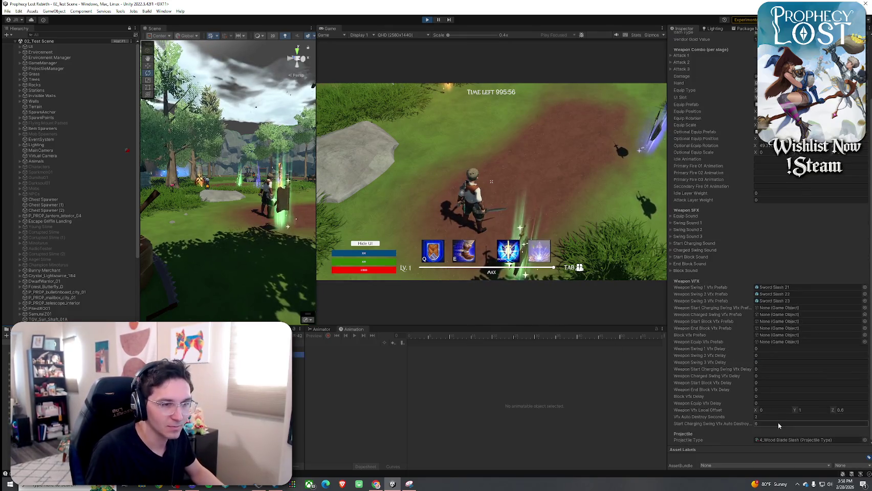
{"action": "left_click", "coordinate": [863, 440]}
{"action": "left_click", "coordinate": [868, 274]}
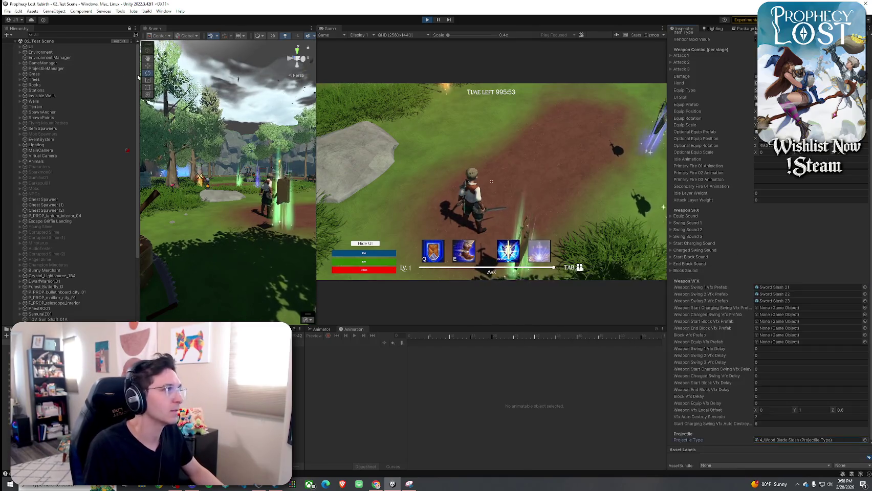
- Compare ProjectileManager registry entries 3_Minotaur and 4_Wood Blade Slash, then open 3_Primitive Short Swords
{"action": "left_click", "coordinate": [66, 68]}
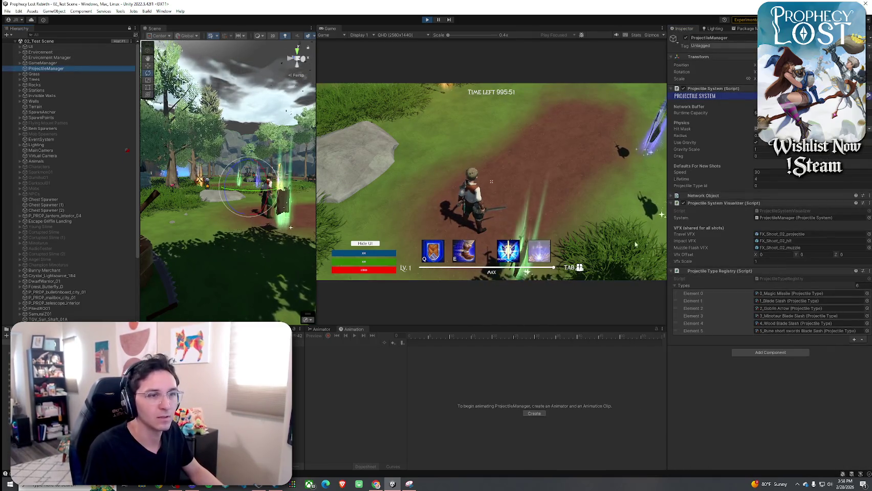
{"action": "left_click", "coordinate": [772, 315]}
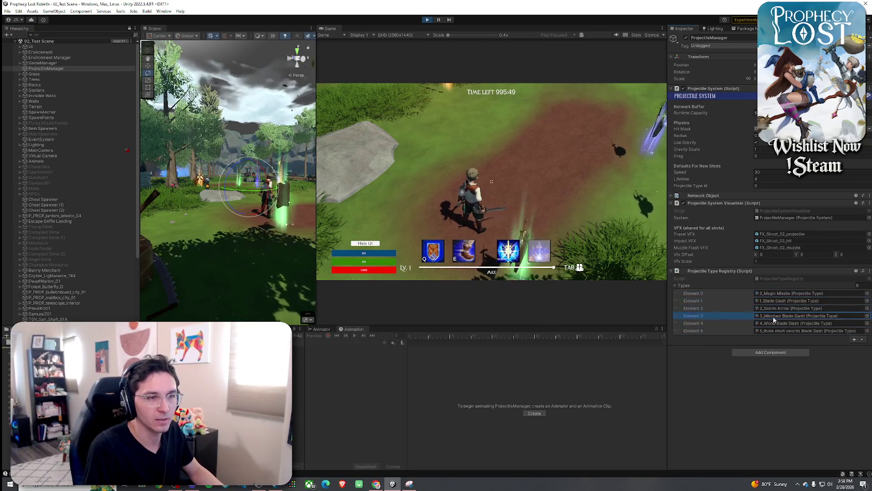
{"action": "left_click", "coordinate": [774, 325]}
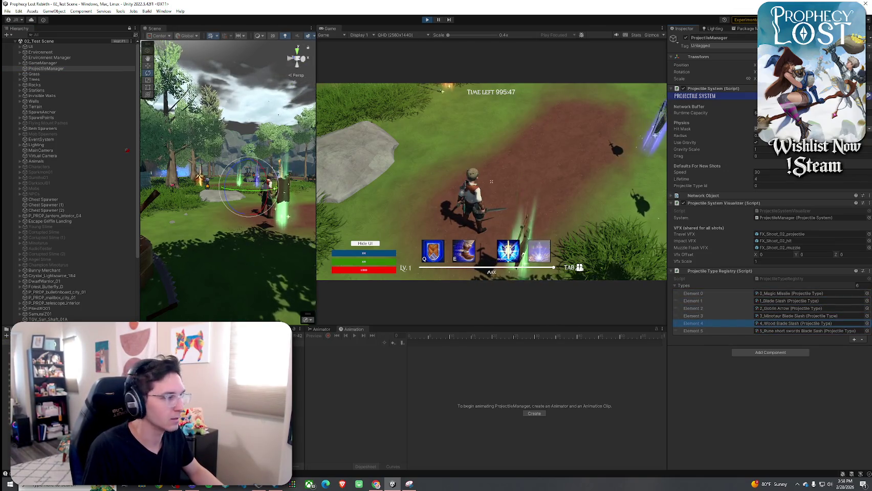
{"action": "left_click", "coordinate": [491, 182]}
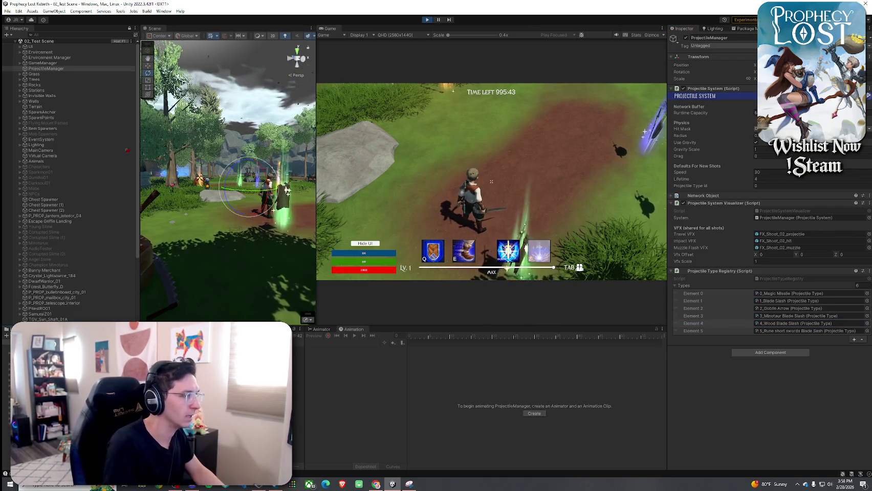
{"action": "left_click", "coordinate": [300, 354]}
{"action": "scroll", "coordinate": [781, 319], "scroll_direction": "down", "scroll_amount": 3}
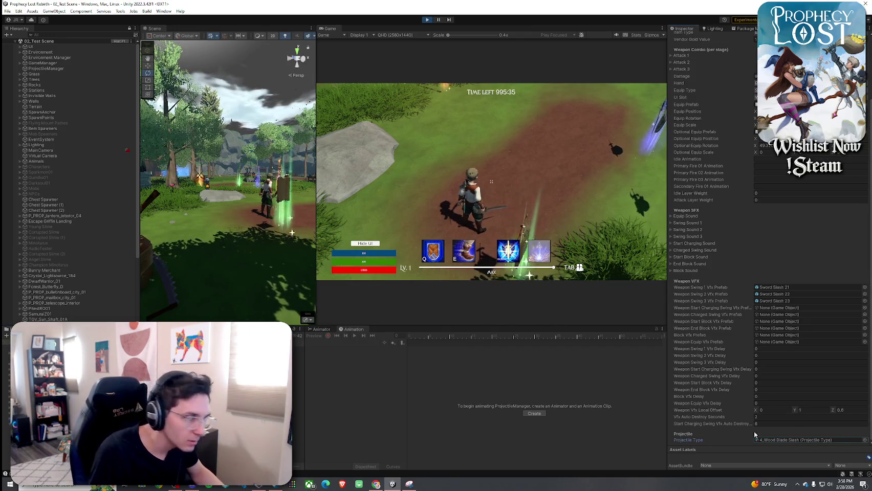
- Select the 4_Wood Blade Slash projectile type and swing the sword several times to watch the slash
{"action": "left_click", "coordinate": [778, 441]}
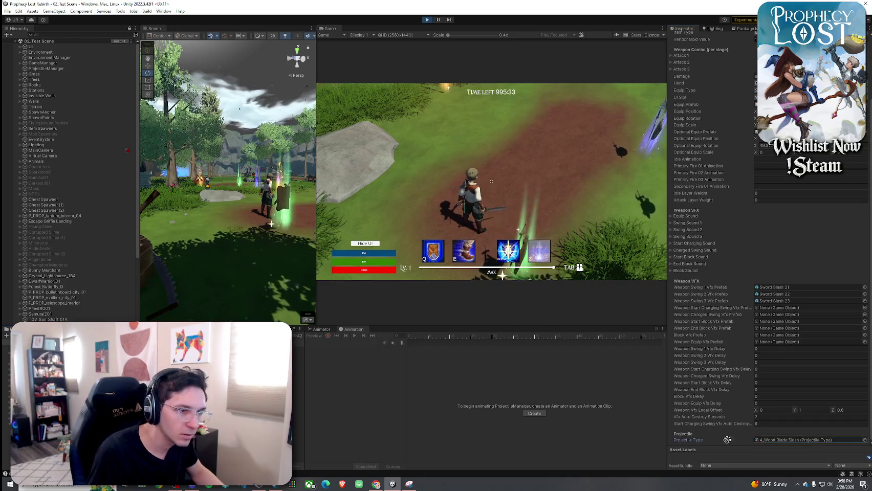
{"action": "left_click_drag", "start_coordinate": [779, 443], "coordinate": [778, 441]}
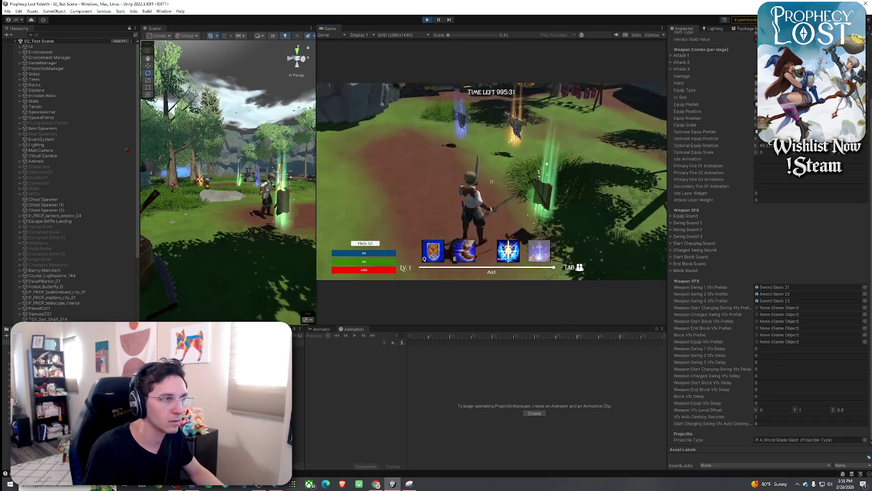
{"action": "left_click", "coordinate": [492, 182]}
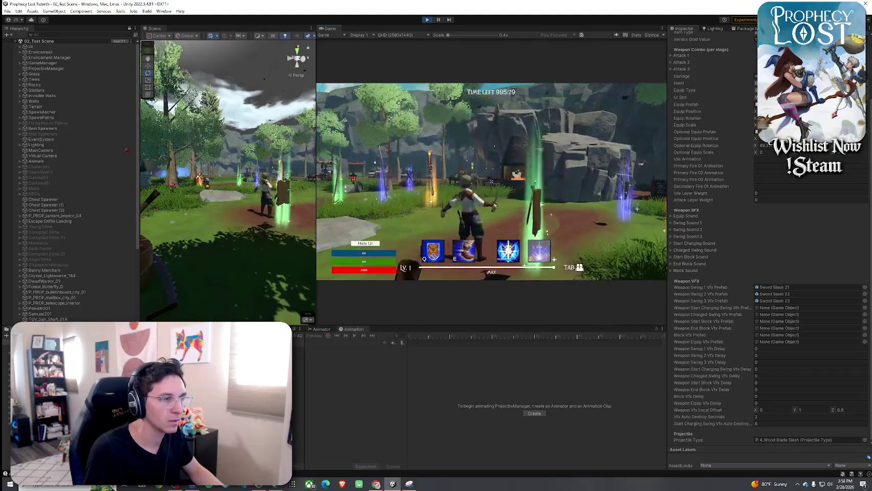
{"action": "left_click", "coordinate": [491, 181]}
{"action": "left_click", "coordinate": [491, 182]}
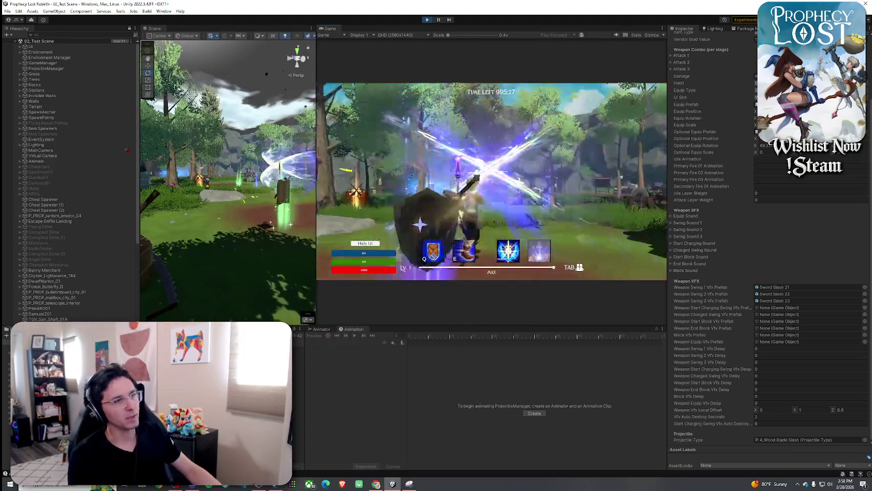
{"action": "left_click", "coordinate": [491, 182]}
- Toggle the inventory, run toward the cliffs and swing another slash
{"action": "key", "text": "Tab"}
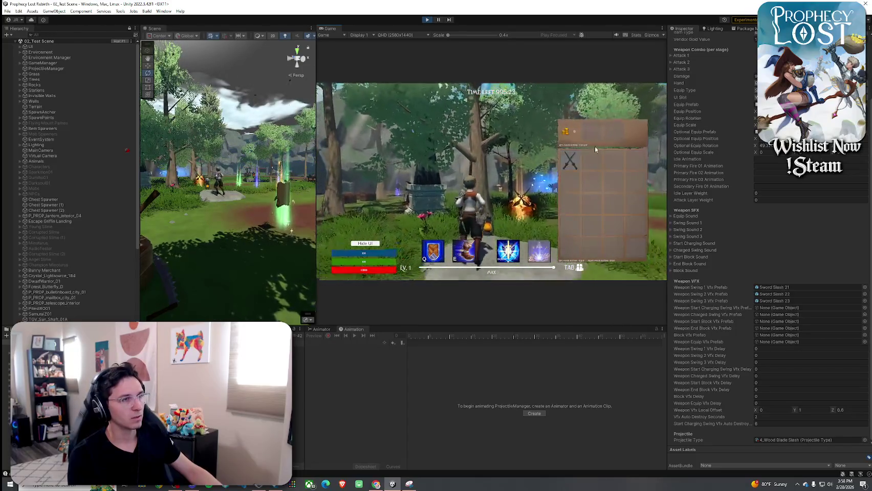
{"action": "key", "text": "Tab"}
{"action": "key", "text": "w"}
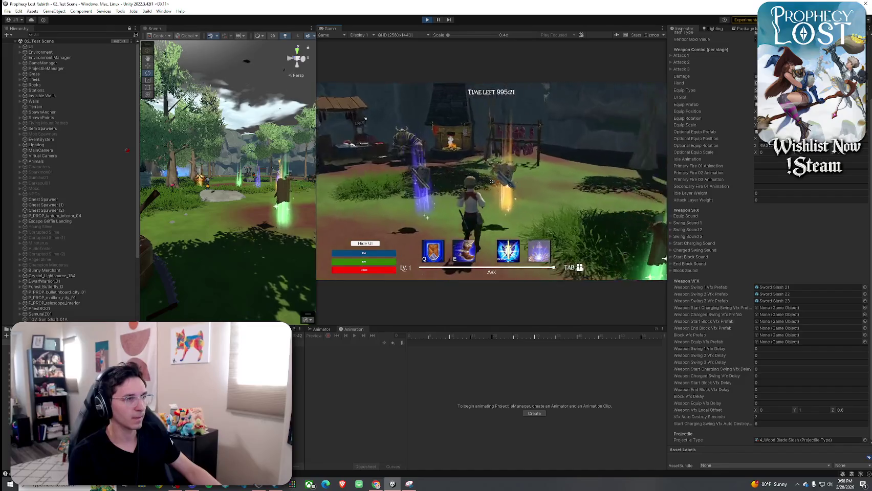
{"action": "key", "text": "Tab"}
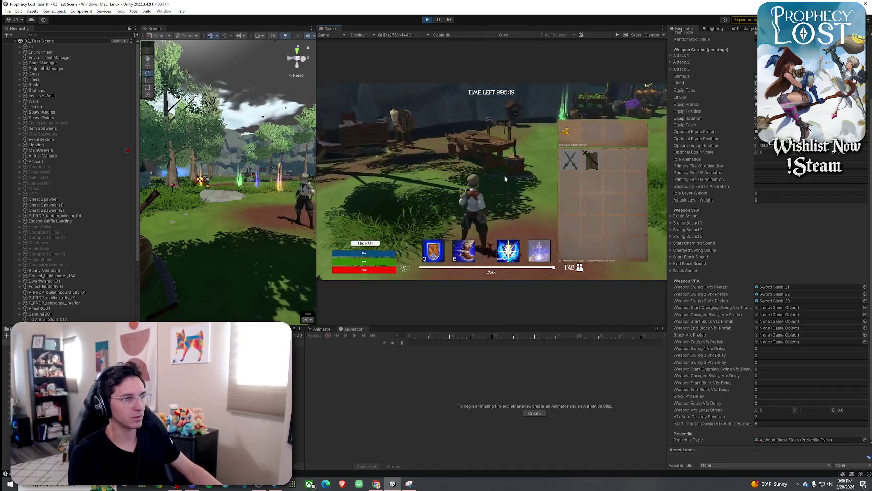
{"action": "key", "text": "Tab"}
{"action": "key", "text": "w"}
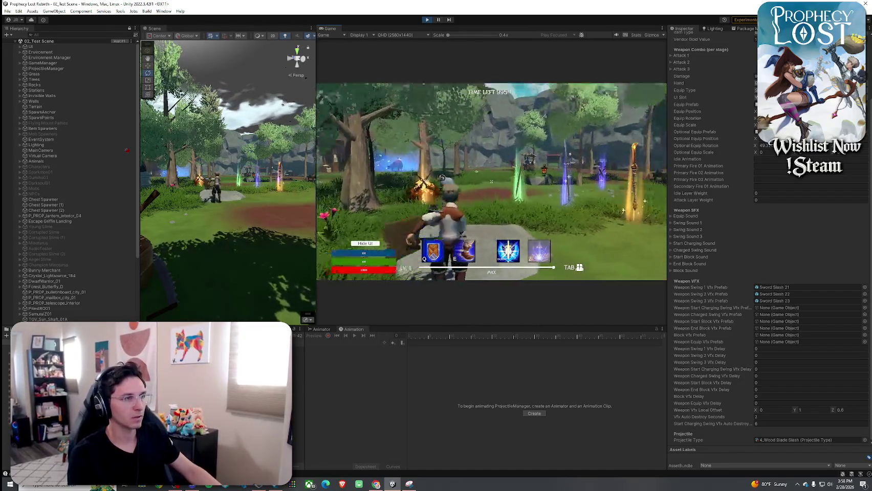
{"action": "key", "text": "w"}
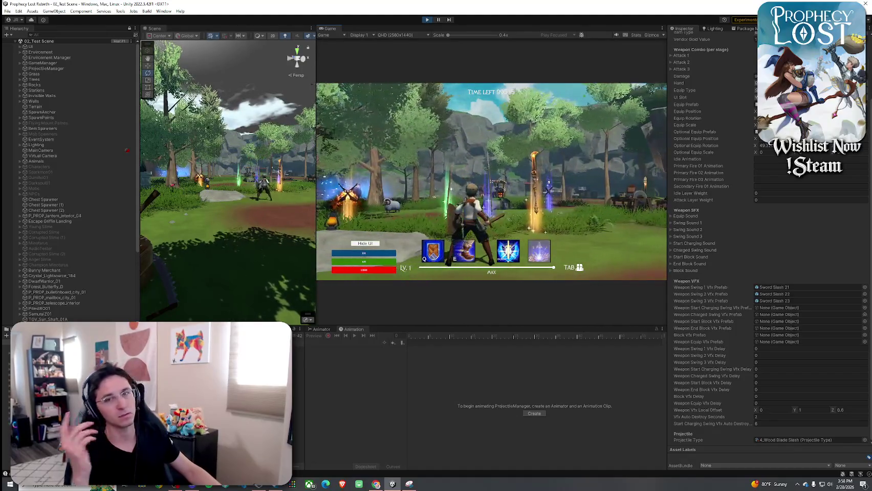
{"action": "key", "text": "w"}
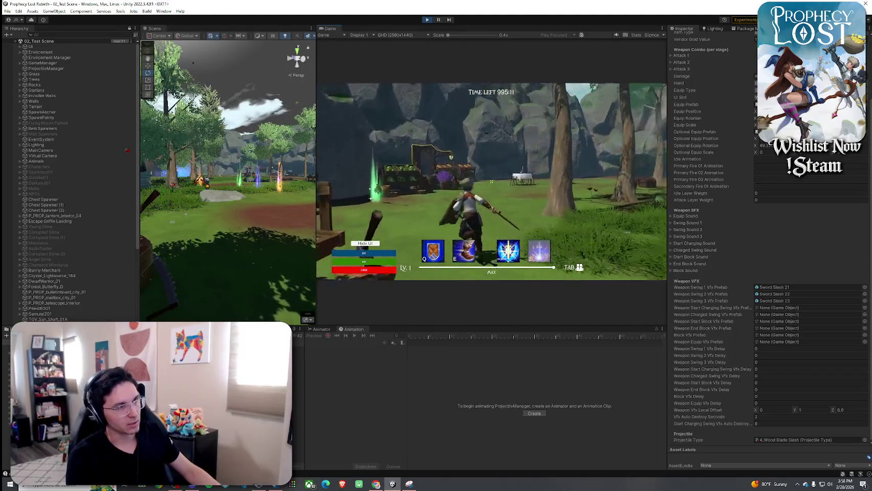
{"action": "left_click", "coordinate": [492, 182]}
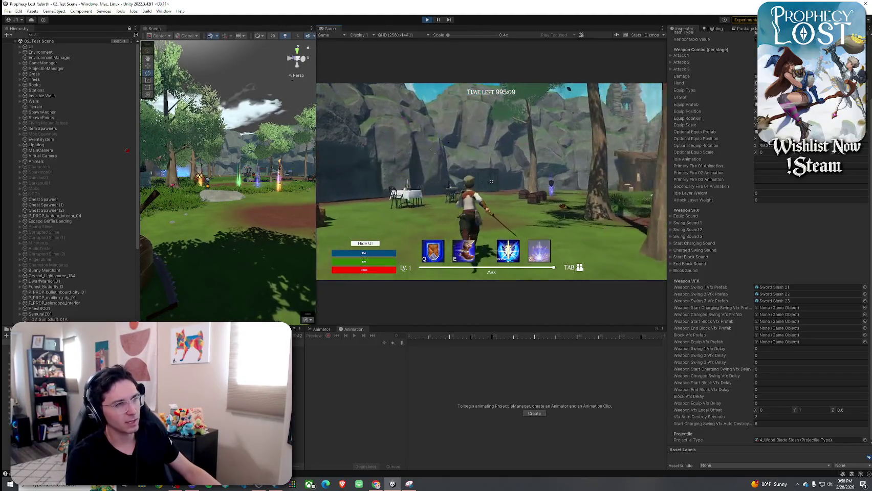
{"action": "key", "text": "Tab"}
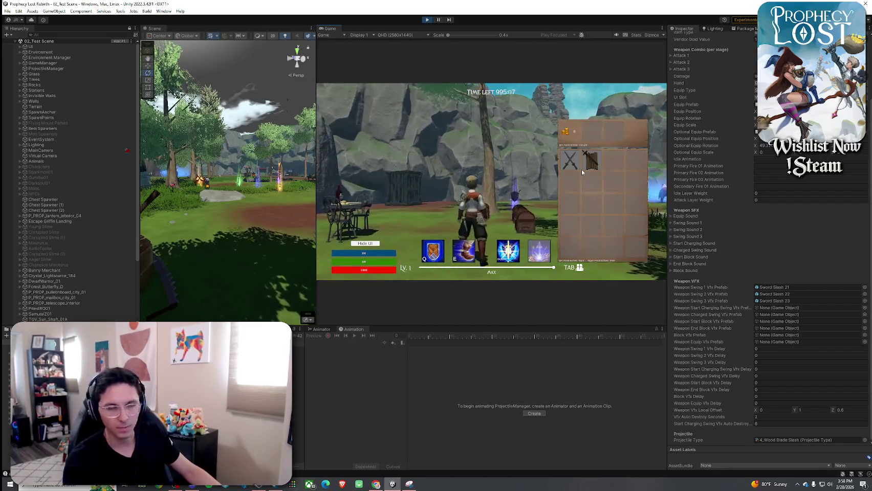
- Stop the running game so the Prophecy Lost title screen returns
{"action": "left_click", "coordinate": [428, 20]}
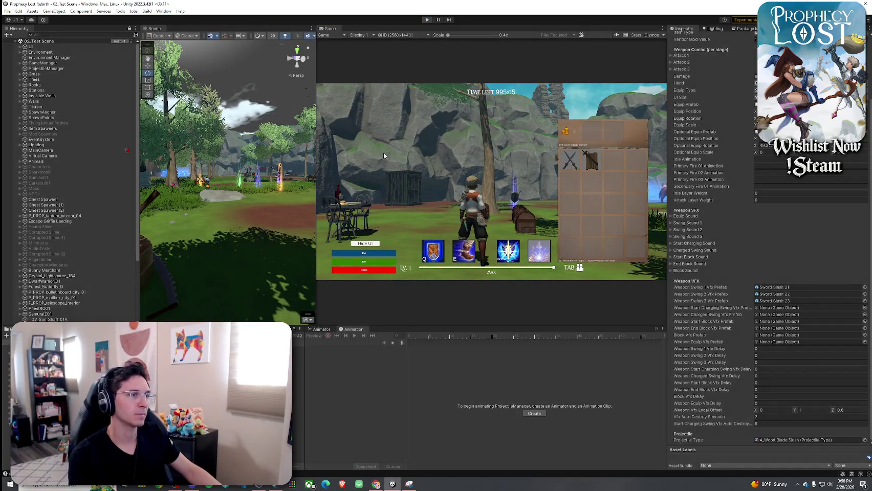
{"action": "left_click", "coordinate": [8, 11]}
{"action": "left_click", "coordinate": [20, 46]}
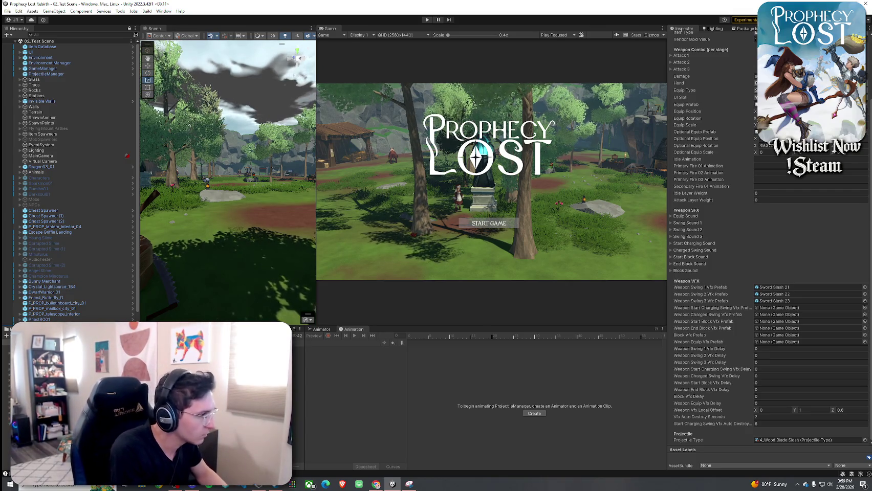
- Open the Player prefab from Player Prefabs and launch its Player script via Edit Script
{"action": "left_click", "coordinate": [299, 349]}
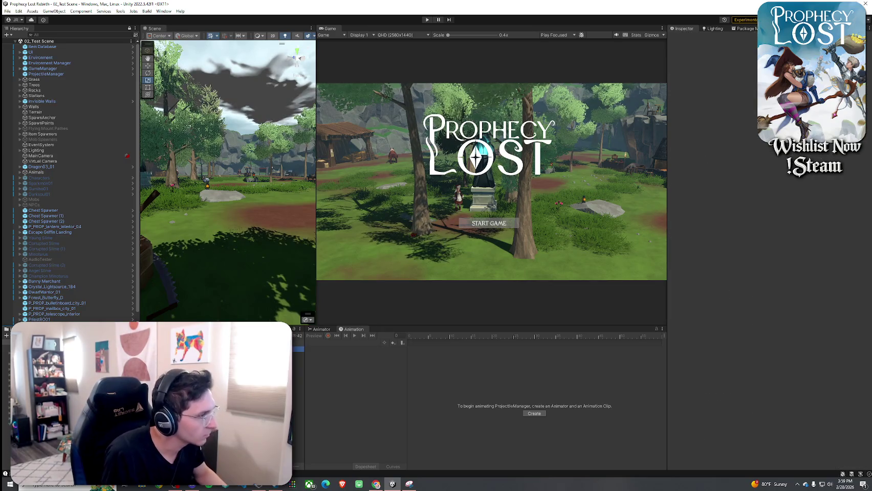
{"action": "double_click", "coordinate": [299, 349]}
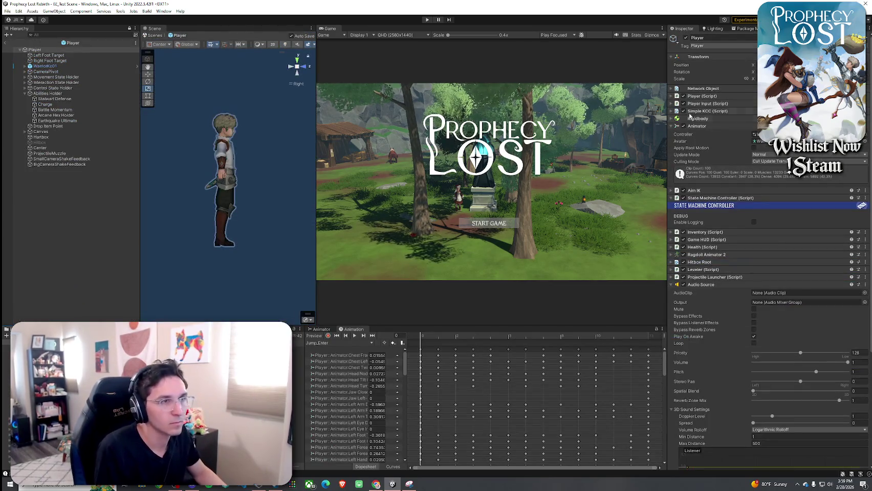
{"action": "right_click", "coordinate": [702, 95]}
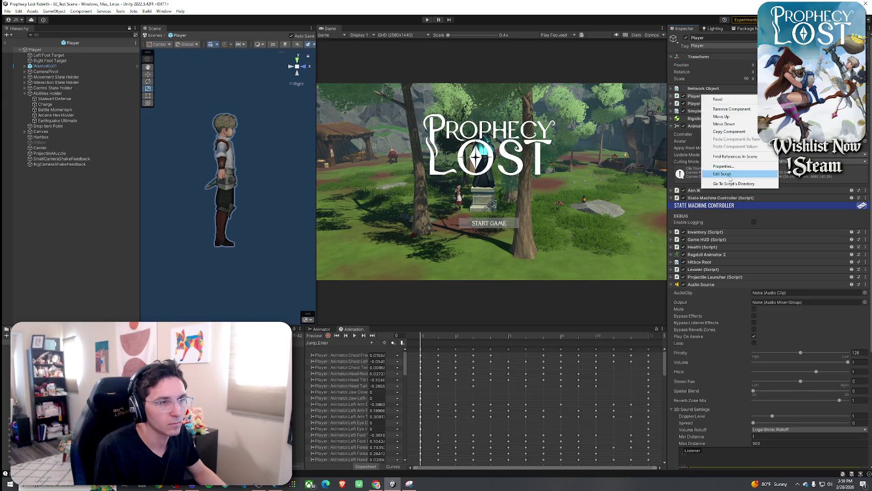
{"action": "left_click", "coordinate": [727, 176]}
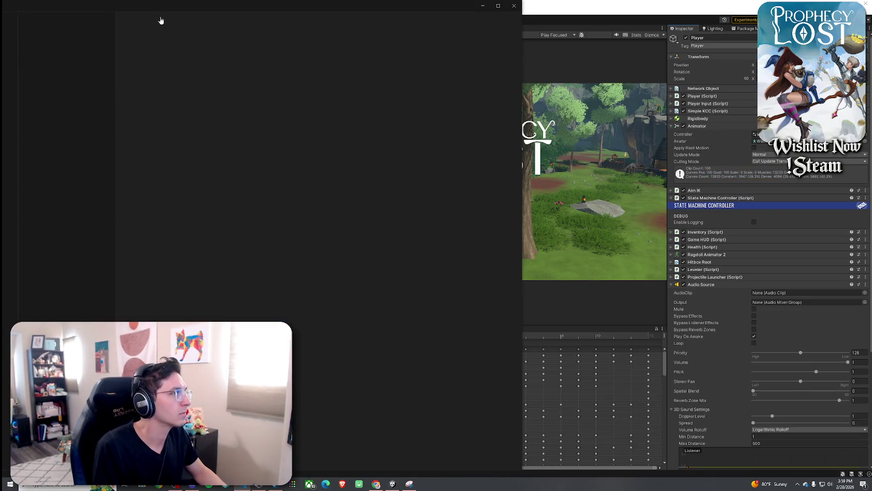
- Switch back from Visual Studio's Player.cs to the Unity Editor
{"action": "key", "text": "alt+Tab"}
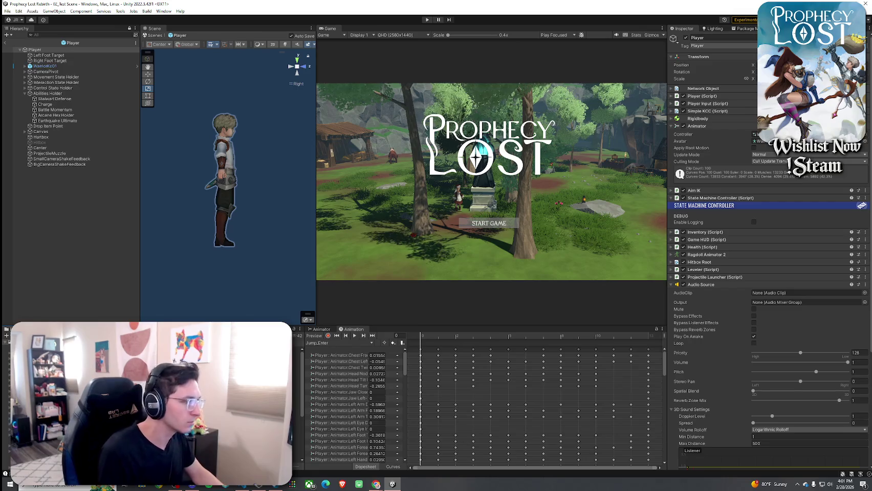
- Select the Inventory script to preview its ItemSlot and Inventory code in the Inspector
{"action": "left_click", "coordinate": [296, 371]}
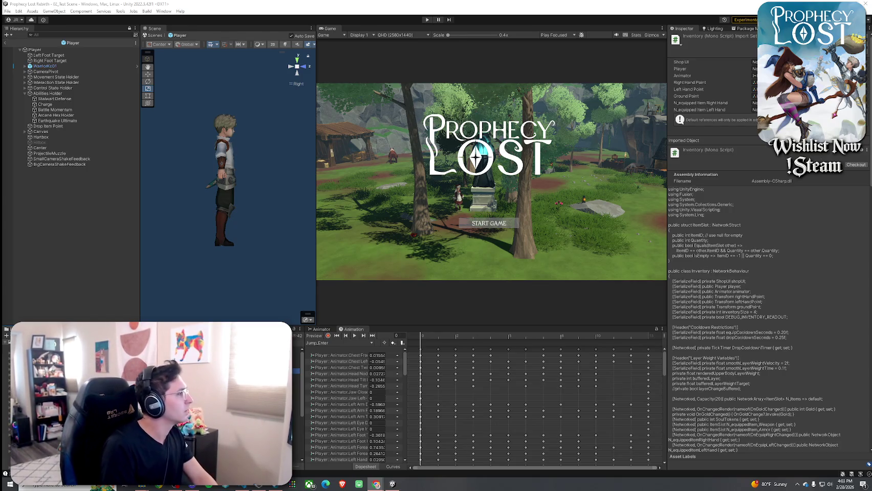
- Focus the Unity window, then switch over to the Steam store
{"action": "left_click", "coordinate": [288, 17]}
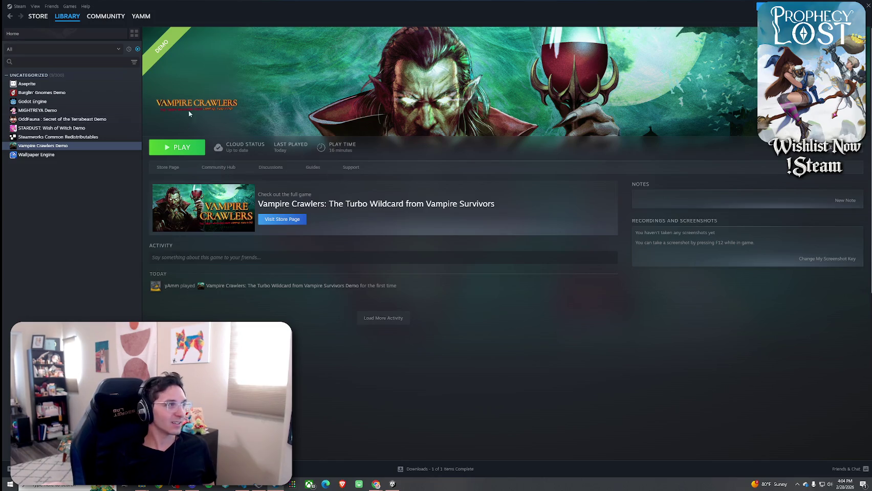
{"action": "left_click", "coordinate": [50, 15]}
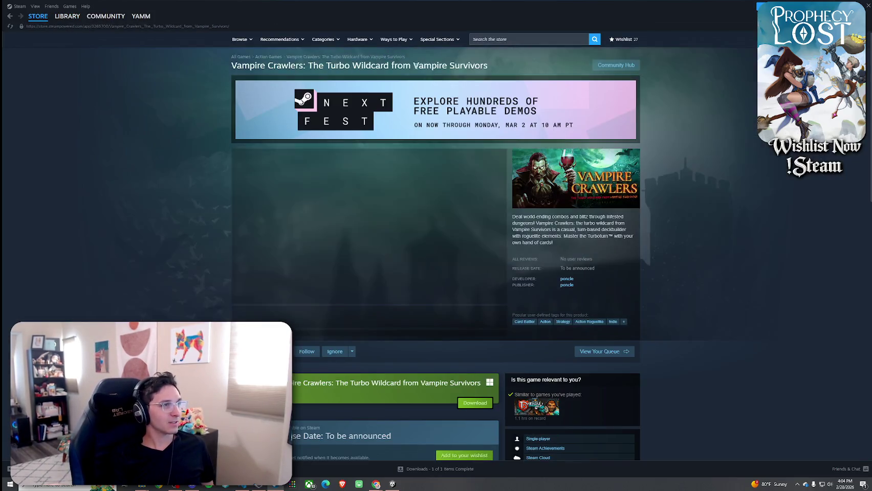
- Search the store for Abiotic Factor and expand its trailer into the large viewer
{"action": "left_click", "coordinate": [506, 40]}
{"action": "type", "text": "ab"}
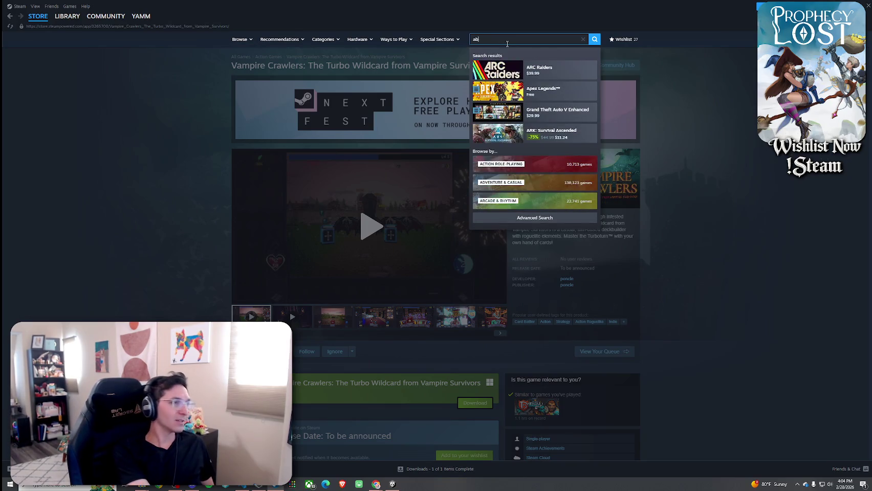
{"action": "type", "text": "iotic"}
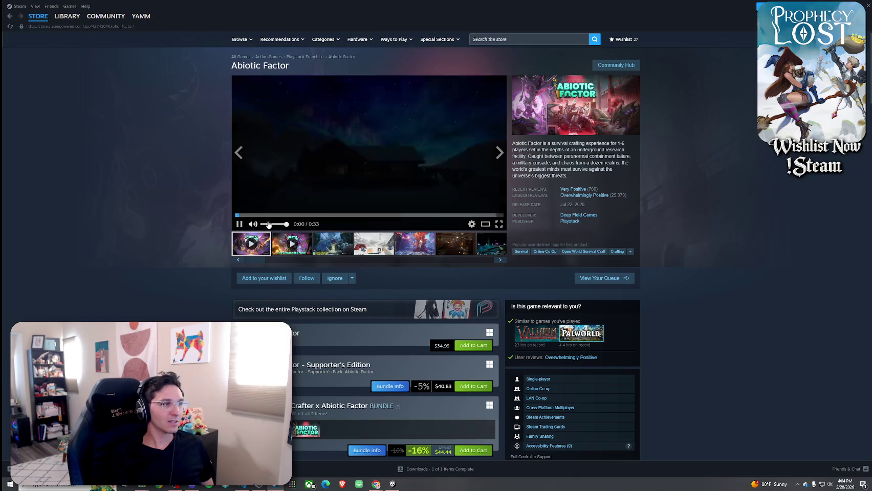
{"action": "left_click", "coordinate": [491, 224]}
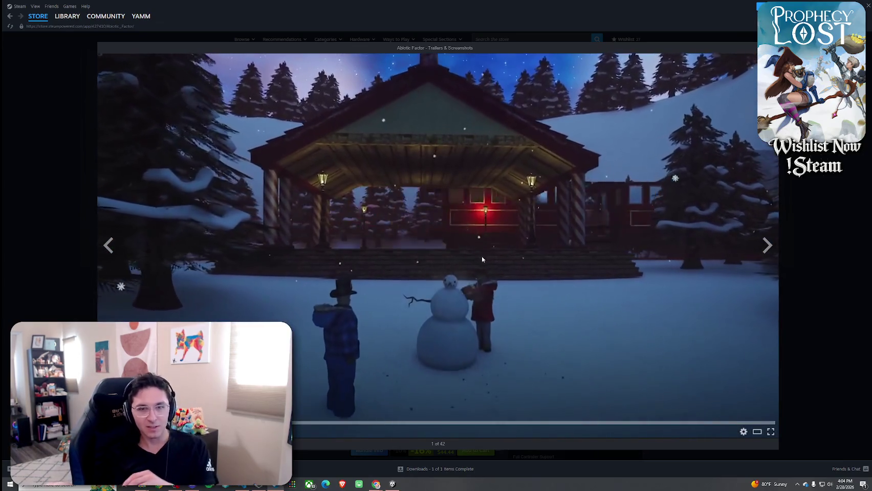
- Pause and resume the trailer, then leave the viewer and play the Cold Fusion 1.0 Launch Trailer
{"action": "left_click", "coordinate": [479, 271]}
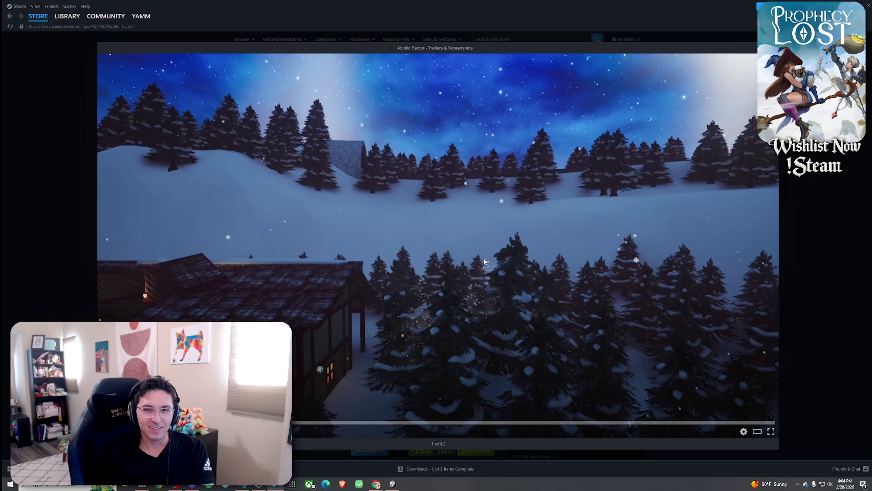
{"action": "left_click", "coordinate": [483, 262]}
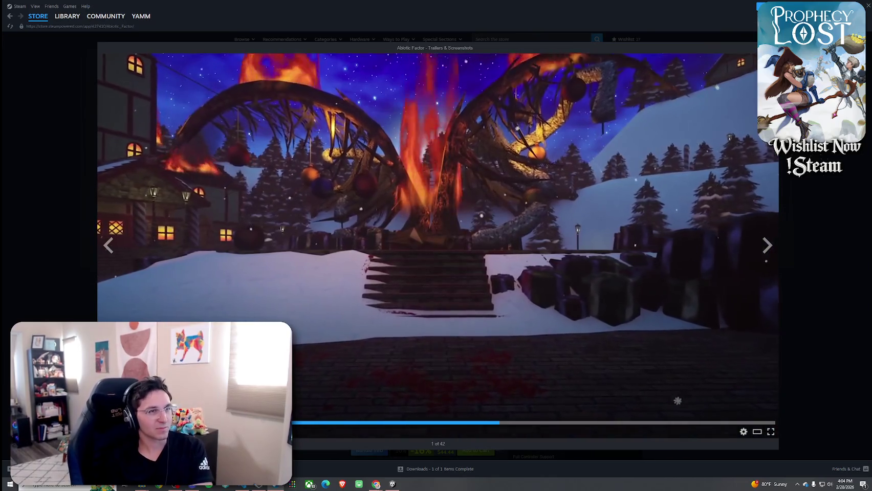
{"action": "key", "text": "Escape"}
{"action": "left_click", "coordinate": [294, 253]}
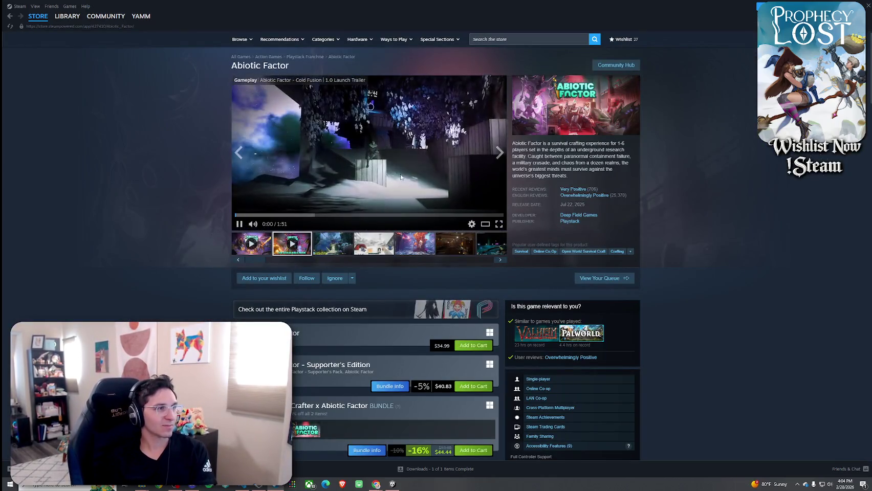
{"action": "left_click", "coordinate": [488, 224]}
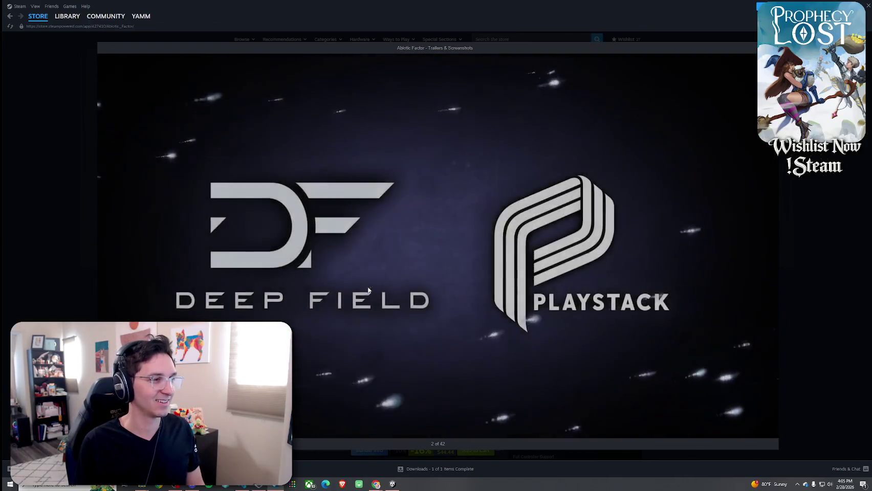
{"action": "left_click", "coordinate": [340, 422]}
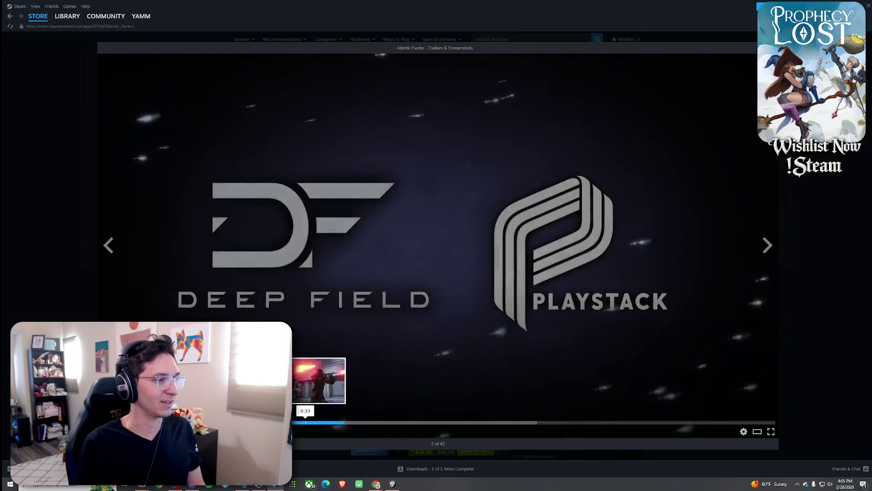
{"action": "left_click", "coordinate": [312, 423]}
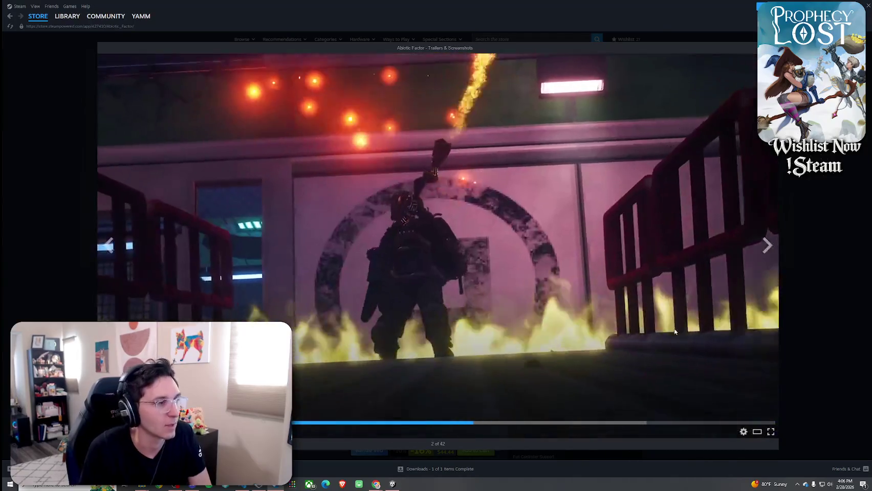
{"action": "key", "text": "Escape"}
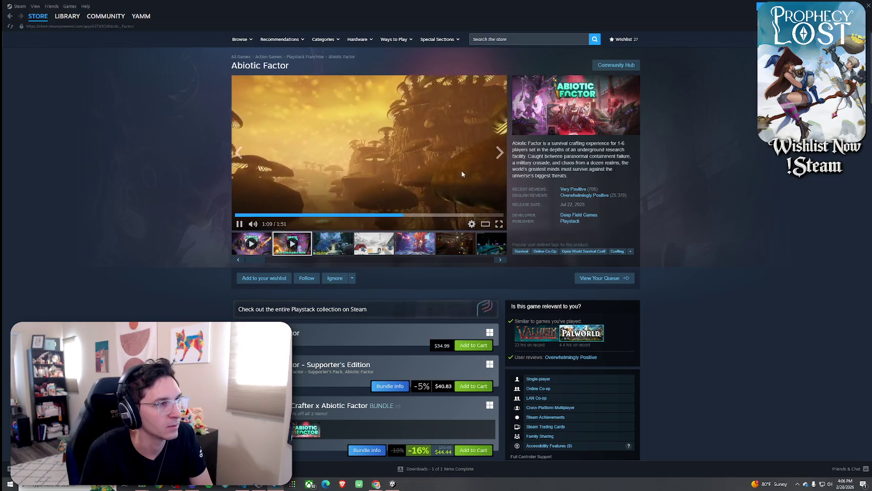
{"action": "mouse_move", "coordinate": [530, 143]}
{"action": "left_mouse_down"}
{"action": "mouse_move", "coordinate": [631, 145]}
{"action": "mouse_move", "coordinate": [535, 150]}
{"action": "left_mouse_up"}
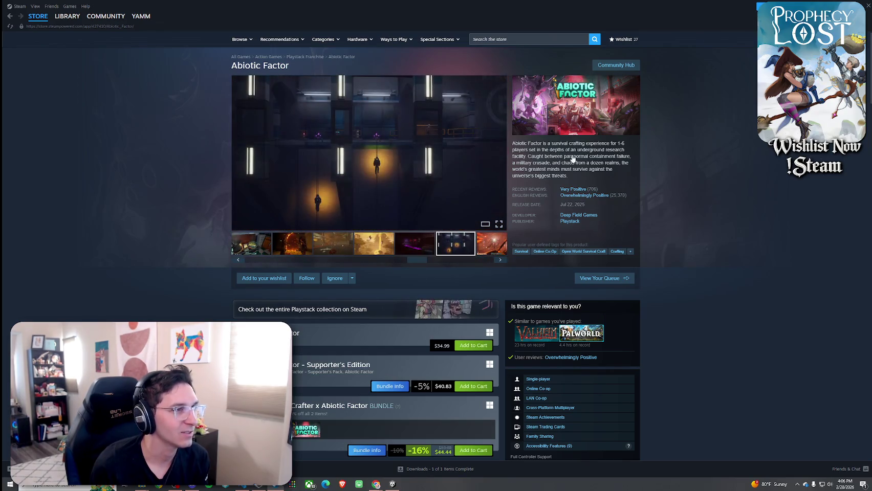
{"action": "key", "text": "alt+Tab"}
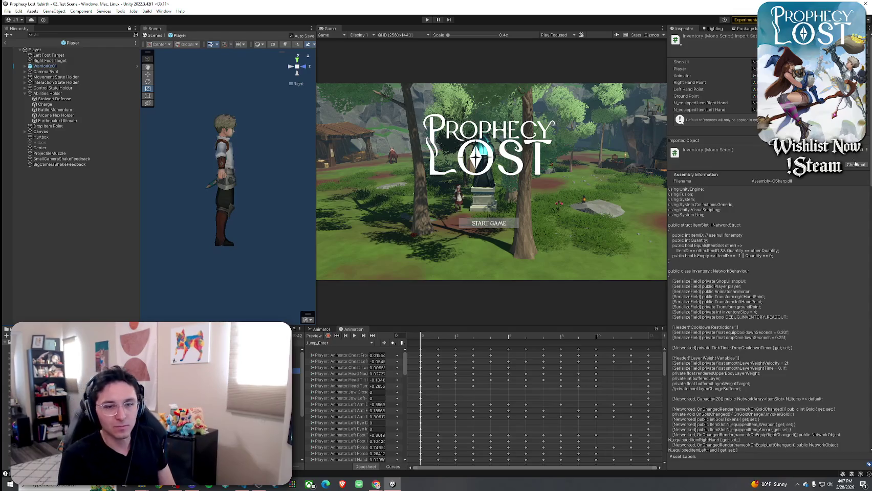
- Save the Player prefab, select it in the Project window, then exit back to 02_Test Scene
{"action": "left_click", "coordinate": [7, 11]}
{"action": "left_click", "coordinate": [18, 44]}
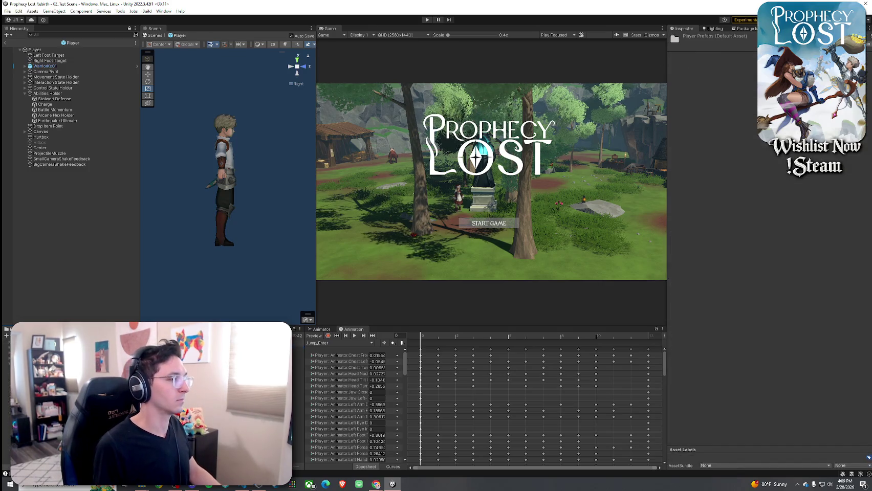
{"action": "left_click", "coordinate": [187, 349]}
{"action": "key", "text": "Down"}
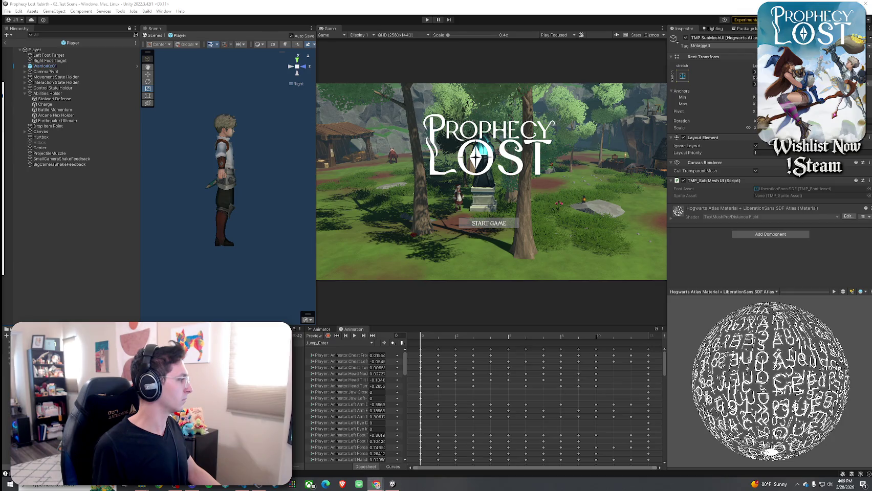
{"action": "left_click", "coordinate": [13, 43]}
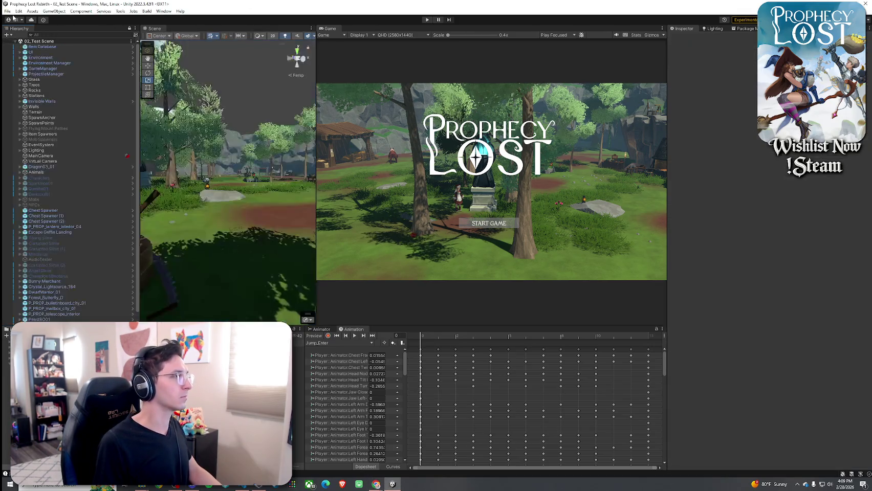
- Save the scene, enter Play mode and start the game from the title screen
{"action": "left_click", "coordinate": [7, 11]}
{"action": "left_click", "coordinate": [51, 44]}
{"action": "left_click", "coordinate": [427, 19]}
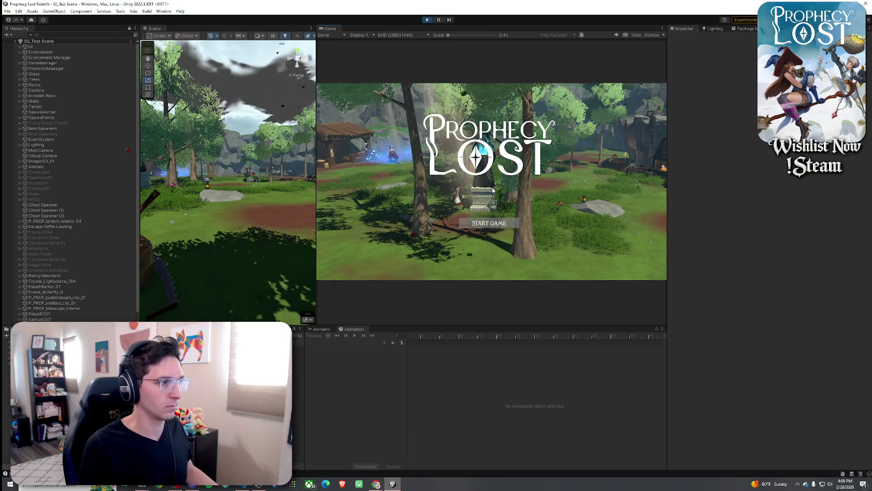
{"action": "left_click", "coordinate": [488, 227]}
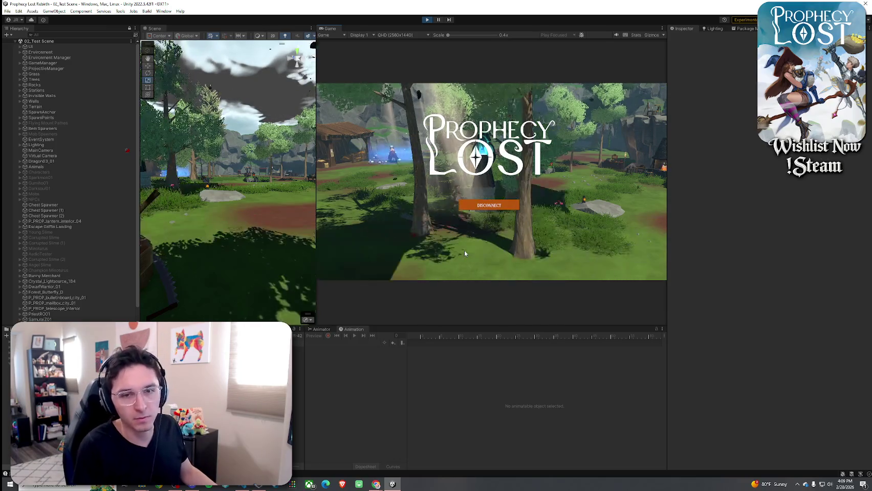
- Run forward and try the sword slash, spin attack and Z cross-slash
{"action": "key", "text": "w"}
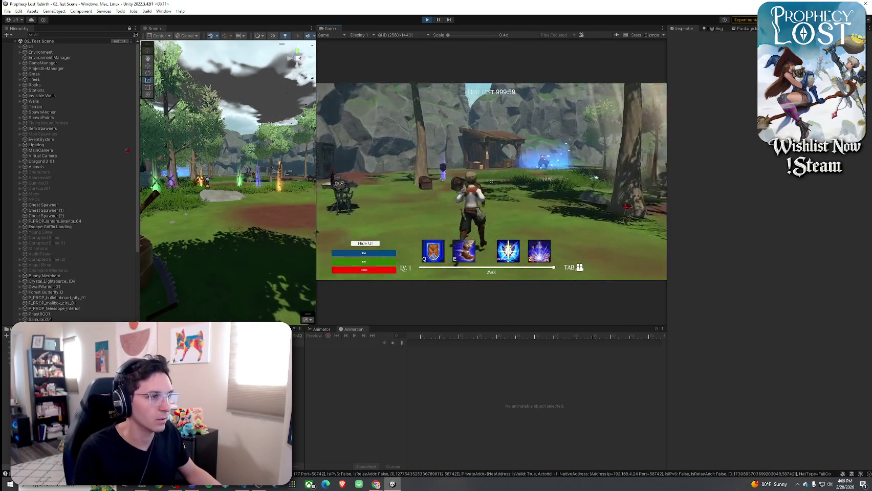
{"action": "left_click", "coordinate": [491, 169]}
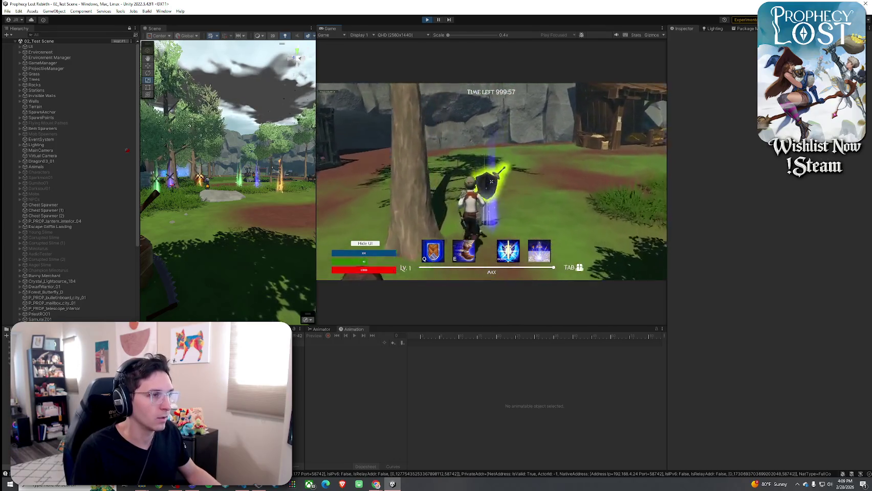
{"action": "left_click", "coordinate": [491, 182]}
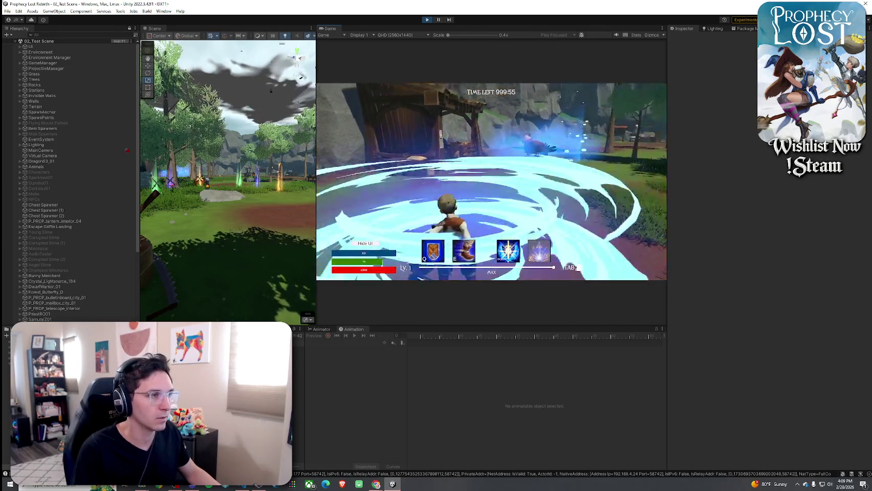
{"action": "key", "text": "z"}
- Run around the area toggling the inventory with Tab, then stop Play mode
{"action": "key", "text": "w"}
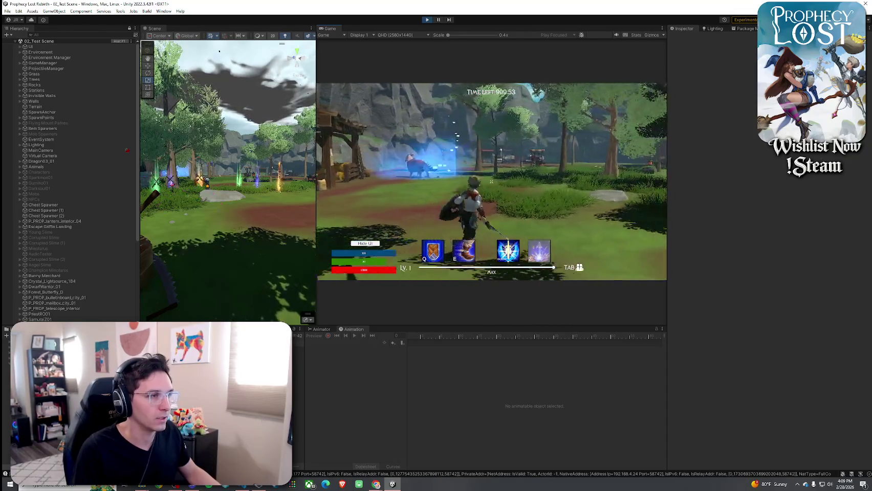
{"action": "key", "text": "w"}
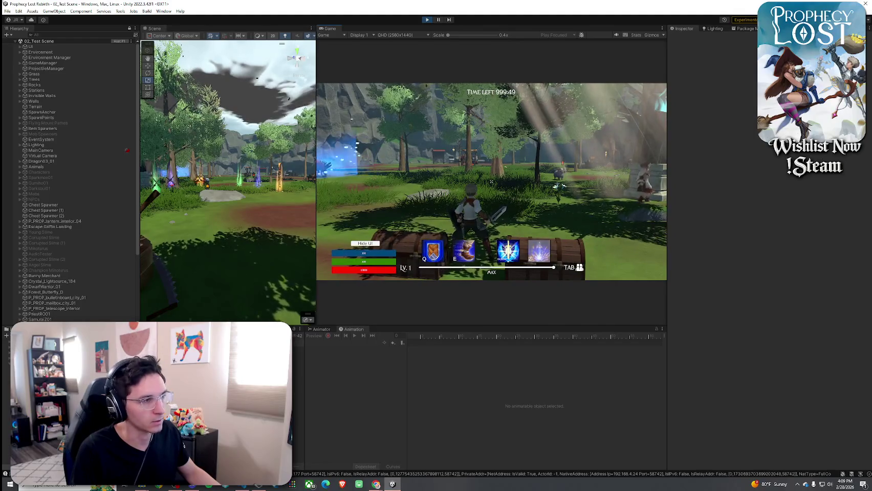
{"action": "key", "text": "w"}
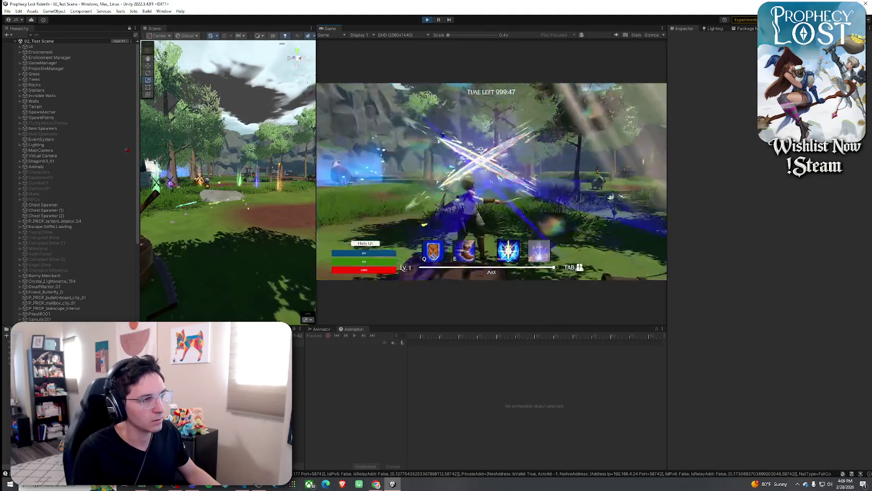
{"action": "key", "text": "Tab"}
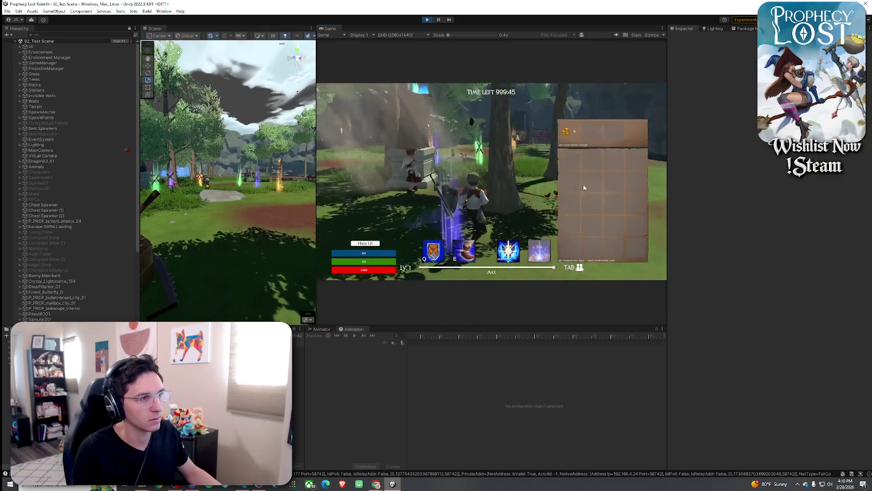
{"action": "key", "text": "Tab"}
{"action": "key", "text": "w"}
{"action": "key", "text": "Tab"}
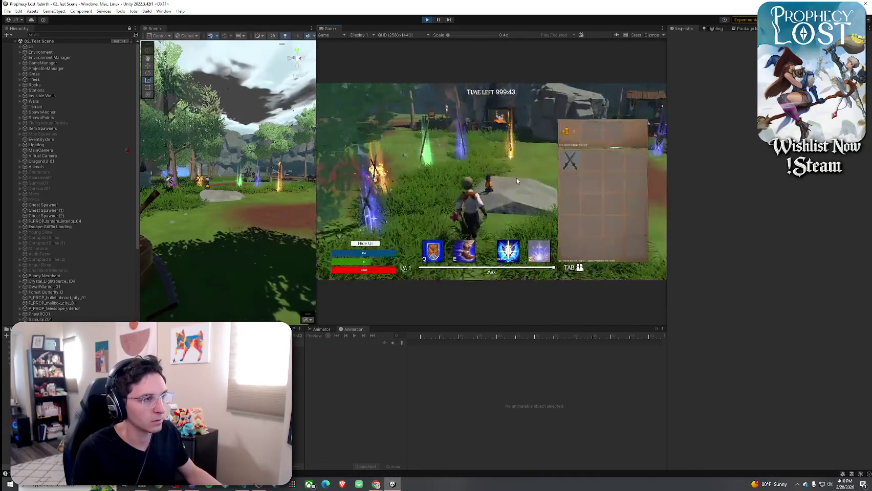
{"action": "key", "text": "Tab"}
{"action": "key", "text": "w"}
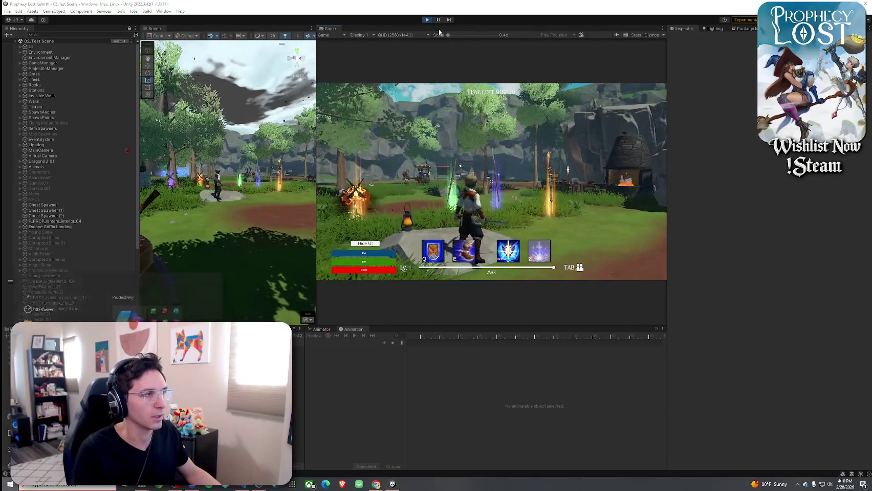
{"action": "key", "text": "ctrl+p"}
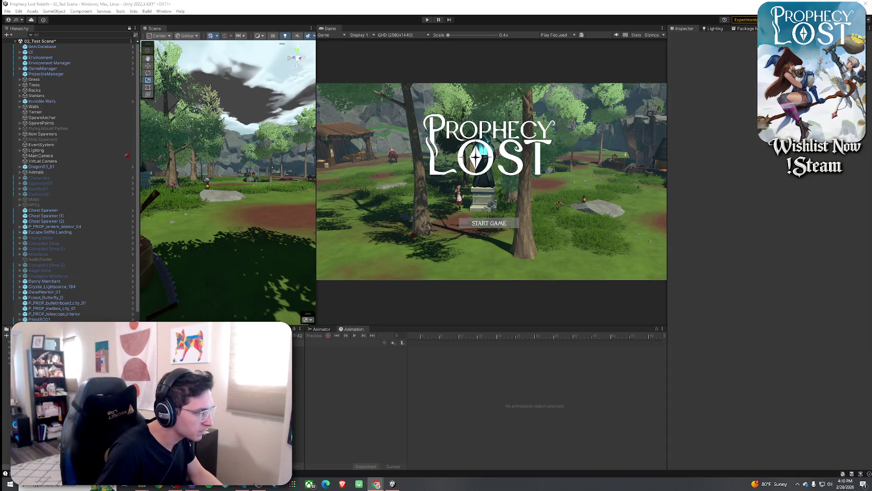
- Select ProjectileManager and open the Element 5 projectile type asset from its registry
{"action": "left_click", "coordinate": [77, 74]}
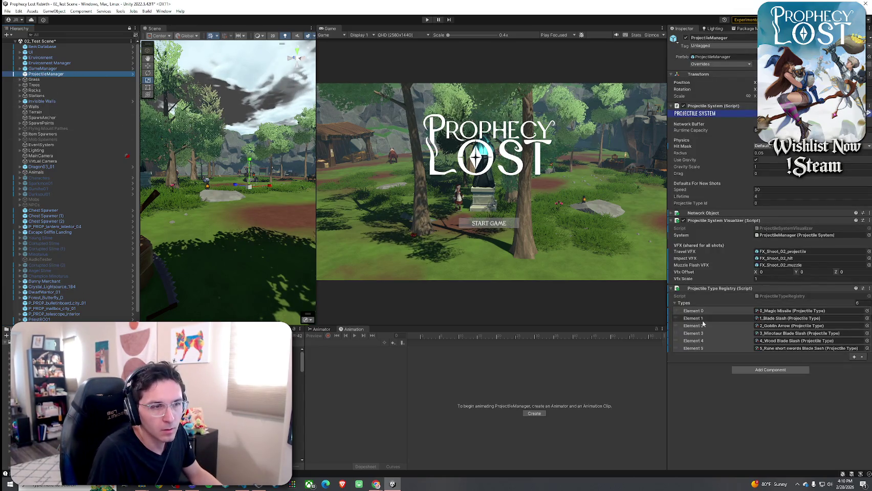
{"action": "left_click", "coordinate": [777, 349]}
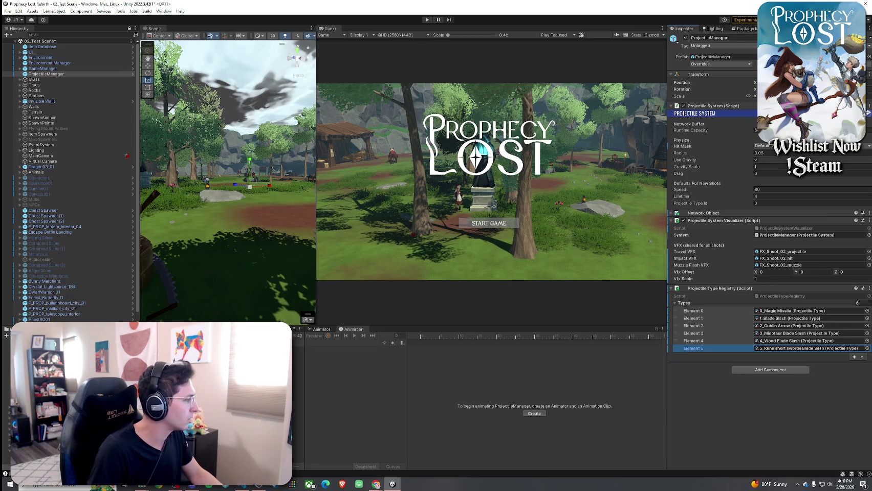
{"action": "double_click", "coordinate": [806, 349]}
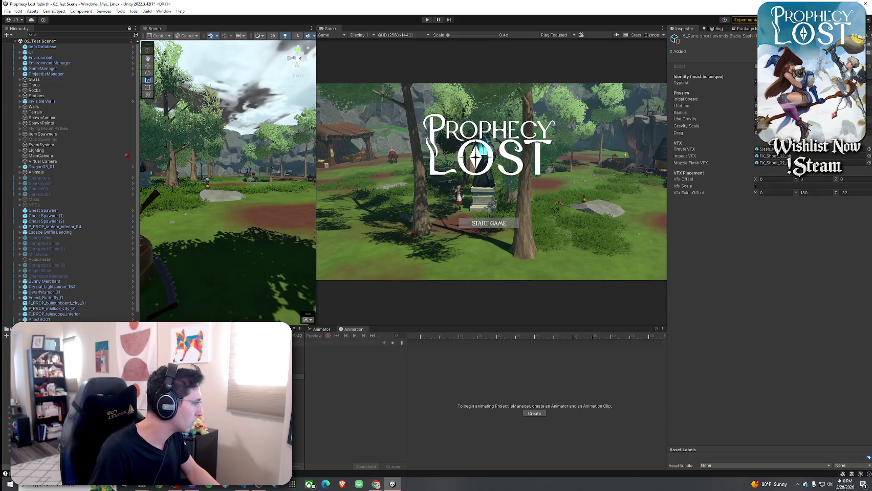
{"action": "key", "text": "alt+Tab"}
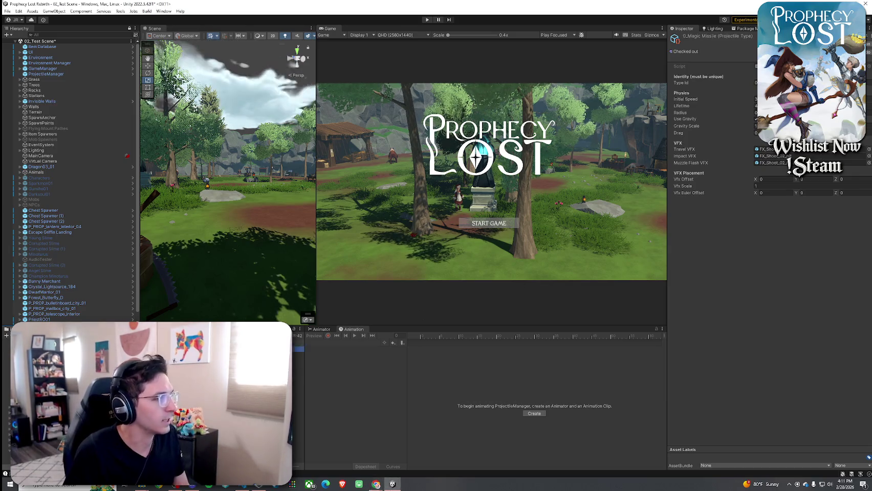
- Compare the 2_Goblin Arrow, 3_Minotaur and 4_Wood Blade Slash projectile types' settings
{"action": "key", "text": "Down"}
{"action": "key", "text": "Down"}
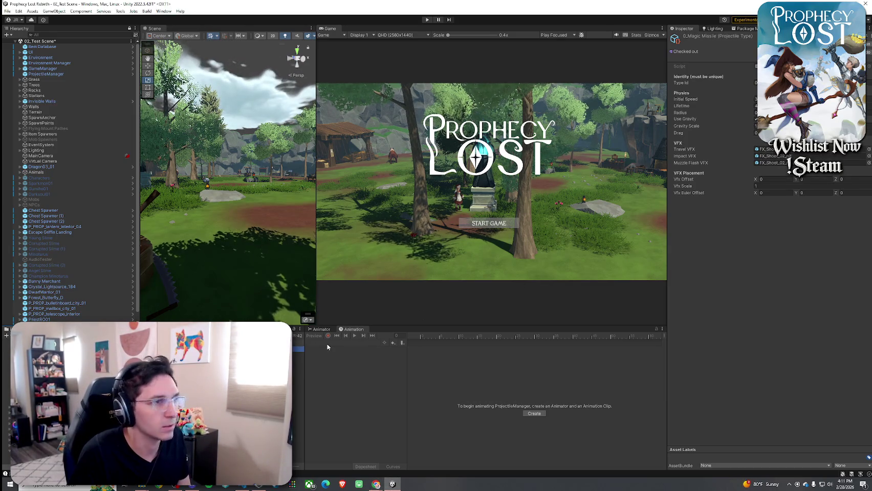
{"action": "key", "text": "Down"}
{"action": "key", "text": "Down"}
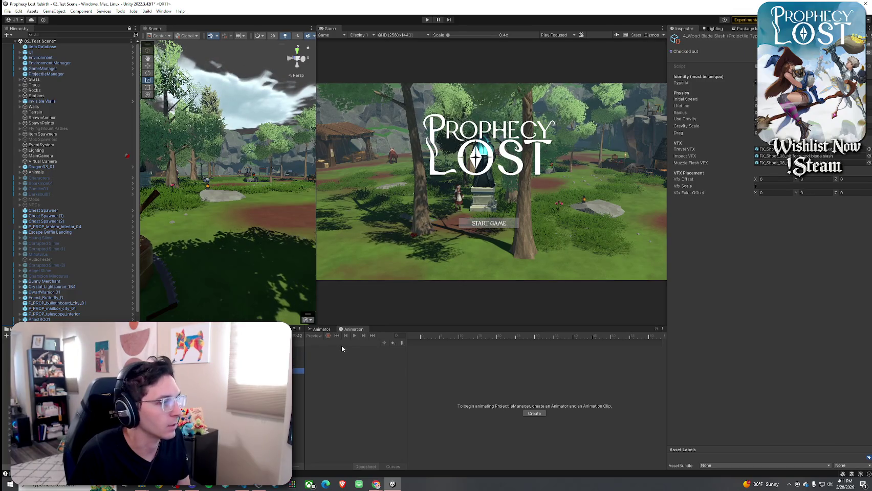
{"action": "key", "text": "Up"}
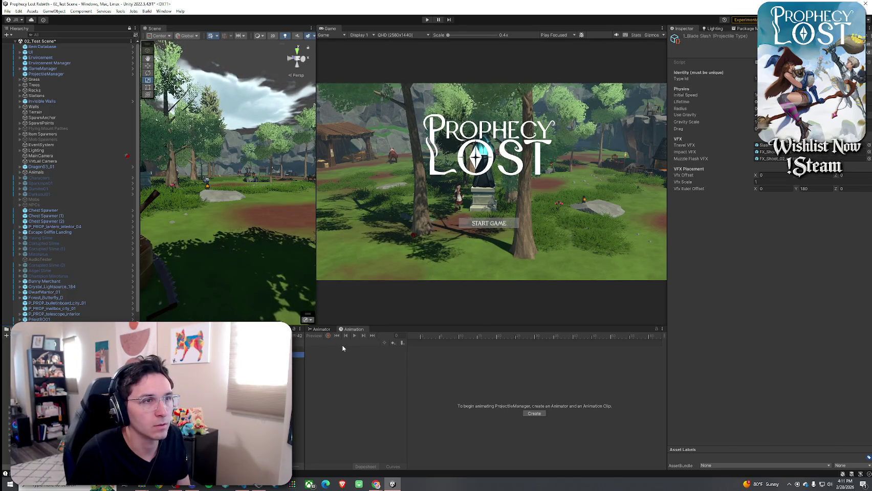
{"action": "key", "text": "Down"}
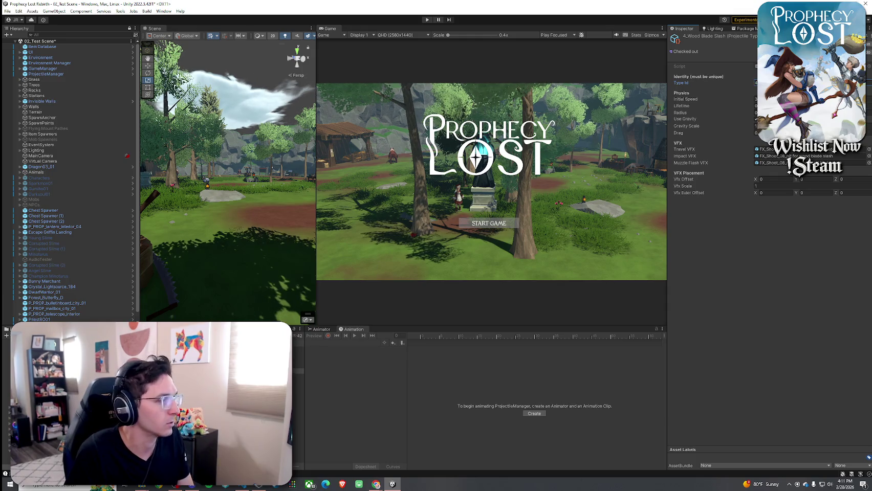
{"action": "left_click", "coordinate": [299, 376]}
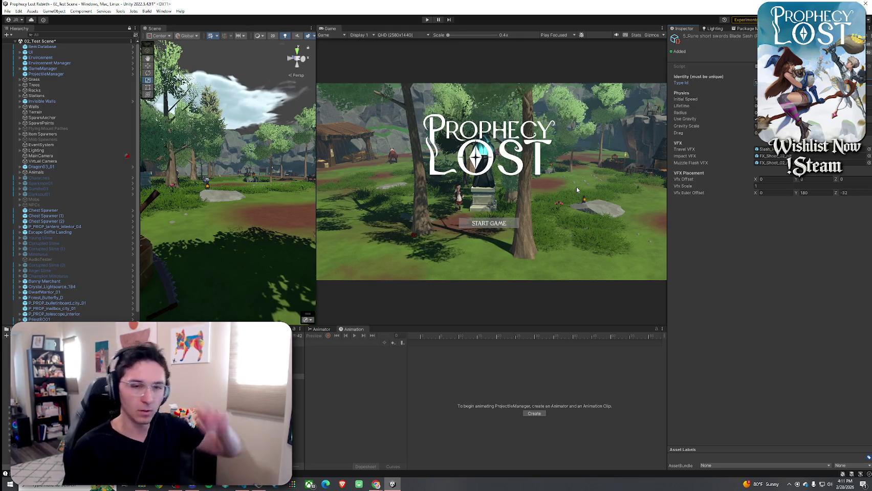
- Save 02_Test Scene, enter Play mode and start the game from the title screen
{"action": "left_click", "coordinate": [7, 11]}
{"action": "left_click", "coordinate": [15, 44]}
{"action": "left_click", "coordinate": [427, 20]}
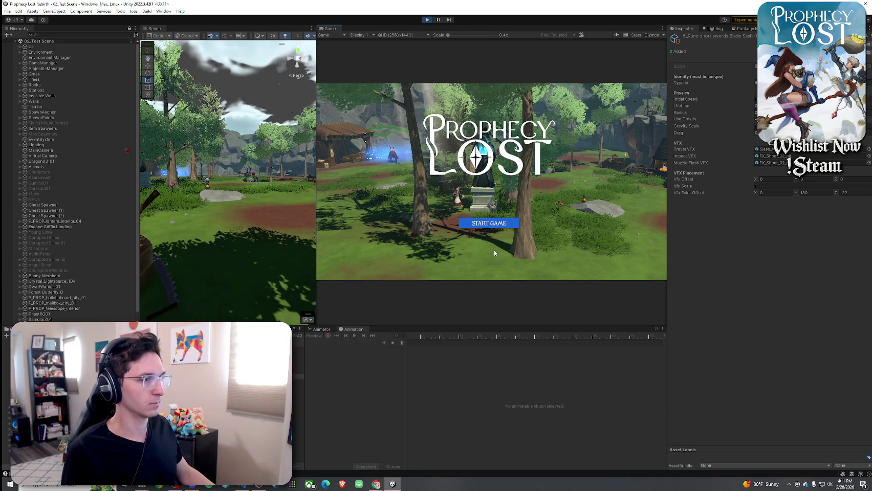
{"action": "left_click", "coordinate": [487, 224]}
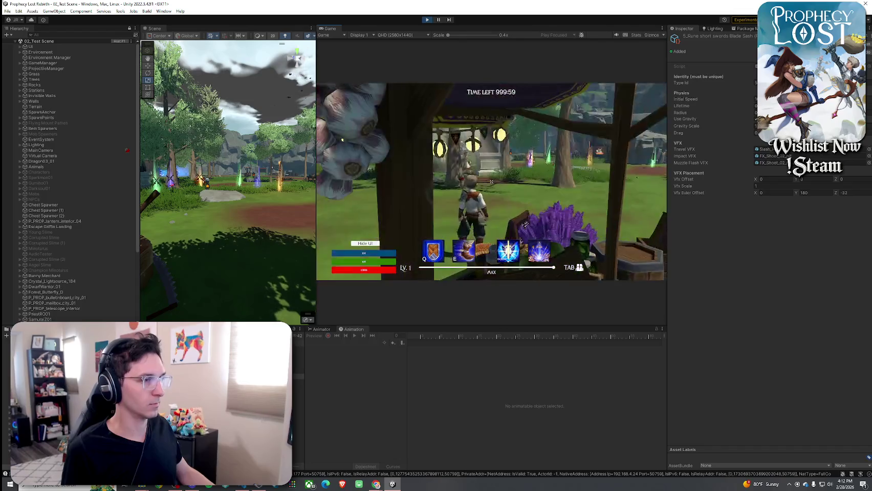
- Run toward the chests, attack, then move the equipped sword into the first inventory slot
{"action": "key", "text": "w"}
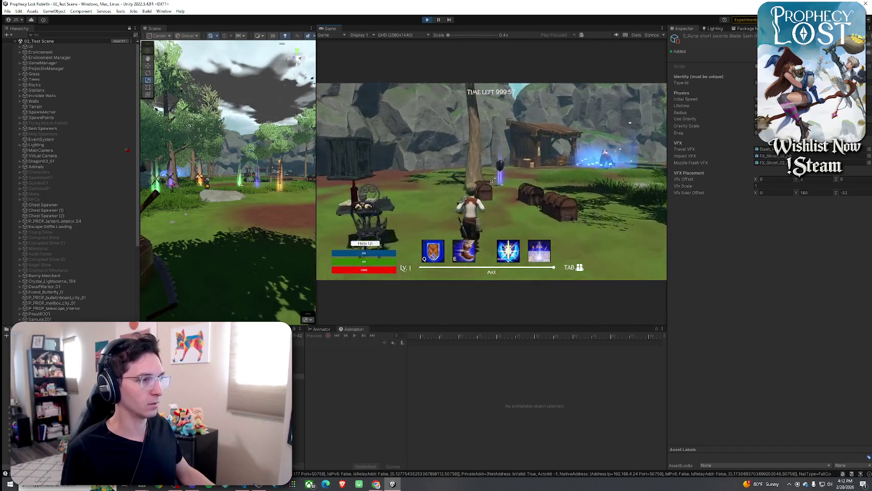
{"action": "key", "text": "w"}
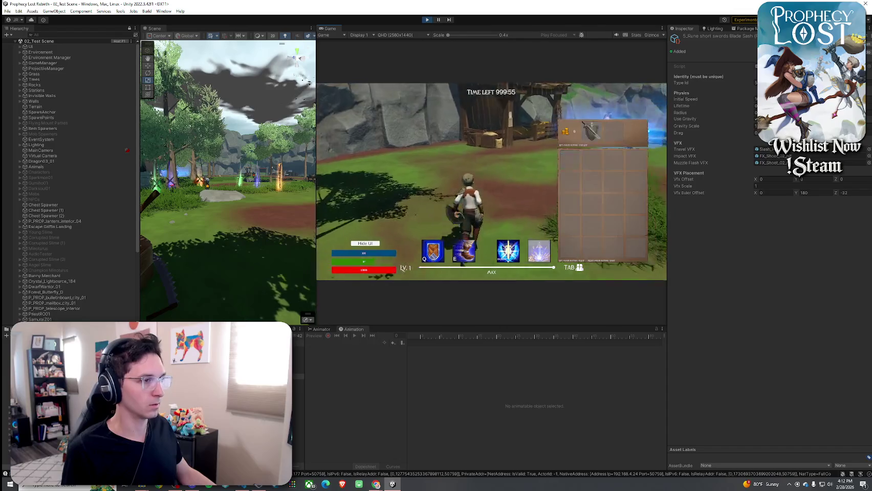
{"action": "left_click", "coordinate": [491, 182]}
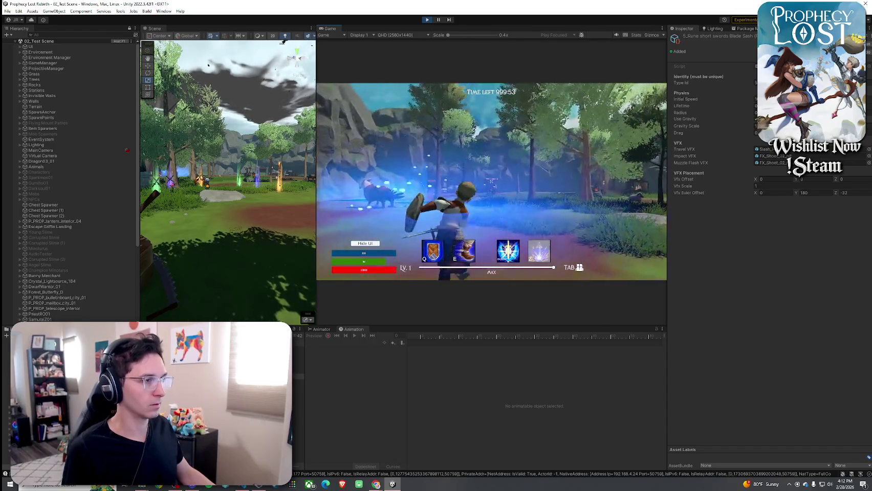
{"action": "key", "text": "Tab"}
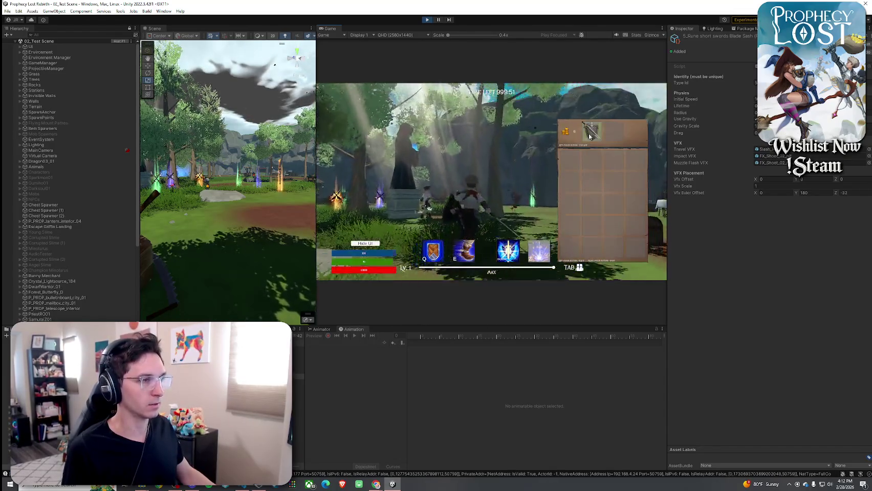
{"action": "key", "text": "Tab"}
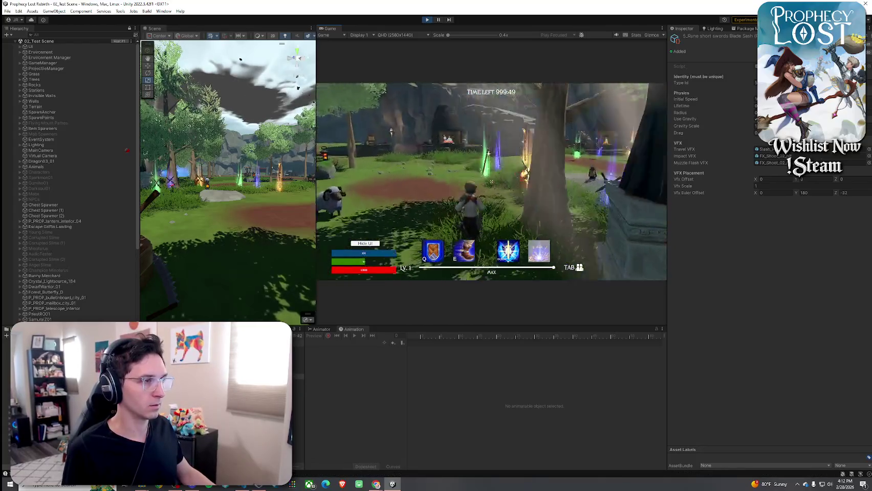
{"action": "key", "text": "Tab"}
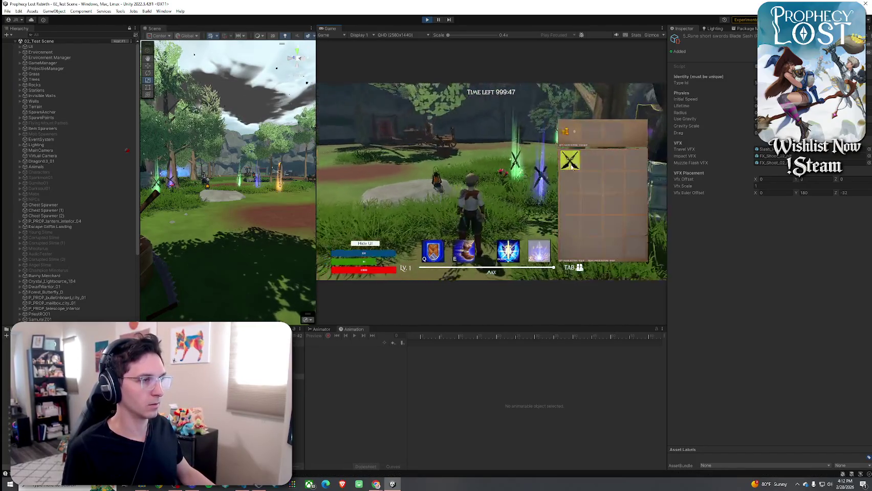
{"action": "left_click", "coordinate": [593, 142]}
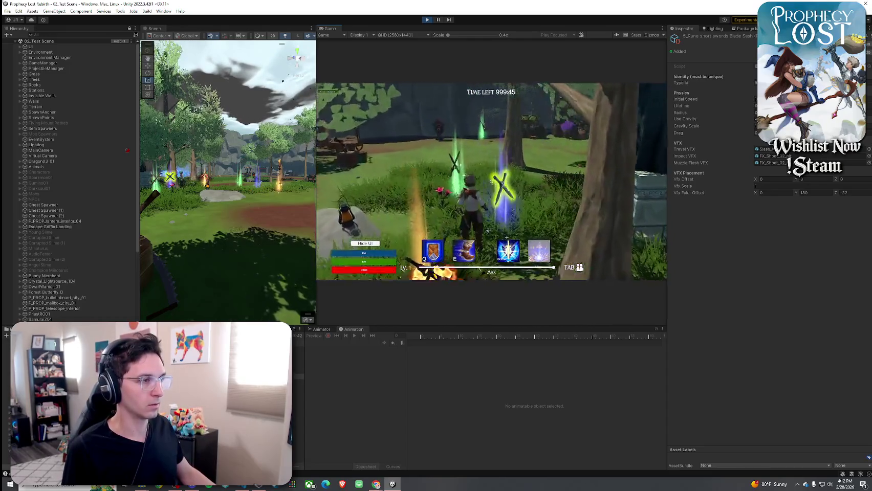
{"action": "key", "text": "Tab"}
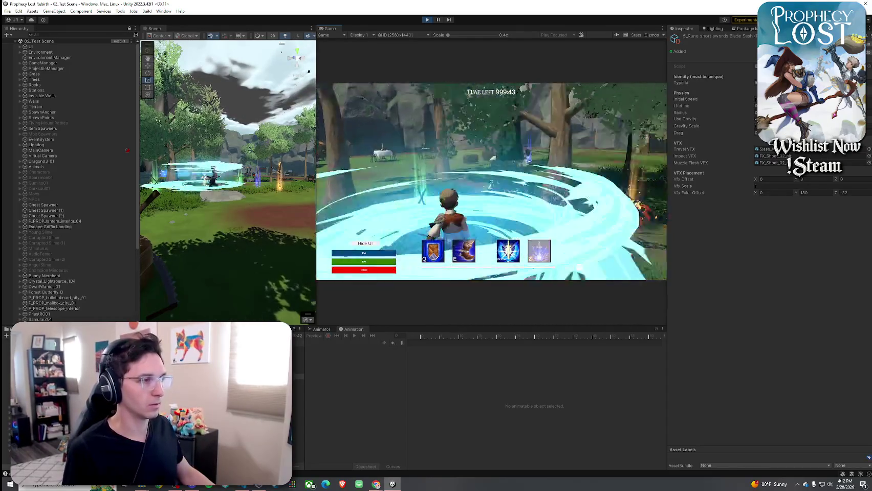
- Run past the lanterns and chests into the grass and cast two blue slash attacks
{"action": "key", "text": "w"}
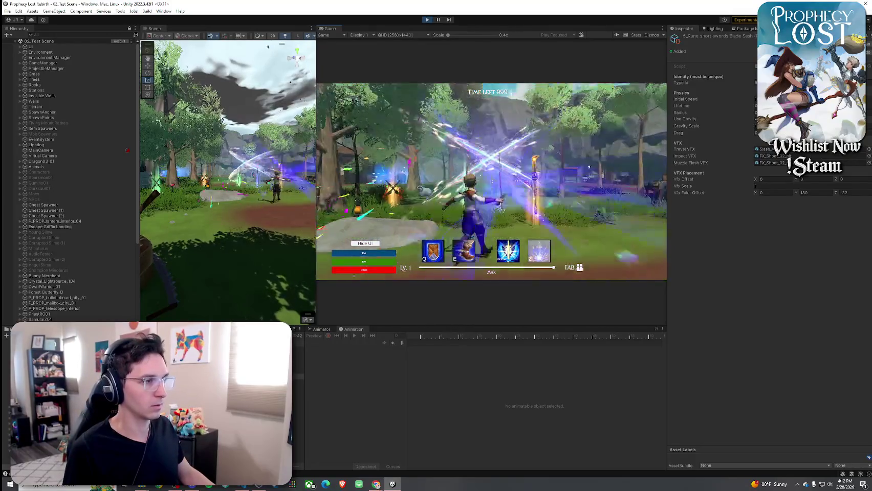
{"action": "key", "text": "Tab"}
{"action": "key", "text": "Tab"}
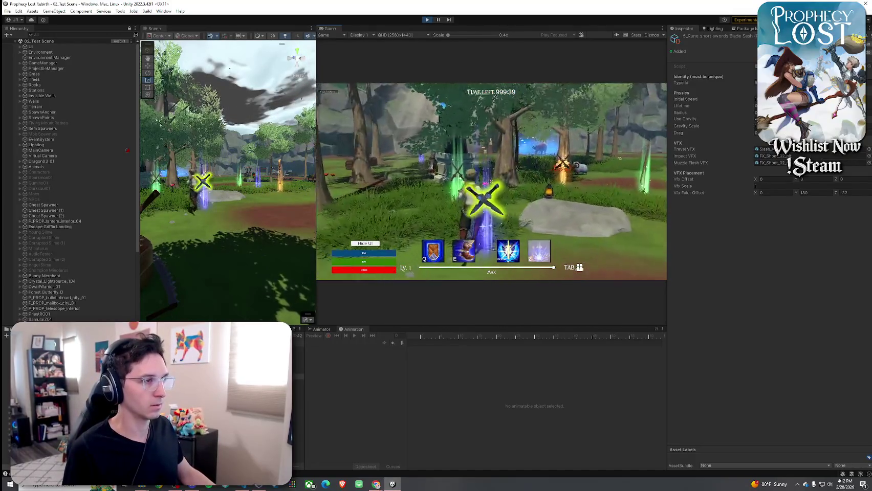
{"action": "key", "text": "Tab"}
{"action": "key", "text": "Tab"}
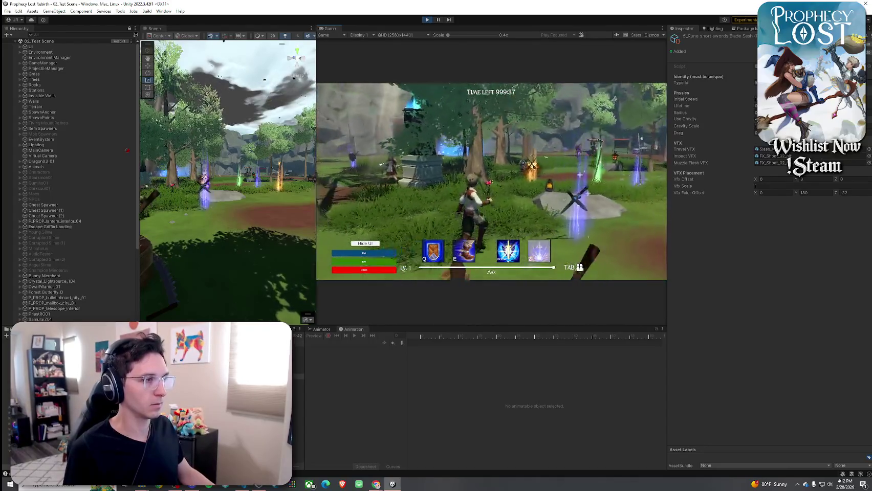
{"action": "key", "text": "w"}
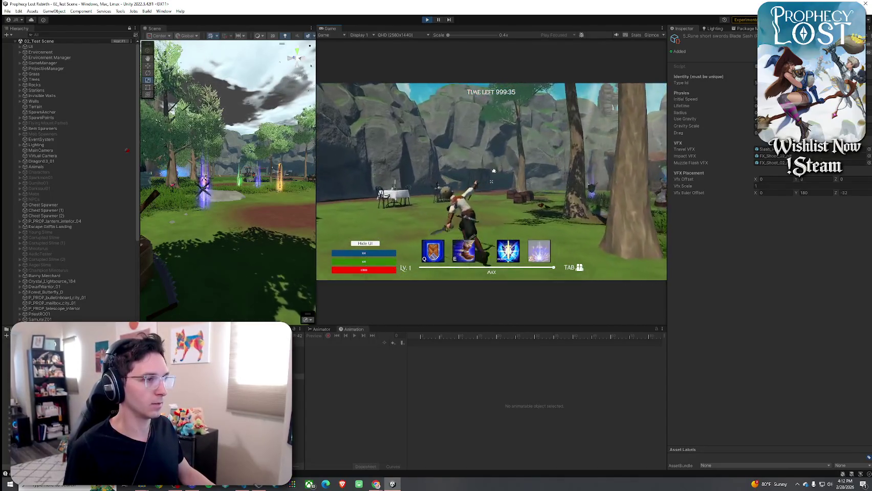
{"action": "key", "text": "w"}
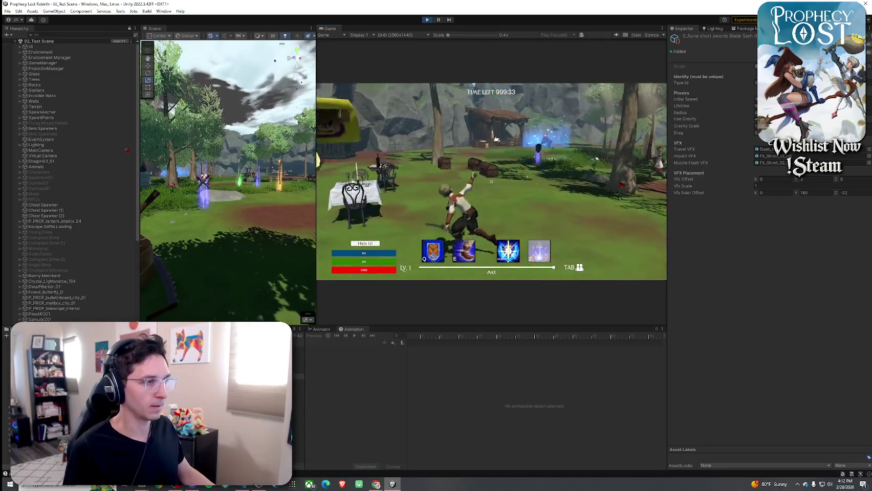
{"action": "key", "text": "w"}
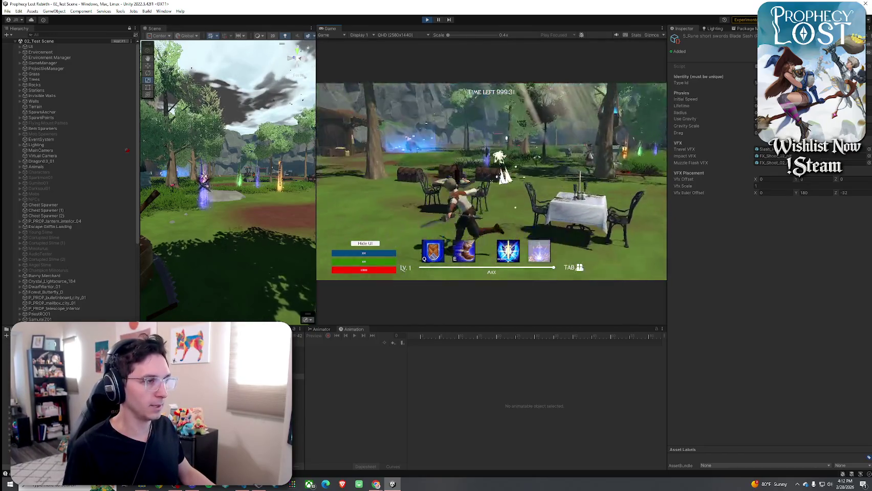
{"action": "key", "text": "w"}
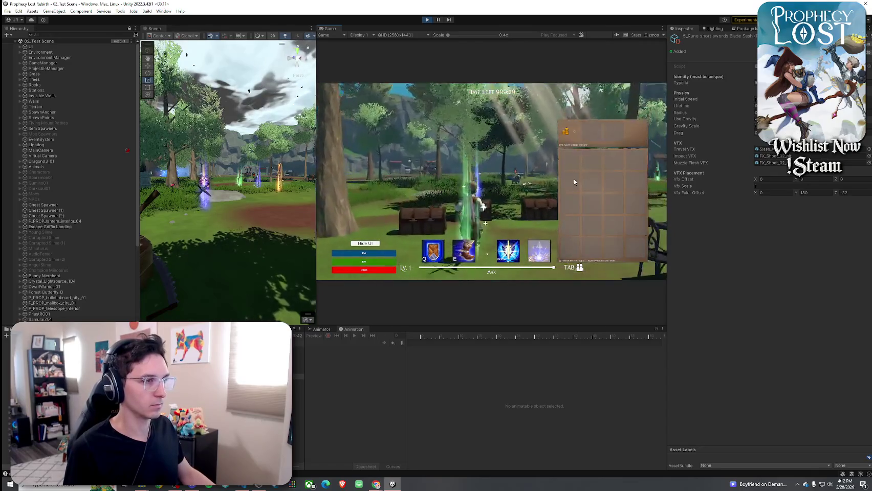
{"action": "key", "text": "w"}
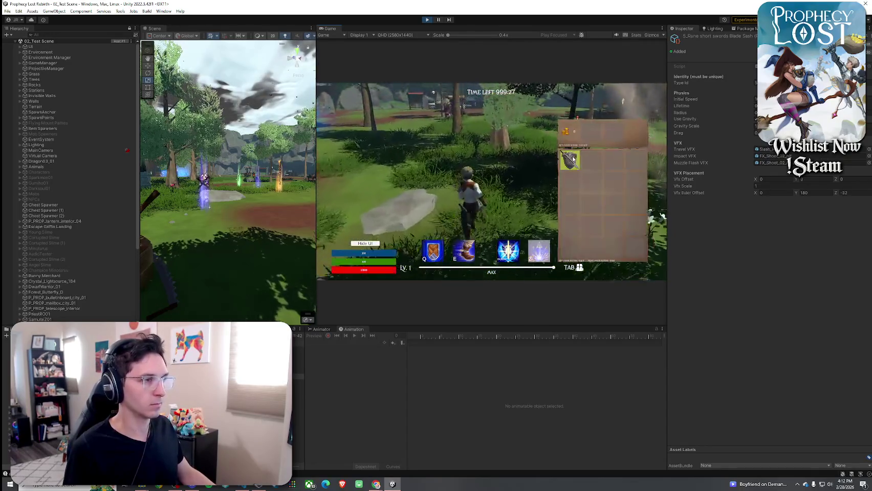
{"action": "left_click", "coordinate": [491, 182]}
{"action": "left_click", "coordinate": [490, 182]}
- Run toward the stalls and onto the rocky ledge swinging the sword, then stop Play mode
{"action": "key", "text": "Tab"}
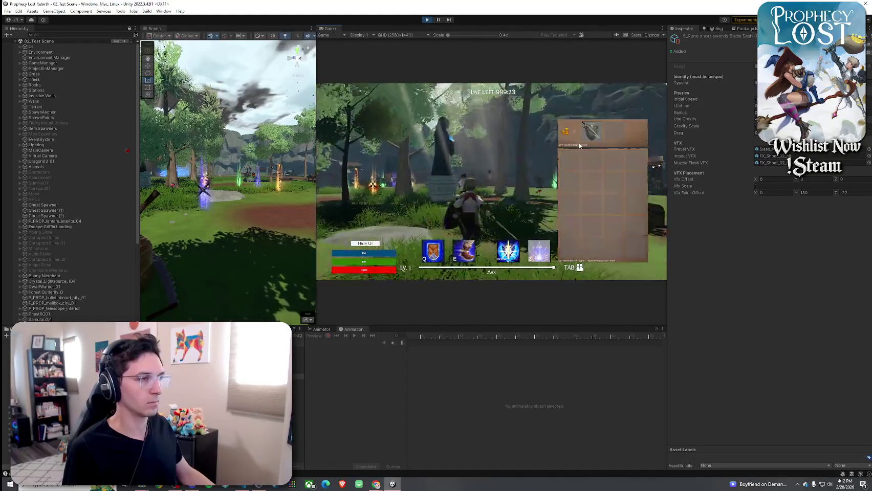
{"action": "key", "text": "Tab"}
{"action": "key", "text": "w"}
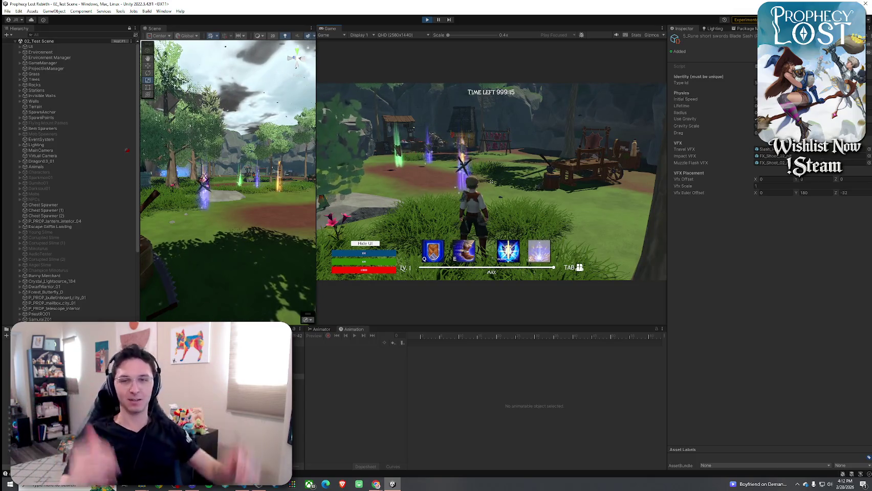
{"action": "key", "text": "w"}
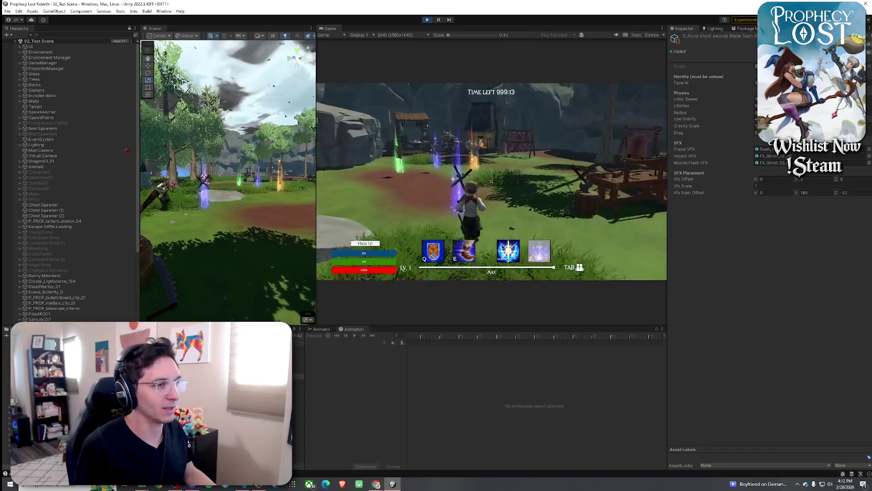
{"action": "key", "text": "w"}
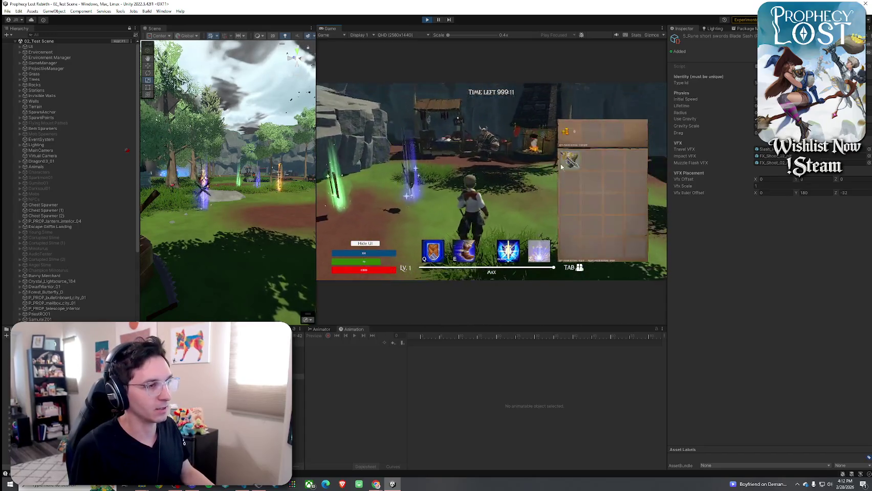
{"action": "key", "text": "w"}
{"action": "key", "text": "w"}
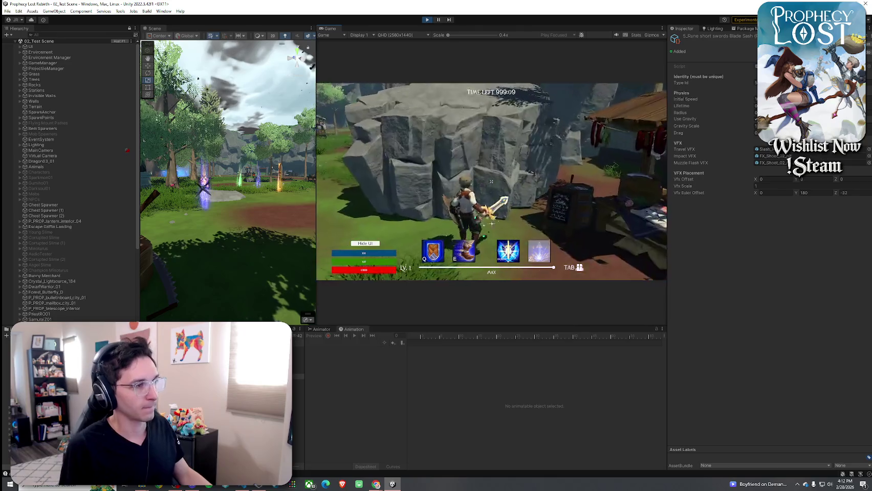
{"action": "key", "text": "w"}
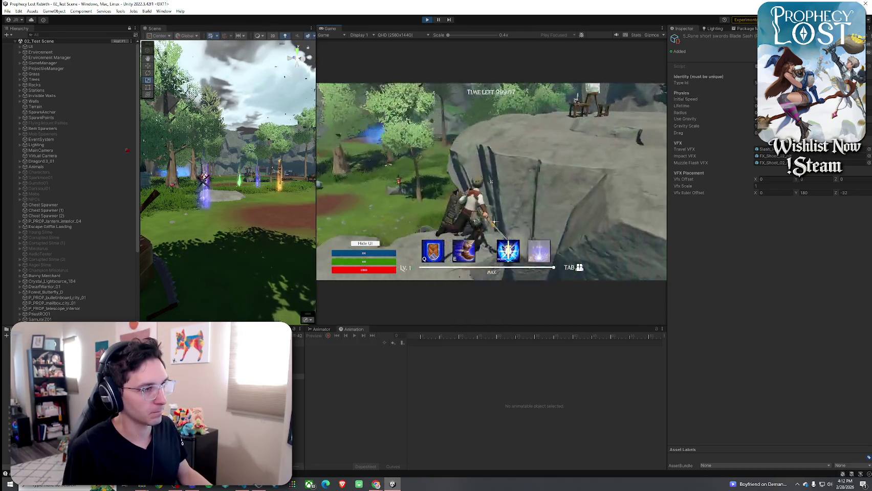
{"action": "key", "text": "w"}
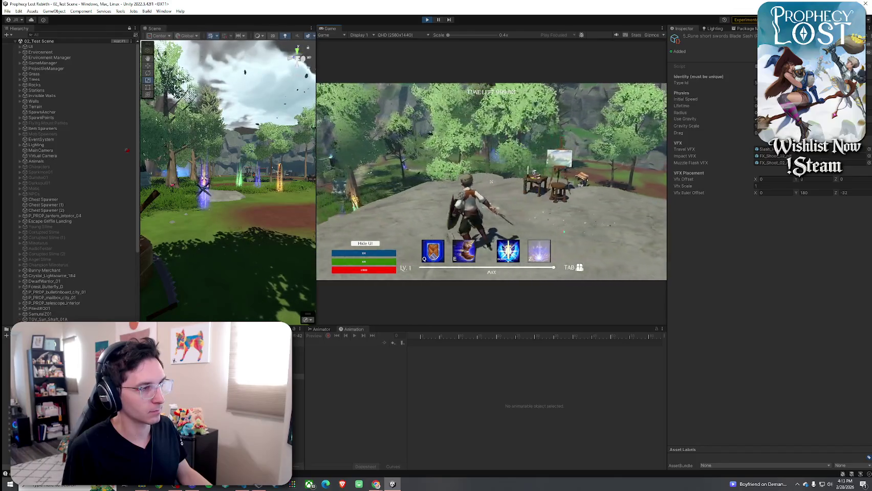
{"action": "key", "text": "Tab"}
{"action": "key", "text": "Tab"}
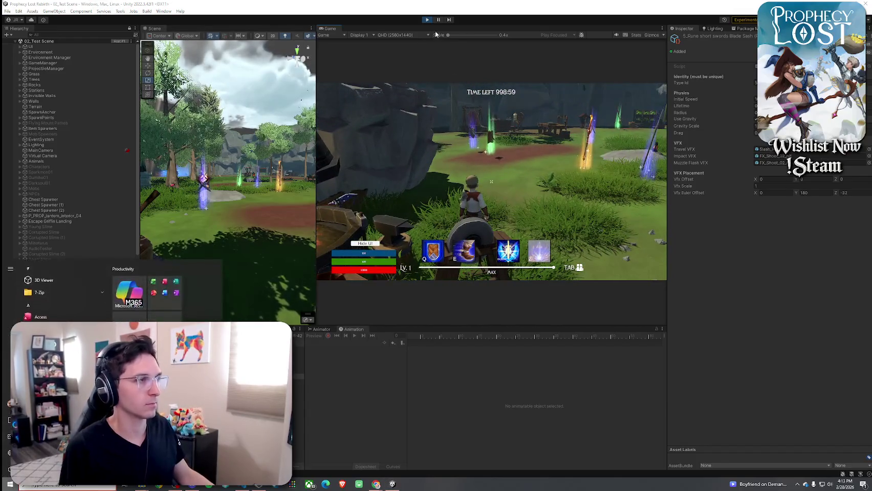
{"action": "key", "text": "ctrl+p"}
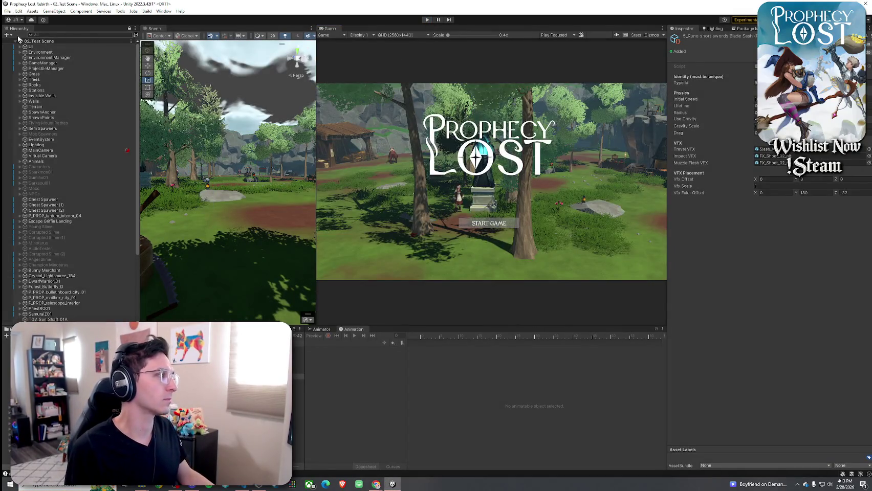
- Save 02_Test Scene with Ctrl+S after leaving Play mode
{"action": "left_click", "coordinate": [19, 11]}
{"action": "left_click", "coordinate": [117, 3]}
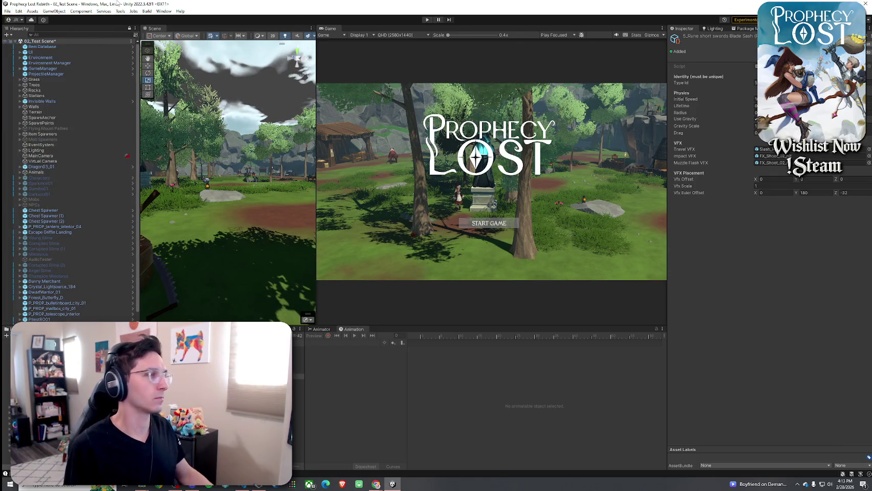
{"action": "key", "text": "ctrl+s"}
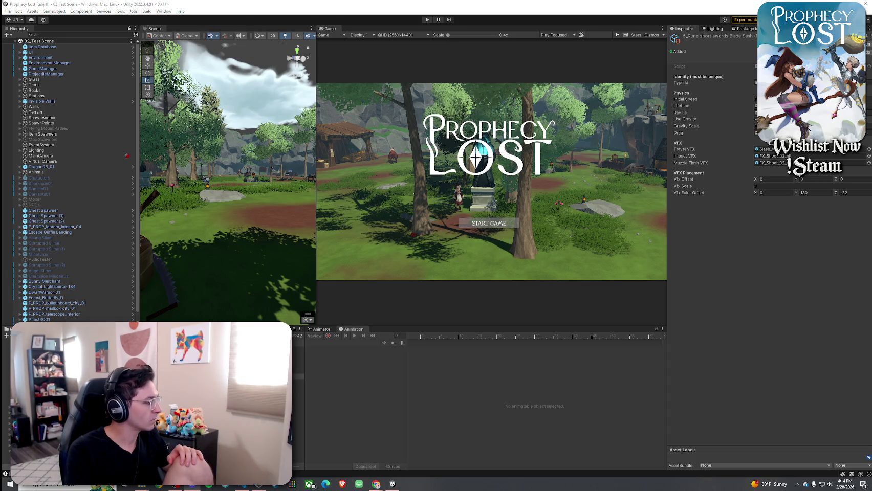
- Refocus the editor, glance at the File menu, then bring the YouTube music window back up
{"action": "left_click", "coordinate": [99, 8]}
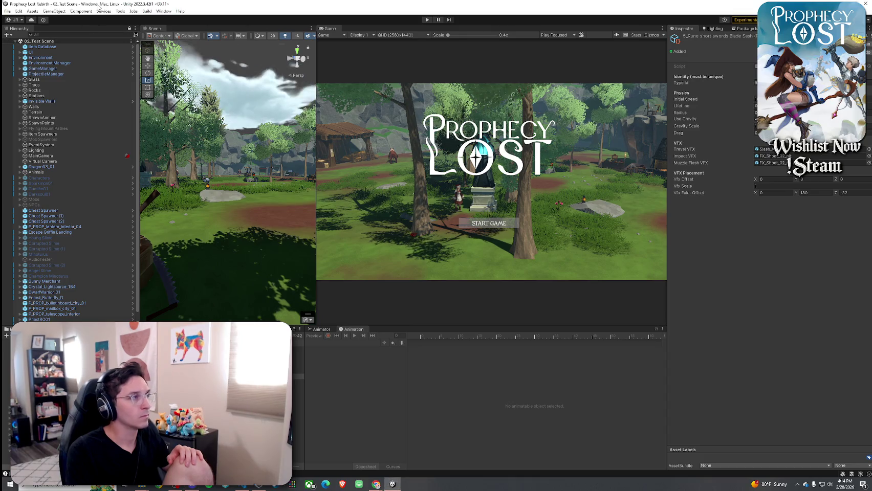
{"action": "left_click", "coordinate": [7, 11]}
{"action": "key", "text": "Escape"}
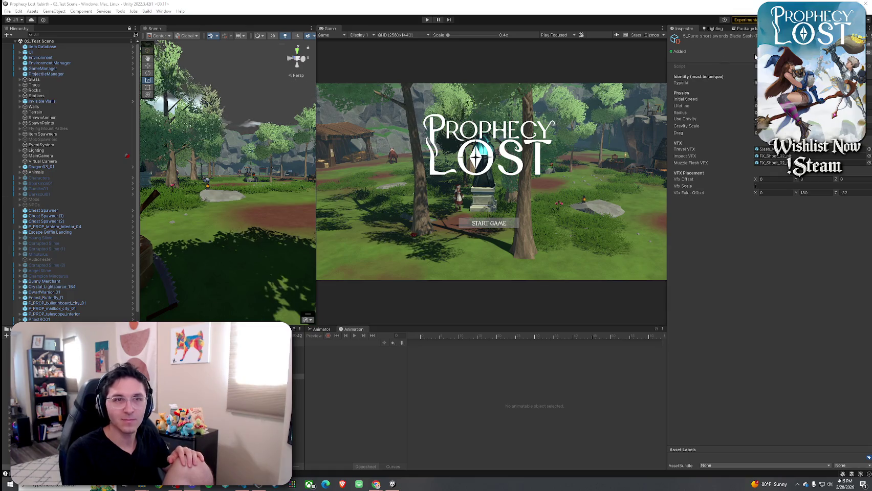
{"action": "left_click", "coordinate": [376, 484]}
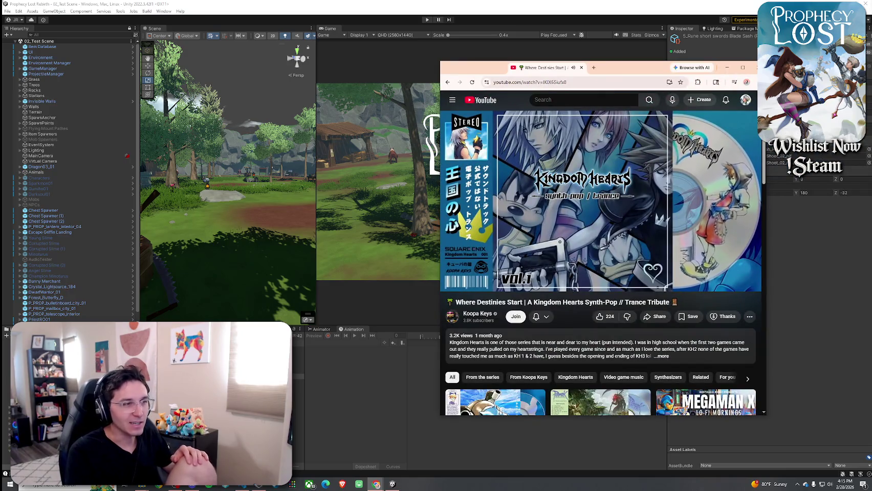
{"action": "left_click_drag", "start_coordinate": [630, 67], "coordinate": [602, 67]}
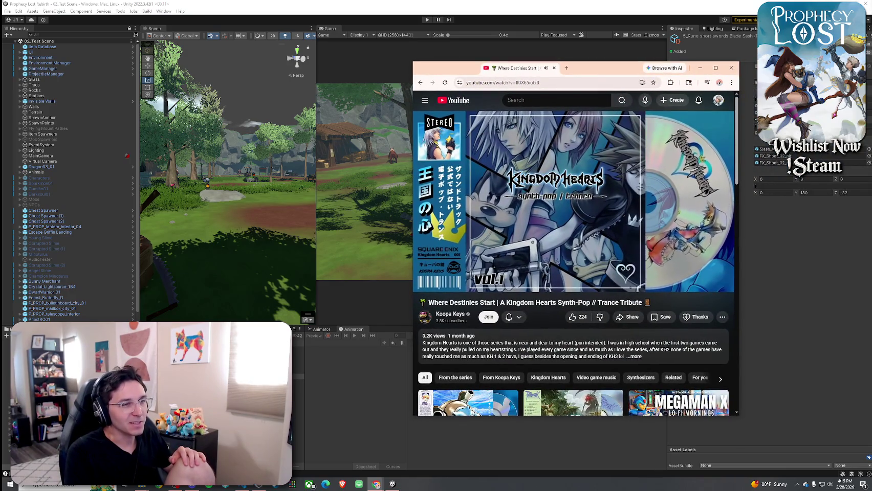
{"action": "mouse_move", "coordinate": [602, 68]}
{"action": "left_mouse_down"}
{"action": "mouse_move", "coordinate": [571, 65]}
{"action": "mouse_move", "coordinate": [871, 66]}
{"action": "left_mouse_up"}
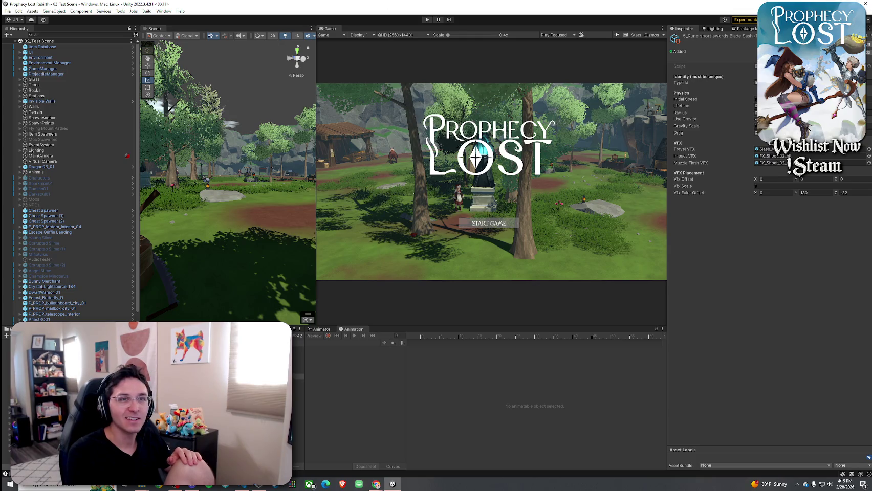
- Save the scene via File > Save, then switch to The Plan Google Doc and scroll down
{"action": "key", "text": "alt+Tab"}
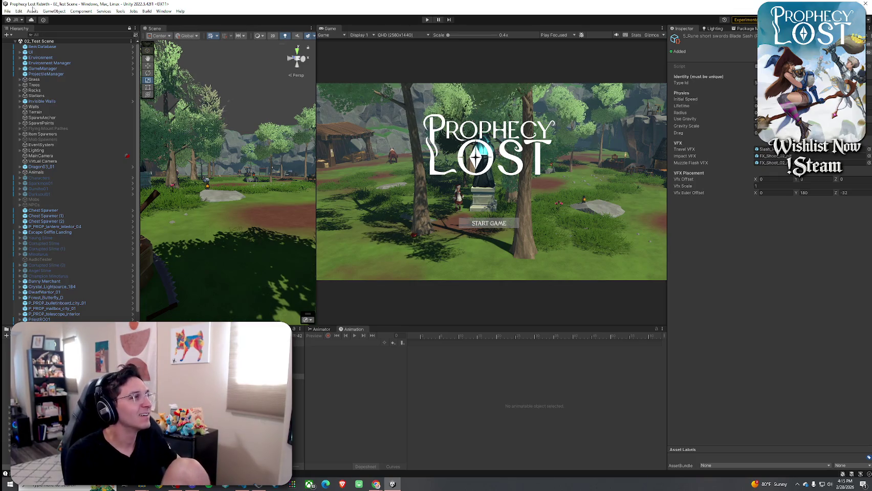
{"action": "left_click", "coordinate": [7, 11]}
{"action": "left_click", "coordinate": [18, 44]}
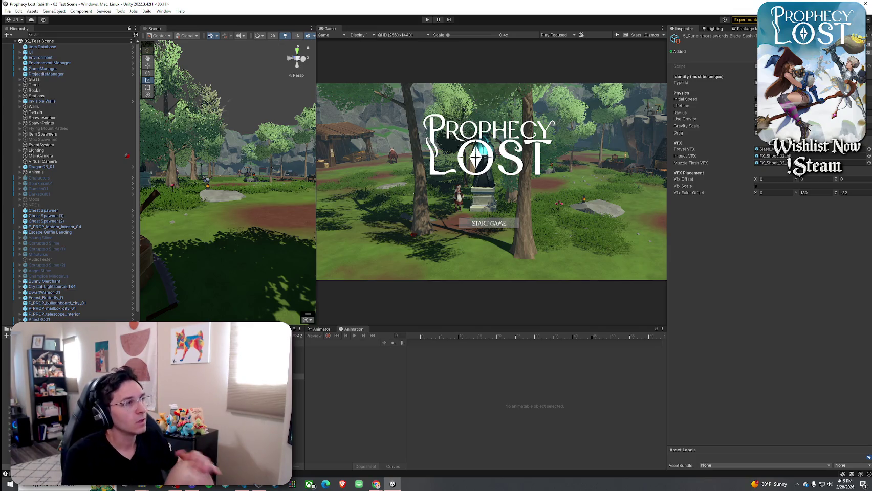
{"action": "left_click", "coordinate": [8, 11]}
{"action": "left_click", "coordinate": [26, 45]}
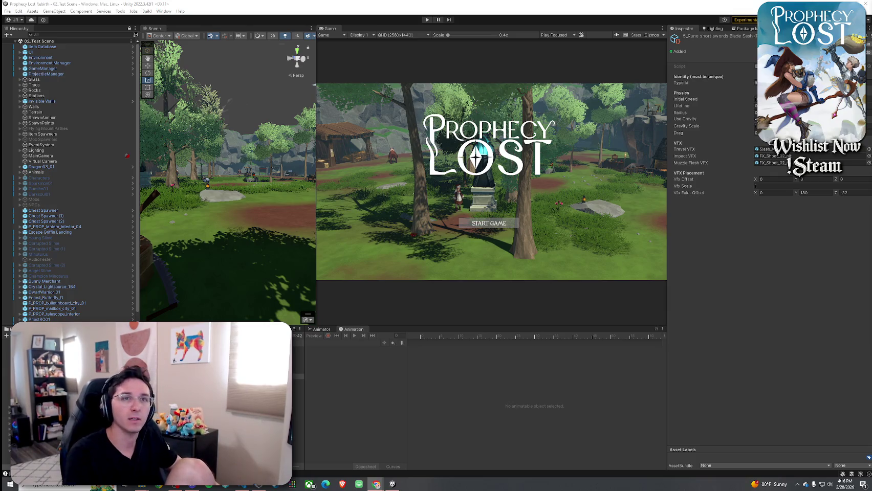
{"action": "key", "text": "alt+Tab"}
{"action": "scroll", "coordinate": [503, 245], "scroll_direction": "down", "scroll_amount": 15}
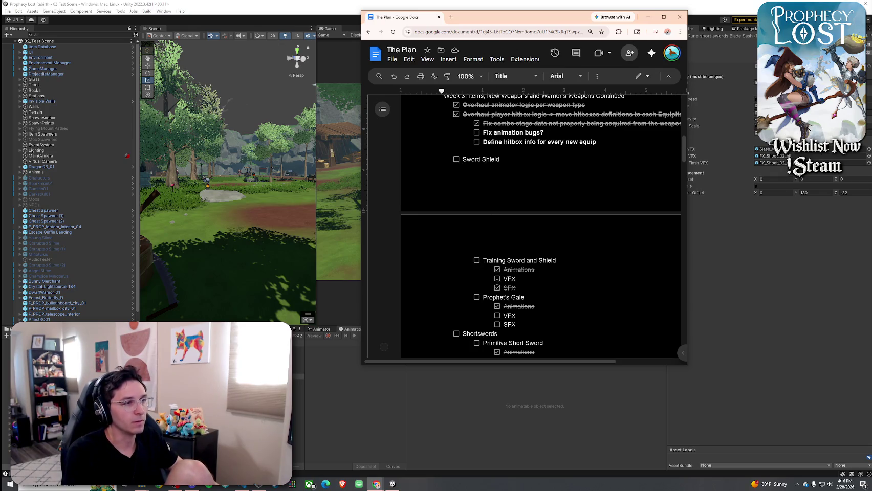
- Tick the Training Sword and Shield VFX task and Primitive Short Sword's VFX, SFX and parent checkboxes
{"action": "left_click", "coordinate": [496, 279]}
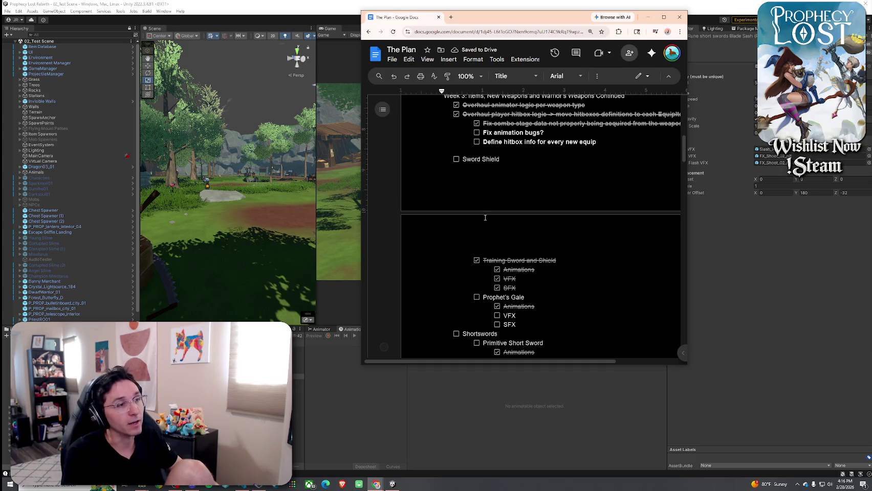
{"action": "scroll", "coordinate": [499, 204], "scroll_direction": "down", "scroll_amount": 3}
{"action": "scroll", "coordinate": [502, 200], "scroll_direction": "up", "scroll_amount": 1}
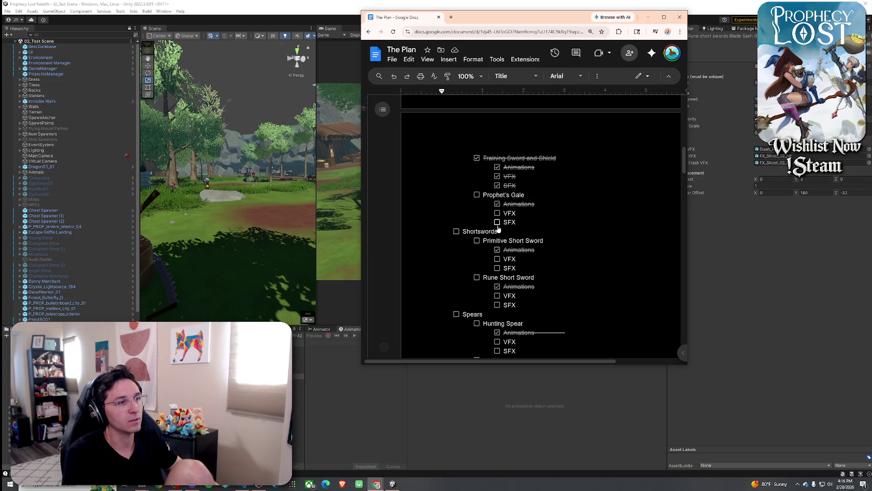
{"action": "scroll", "coordinate": [499, 225], "scroll_direction": "up", "scroll_amount": 2}
{"action": "scroll", "coordinate": [501, 225], "scroll_direction": "down", "scroll_amount": 2}
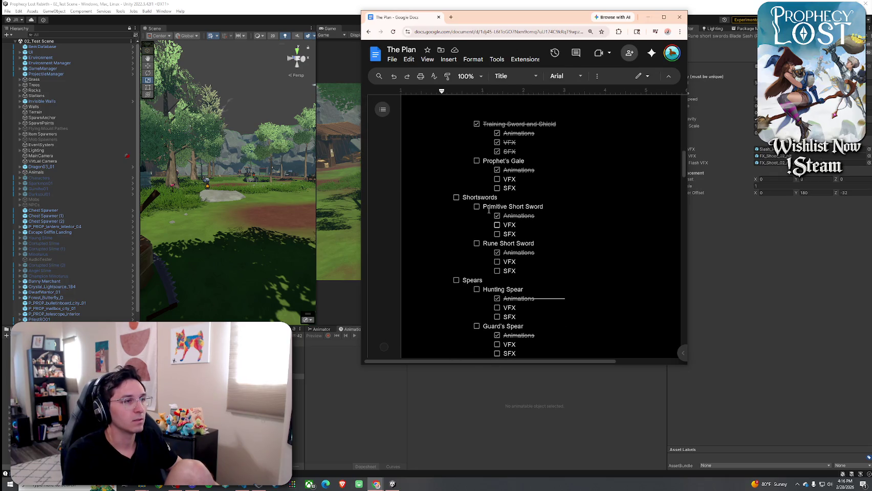
{"action": "left_click", "coordinate": [497, 226]}
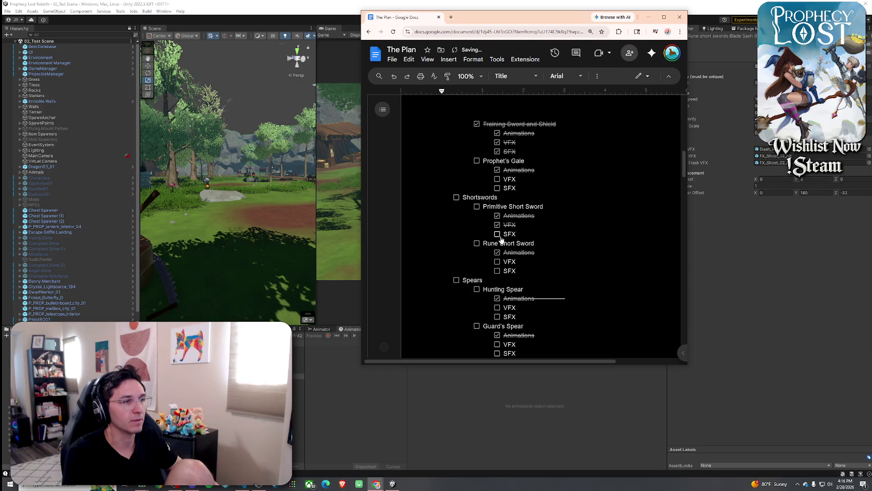
{"action": "left_click", "coordinate": [497, 235]}
{"action": "left_click", "coordinate": [476, 206]}
- Tick Rune Short Sword's VFX, SFX and parent checkboxes, then select its task block
{"action": "scroll", "coordinate": [496, 215], "scroll_direction": "down", "scroll_amount": 2}
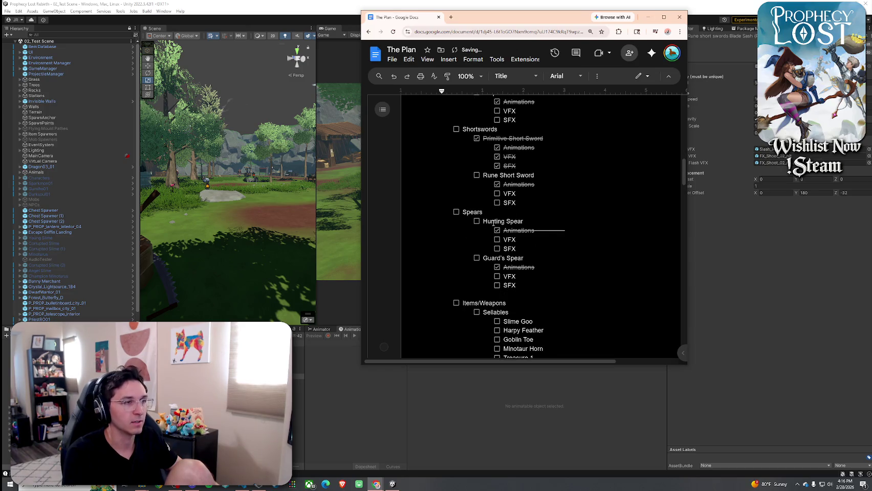
{"action": "left_click", "coordinate": [497, 193]}
{"action": "left_click", "coordinate": [497, 203]}
{"action": "left_click", "coordinate": [476, 175]}
{"action": "left_click_drag", "start_coordinate": [516, 203], "coordinate": [471, 177]}
{"action": "key", "text": "ctrl+c"}
{"action": "left_click", "coordinate": [537, 206]}
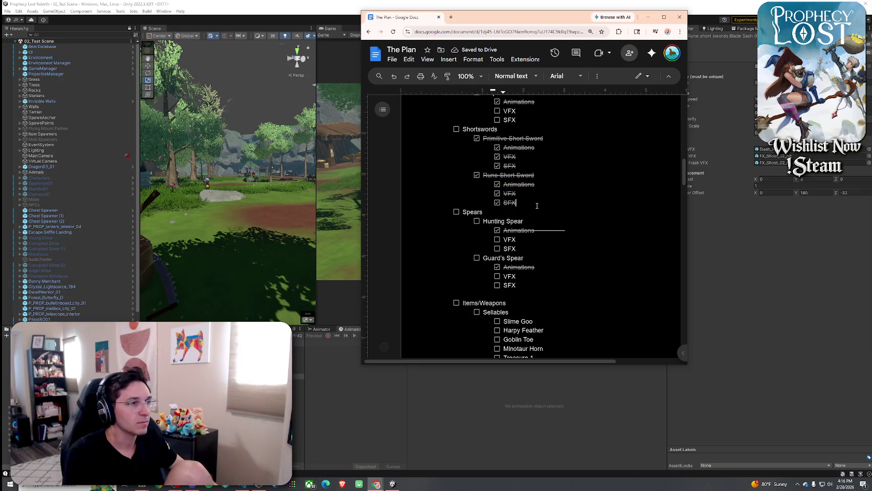
- Paste a copy of the Rune Short Sword block below SFX, fixing its stray dash and indentation
{"action": "key", "text": "Return"}
{"action": "key", "text": "ctrl+v"}
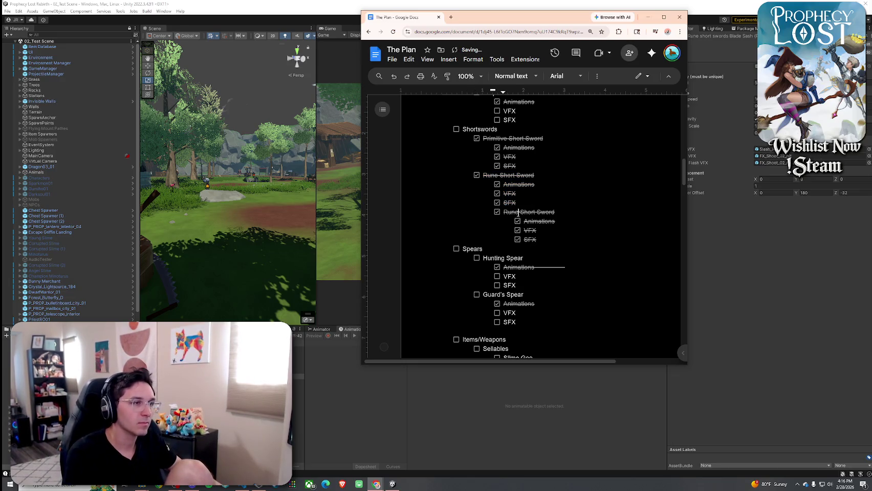
{"action": "left_click", "coordinate": [506, 212]}
{"action": "key", "text": "BackSpace"}
{"action": "key", "text": "BackSpace"}
{"action": "left_click_drag", "start_coordinate": [540, 239], "coordinate": [519, 221]}
{"action": "key", "text": "shift+Tab"}
- Untick the pasted weapon entry and its Animations, VFX and SFX tasks
{"action": "left_click", "coordinate": [527, 240]}
{"action": "left_click", "coordinate": [476, 212]}
{"action": "left_click", "coordinate": [497, 221]}
{"action": "left_click", "coordinate": [496, 230]}
{"action": "left_click", "coordinate": [497, 239]}
- Rename the pasted title to Ember Fangs and tick its Animations task
{"action": "triple_click", "coordinate": [496, 212]}
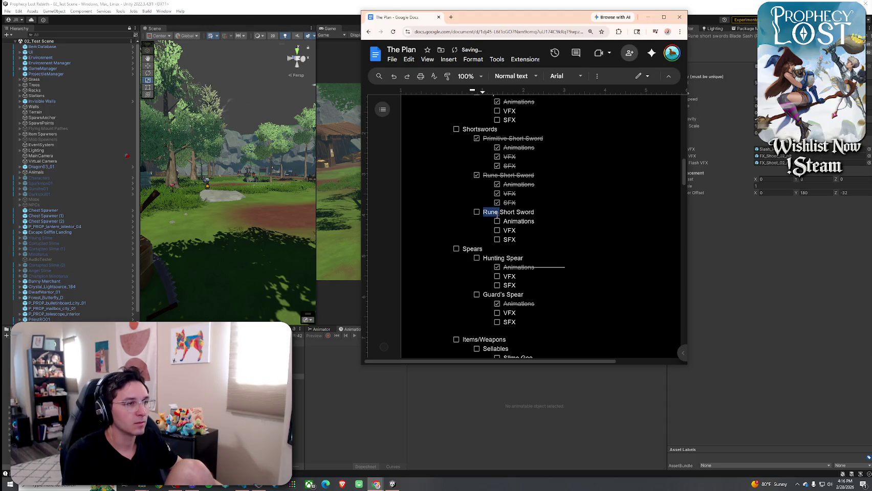
{"action": "type", "text": "Ember Fangs"}
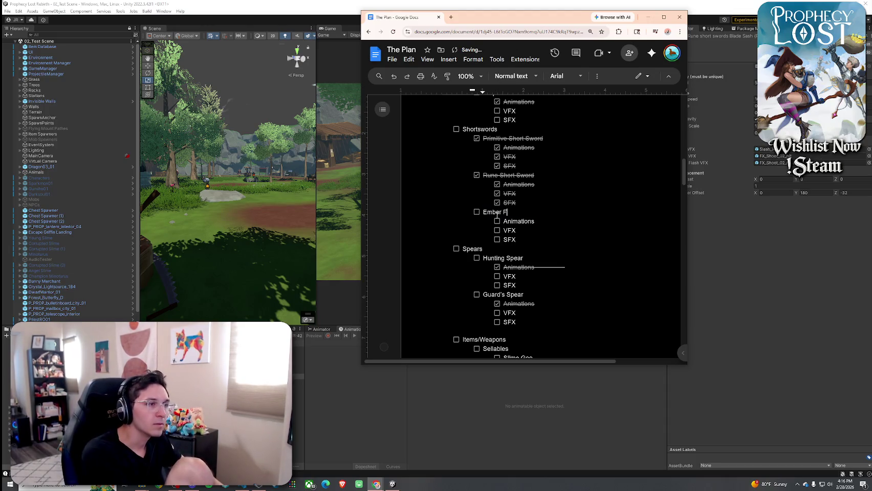
{"action": "left_click", "coordinate": [497, 221]}
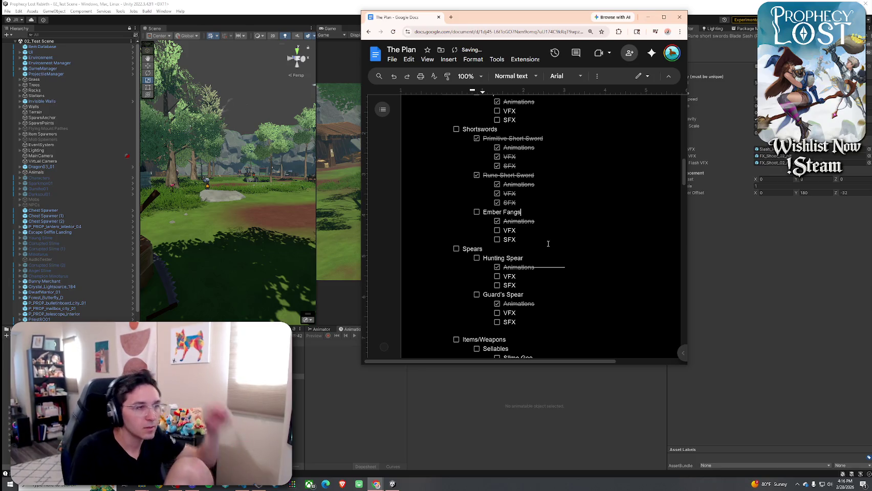
{"action": "scroll", "coordinate": [545, 248], "scroll_direction": "up", "scroll_amount": 3}
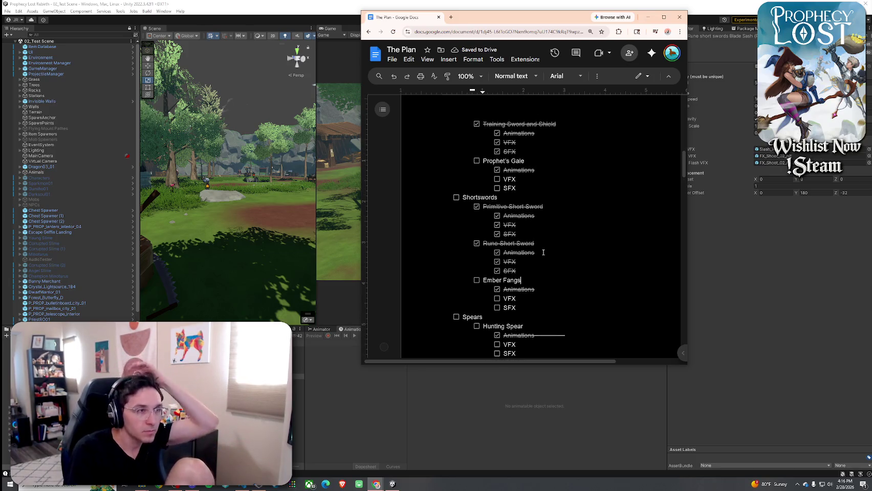
- Tick the Week 3 tasks 'Fix animation bugs?' and 'Define hitbox info for every new equip'
{"action": "scroll", "coordinate": [542, 253], "scroll_direction": "down", "scroll_amount": 3}
{"action": "scroll", "coordinate": [542, 256], "scroll_direction": "up", "scroll_amount": 6}
{"action": "scroll", "coordinate": [541, 259], "scroll_direction": "down", "scroll_amount": 10}
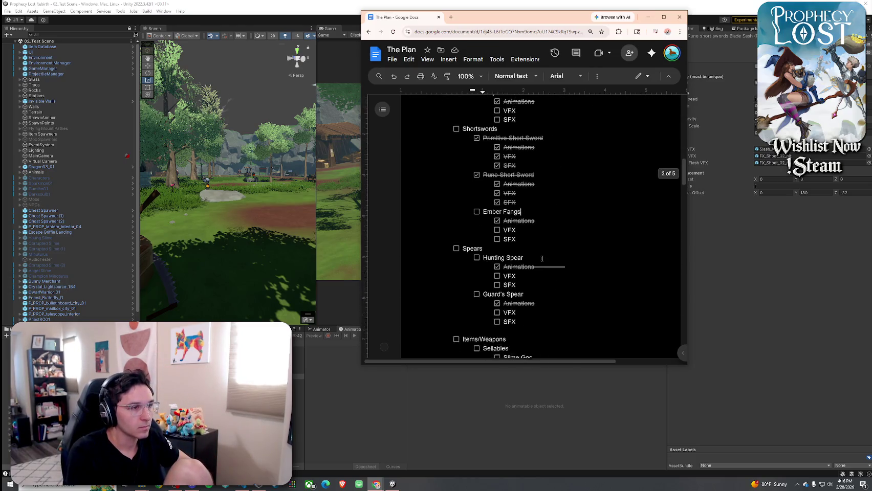
{"action": "scroll", "coordinate": [540, 257], "scroll_direction": "down", "scroll_amount": 4}
{"action": "scroll", "coordinate": [540, 255], "scroll_direction": "up", "scroll_amount": 1}
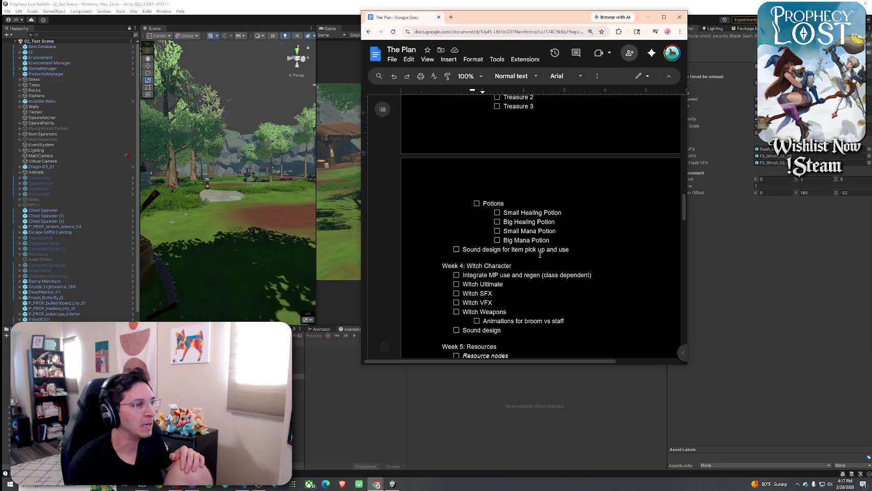
{"action": "scroll", "coordinate": [540, 254], "scroll_direction": "down", "scroll_amount": 3}
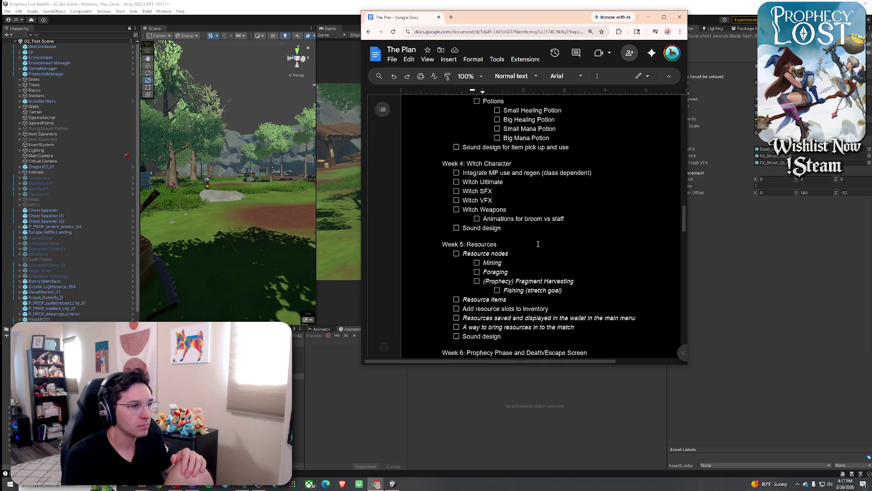
{"action": "scroll", "coordinate": [533, 241], "scroll_direction": "down", "scroll_amount": 3}
{"action": "scroll", "coordinate": [534, 236], "scroll_direction": "down", "scroll_amount": 3}
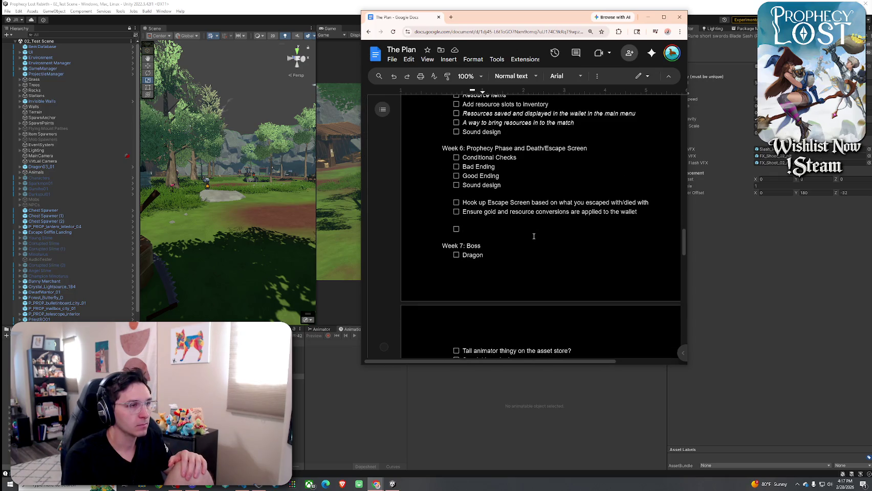
{"action": "scroll", "coordinate": [533, 236], "scroll_direction": "down", "scroll_amount": 5}
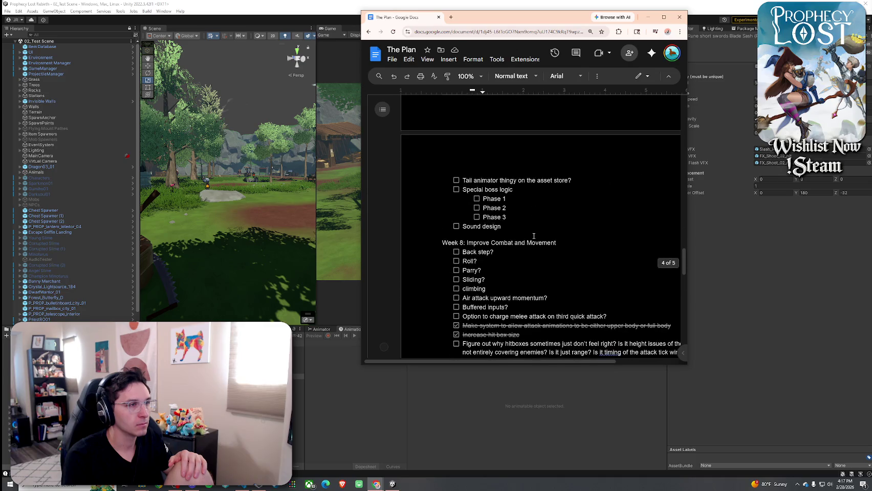
{"action": "scroll", "coordinate": [534, 236], "scroll_direction": "up", "scroll_amount": 15}
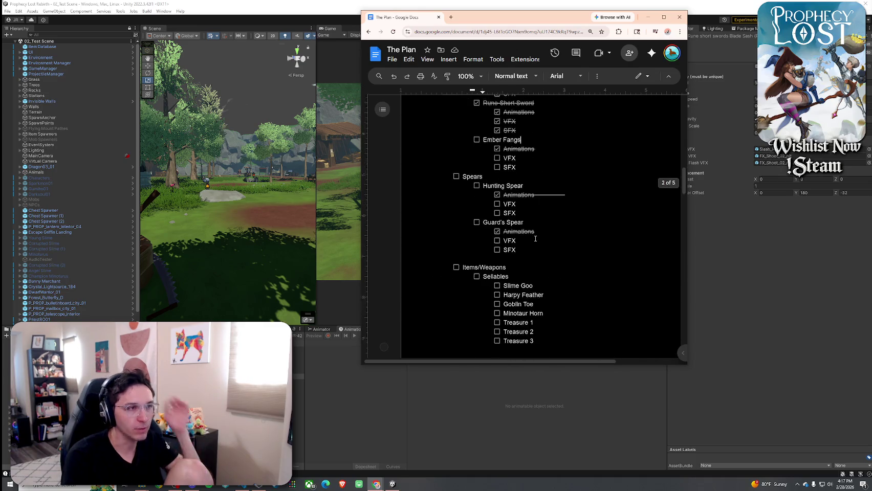
{"action": "scroll", "coordinate": [535, 239], "scroll_direction": "up", "scroll_amount": 5}
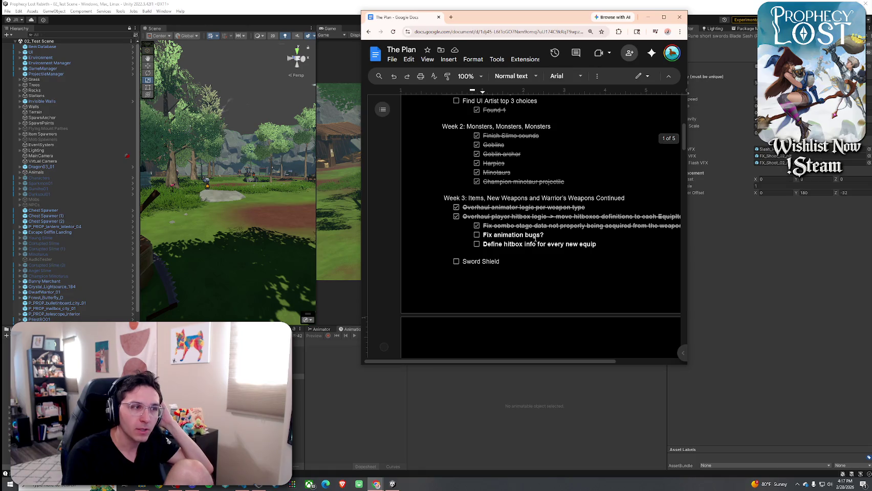
{"action": "scroll", "coordinate": [535, 238], "scroll_direction": "up", "scroll_amount": 6}
{"action": "scroll", "coordinate": [535, 238], "scroll_direction": "down", "scroll_amount": 2}
{"action": "scroll", "coordinate": [535, 239], "scroll_direction": "down", "scroll_amount": 3}
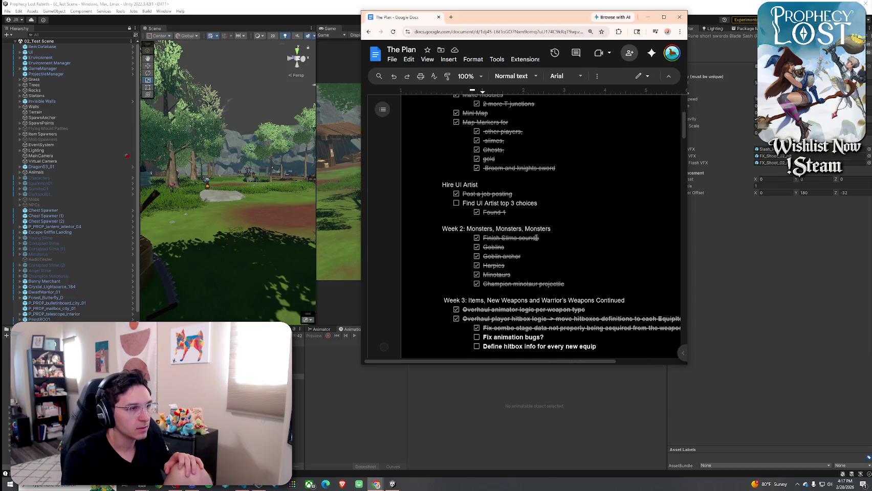
{"action": "left_click", "coordinate": [476, 269]}
{"action": "left_click", "coordinate": [477, 277]}
{"action": "scroll", "coordinate": [520, 226], "scroll_direction": "down", "scroll_amount": 2}
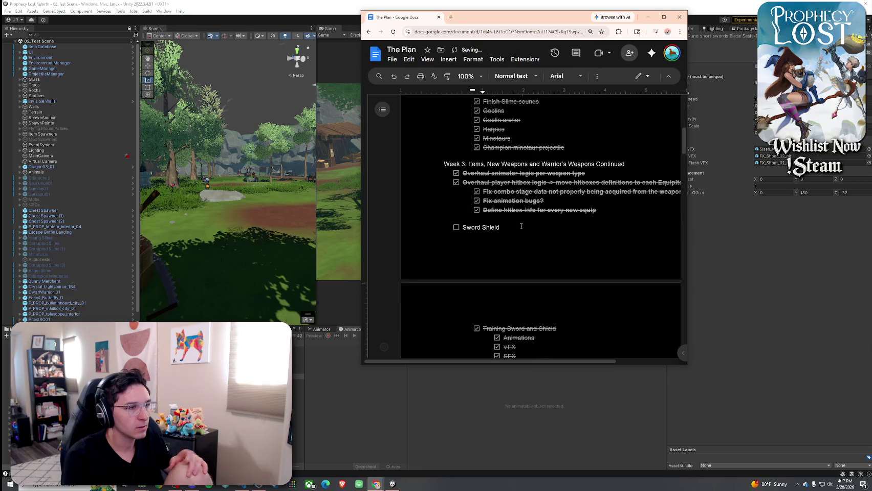
{"action": "scroll", "coordinate": [553, 227], "scroll_direction": "down", "scroll_amount": 1}
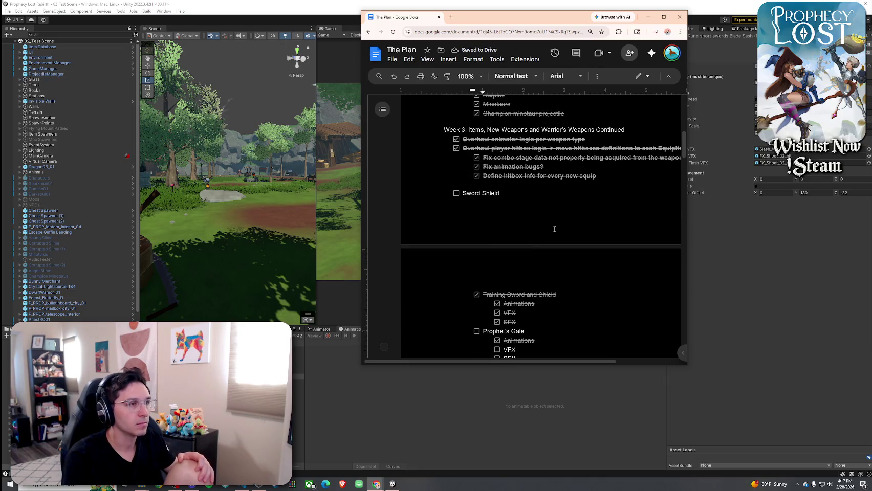
{"action": "scroll", "coordinate": [554, 228], "scroll_direction": "down", "scroll_amount": 1}
{"action": "scroll", "coordinate": [554, 229], "scroll_direction": "down", "scroll_amount": 8}
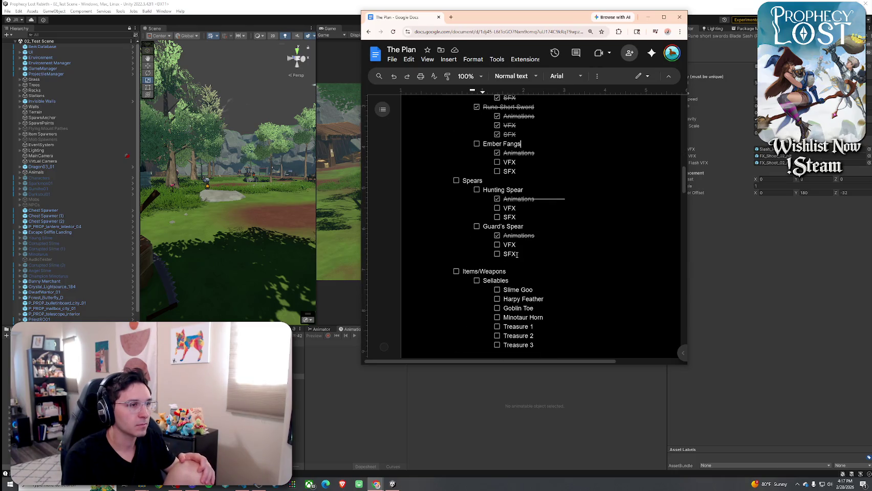
- Paste a copy of the Guard's Spear block after SFX, untick Animations and fix indentation
{"action": "left_click_drag", "start_coordinate": [522, 255], "coordinate": [470, 225]}
{"action": "key", "text": "ctrl+c"}
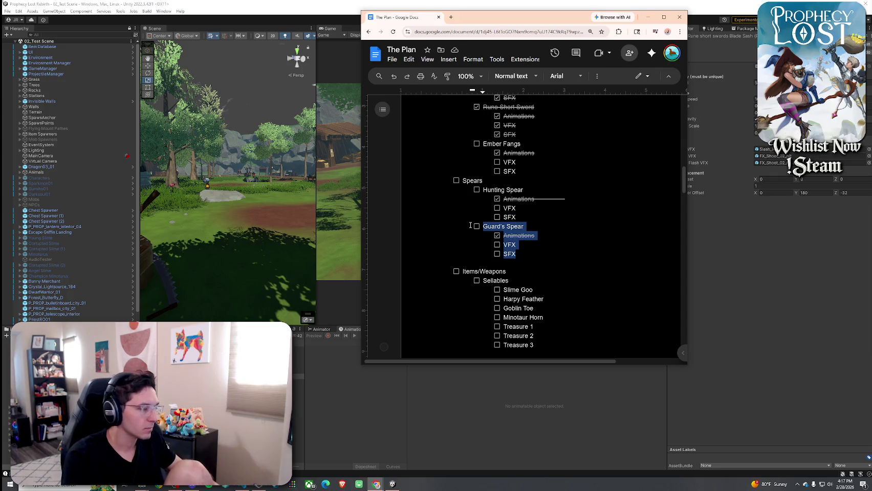
{"action": "left_click", "coordinate": [542, 254]}
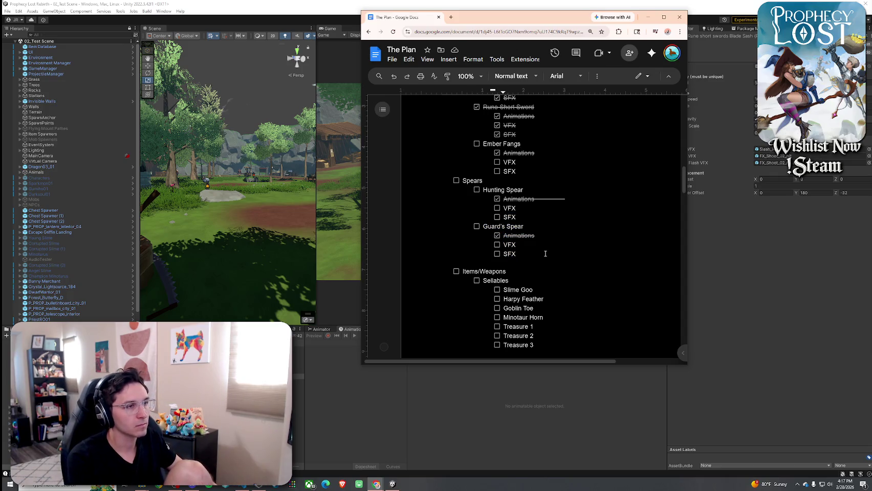
{"action": "key", "text": "Return"}
{"action": "key", "text": "ctrl+v"}
{"action": "key", "text": "shift+Tab"}
{"action": "left_click", "coordinate": [517, 273]}
{"action": "left_click_drag", "start_coordinate": [523, 272], "coordinate": [533, 289]}
{"action": "key", "text": "shift+Tab"}
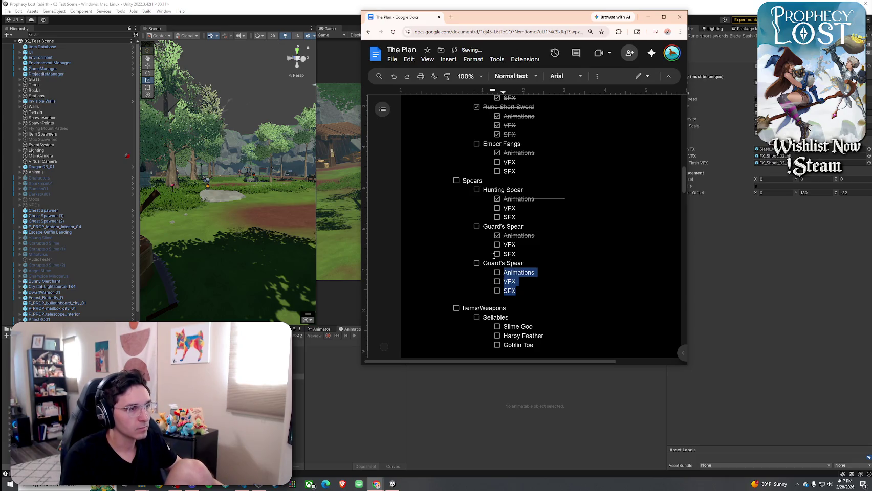
- Rename the pasted heading to Draco Glaive and tick its Animations task
{"action": "double_click", "coordinate": [491, 263]}
{"action": "type", "text": "Draco Glaive"}
{"action": "key", "text": "shift+End"}
{"action": "key", "text": "BackSpace"}
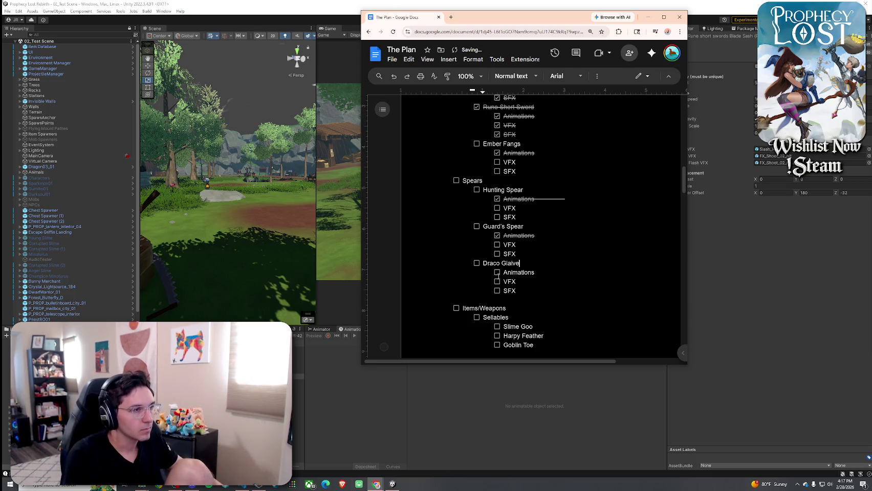
{"action": "left_click", "coordinate": [497, 273]}
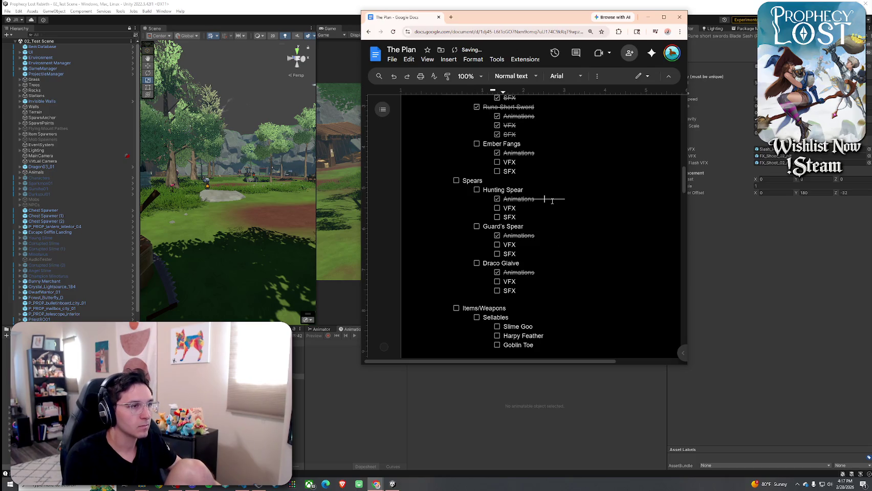
- Delete the stray spaces after Hunting Spear's Animations, then switch back to Unity
{"action": "key", "text": "BackSpace"}
{"action": "key", "text": "BackSpace"}
{"action": "key", "text": "BackSpace"}
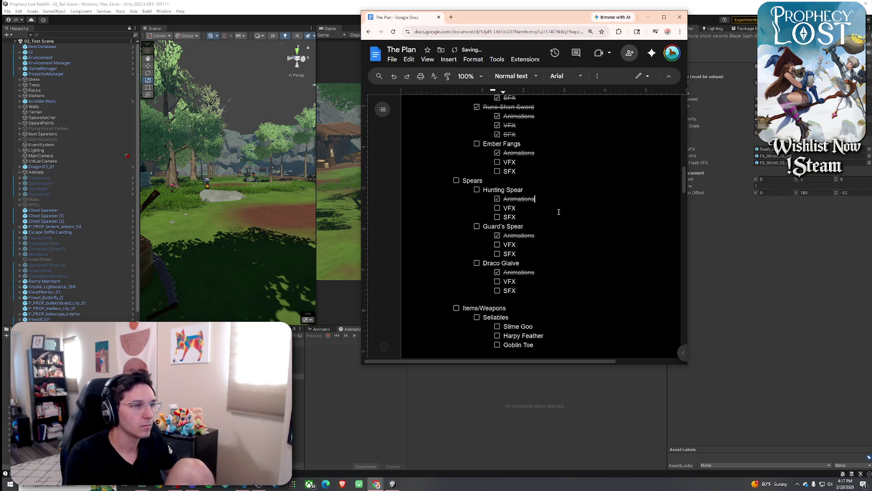
{"action": "scroll", "coordinate": [551, 240], "scroll_direction": "down", "scroll_amount": 1}
{"action": "scroll", "coordinate": [551, 240], "scroll_direction": "up", "scroll_amount": 2}
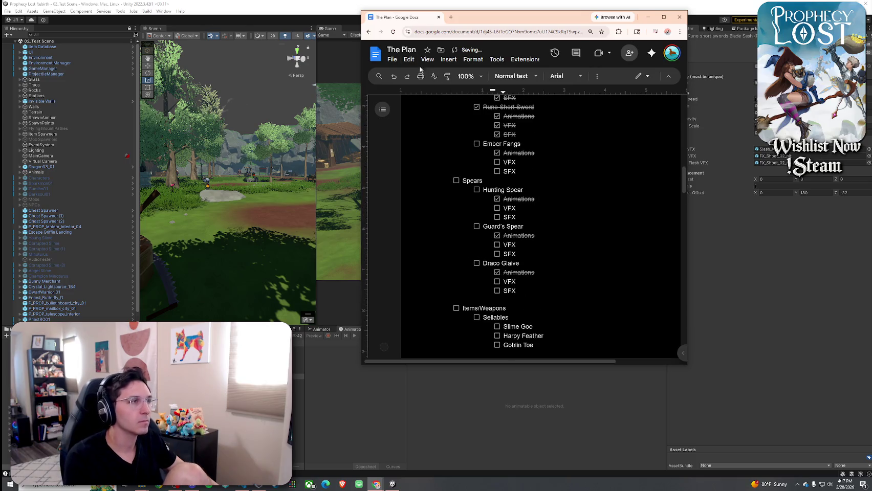
{"action": "scroll", "coordinate": [516, 186], "scroll_direction": "up", "scroll_amount": 5}
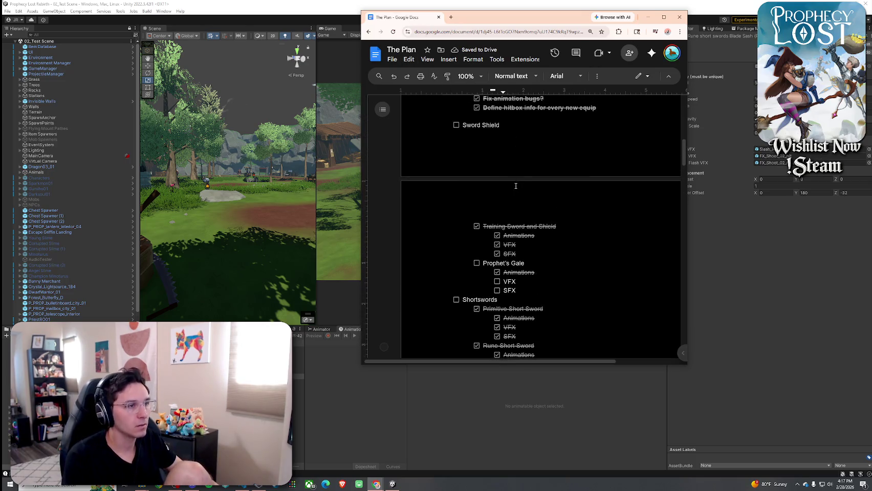
{"action": "scroll", "coordinate": [484, 177], "scroll_direction": "up", "scroll_amount": 1}
{"action": "scroll", "coordinate": [504, 304], "scroll_direction": "down", "scroll_amount": 3}
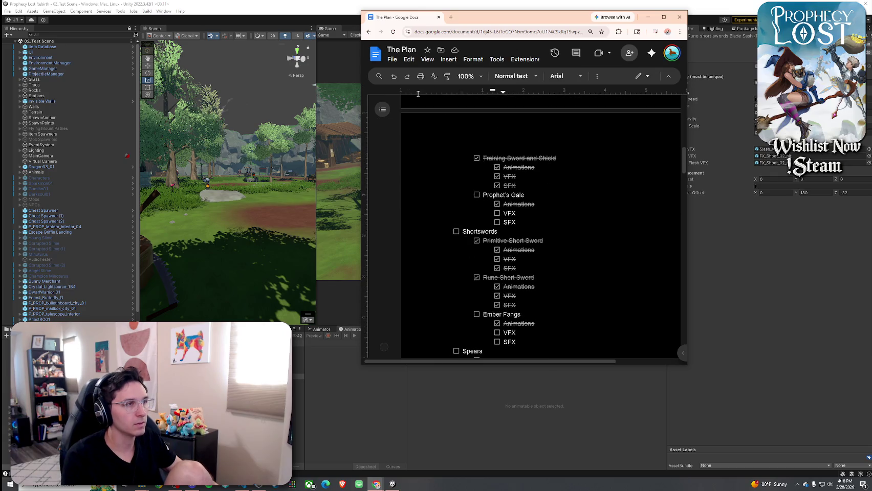
{"action": "key", "text": "alt+Tab"}
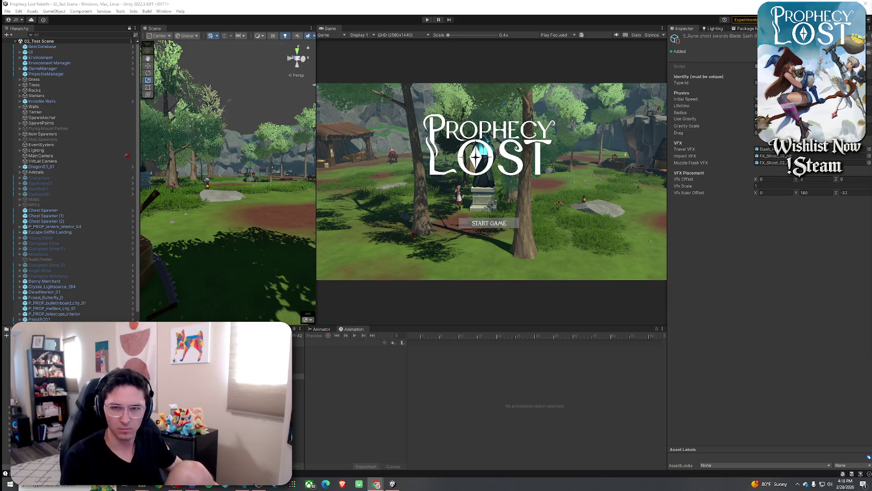
- Save the scene and select the Prophets Gale equip item data
{"action": "left_click", "coordinate": [8, 11]}
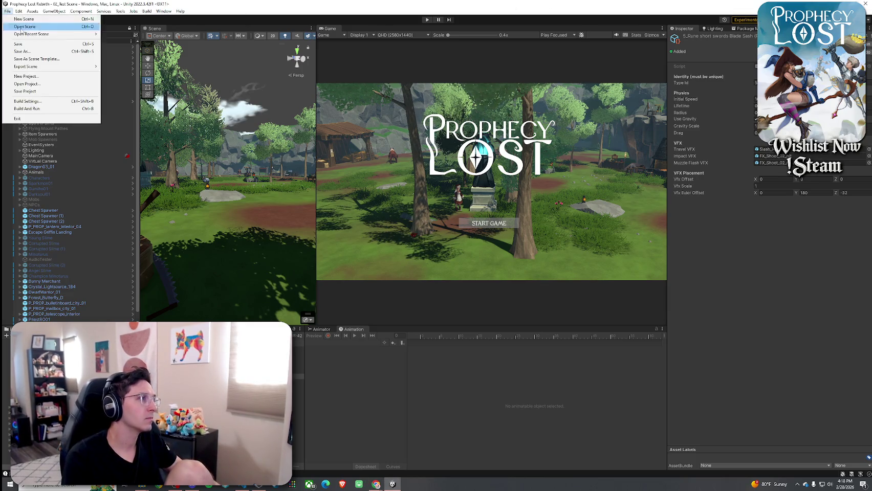
{"action": "left_click", "coordinate": [23, 43]}
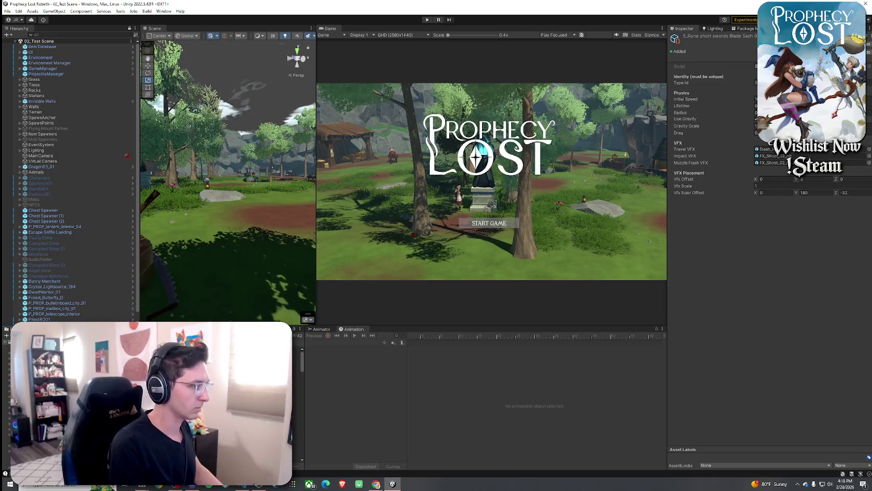
{"action": "key", "text": "Down"}
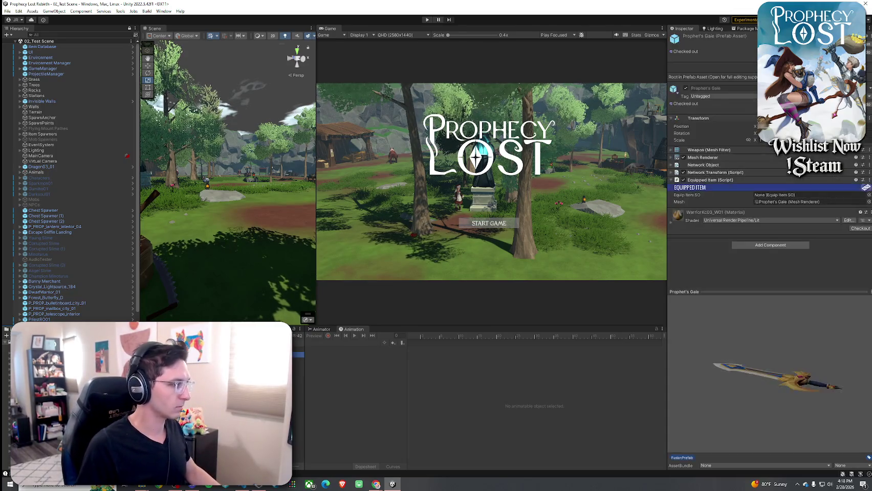
{"action": "key", "text": "Down"}
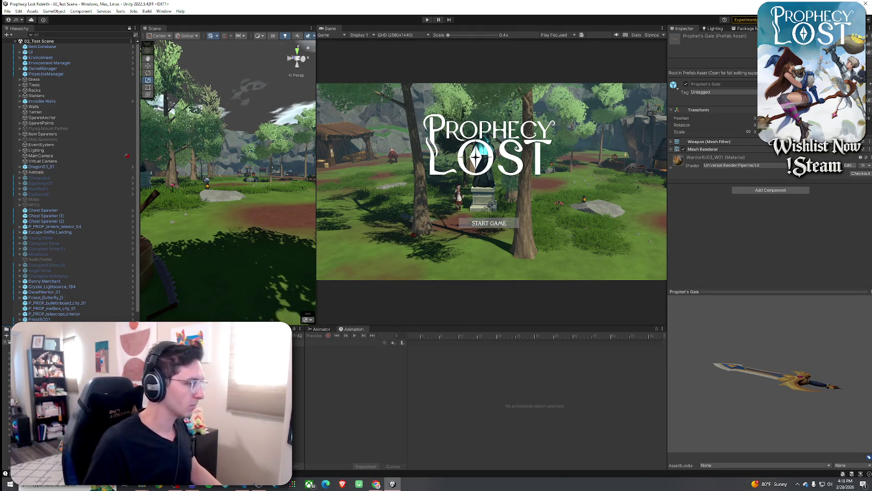
{"action": "key", "text": "Down"}
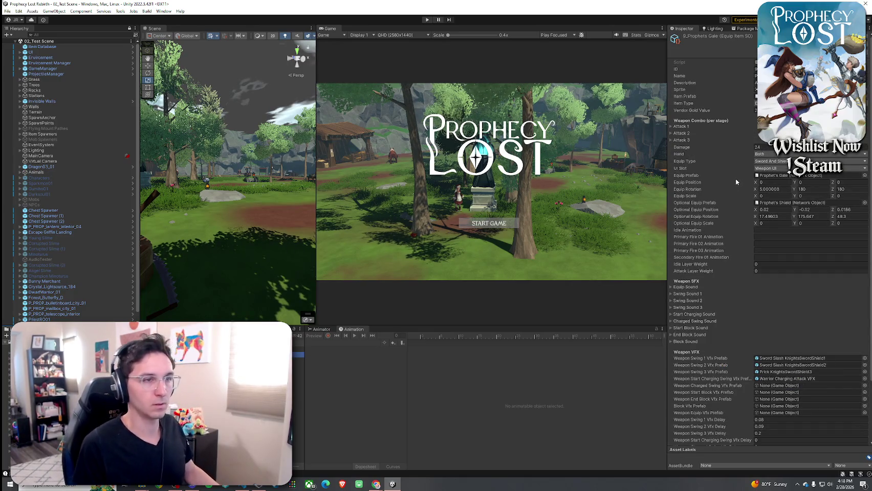
- Ping and preview the swing 1 slash effect, then return to the Prophets Gale data
{"action": "scroll", "coordinate": [737, 184], "scroll_direction": "down", "scroll_amount": 3}
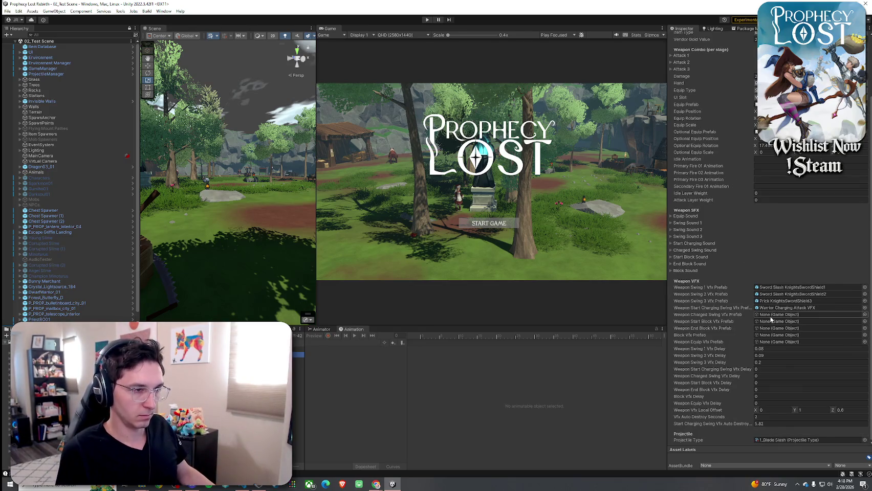
{"action": "left_click", "coordinate": [783, 290]}
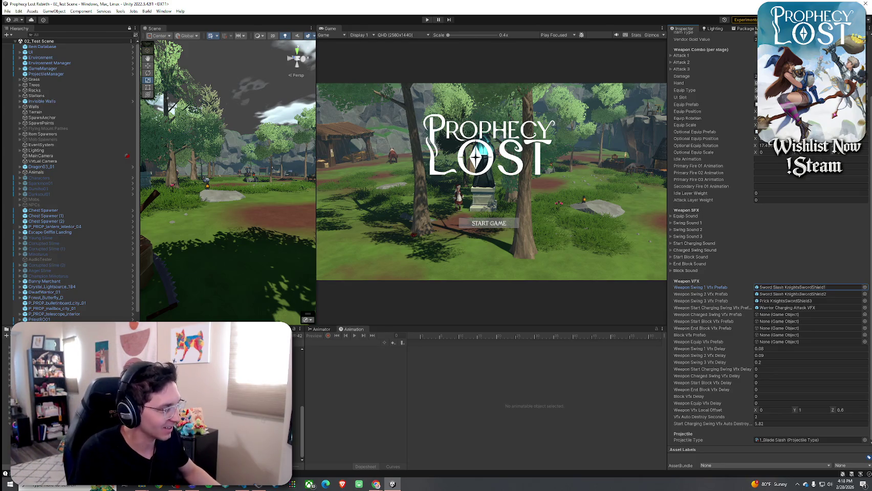
{"action": "double_click", "coordinate": [792, 287]}
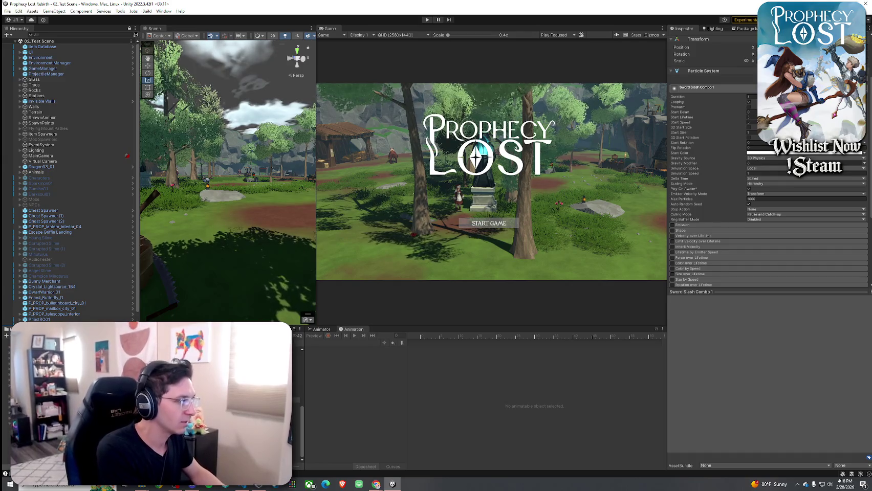
{"action": "left_click", "coordinate": [298, 376]}
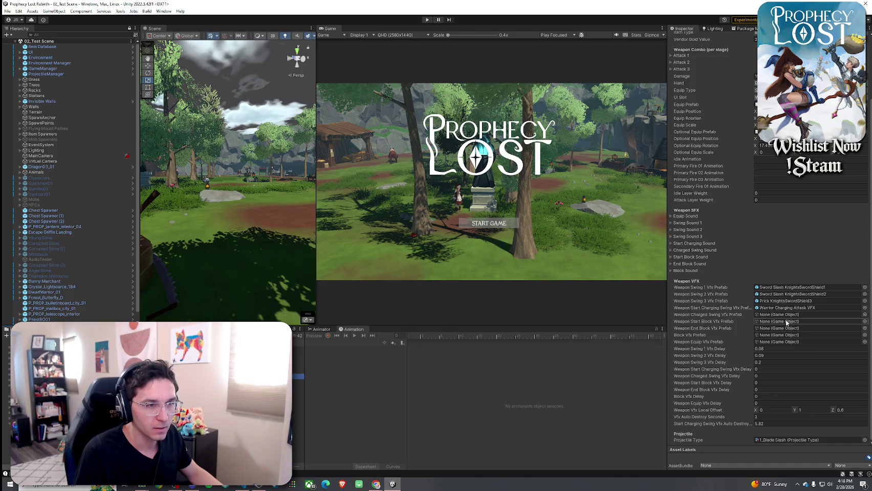
{"action": "left_click", "coordinate": [783, 289]}
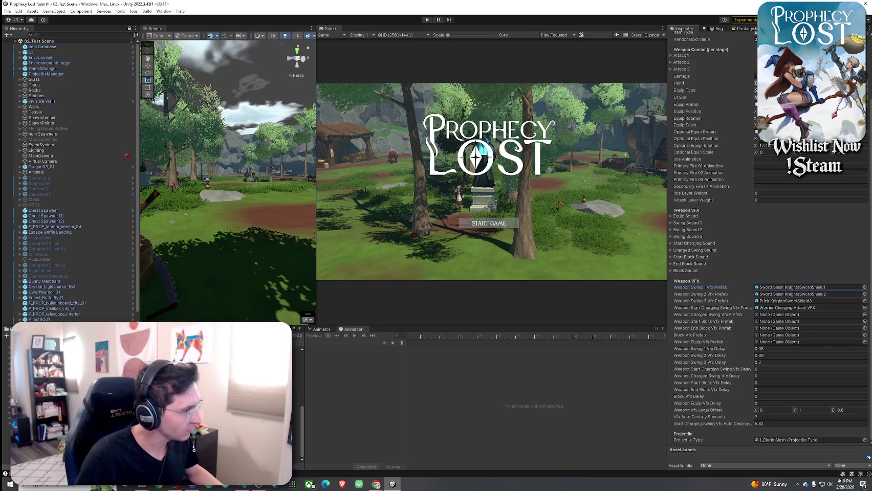
- Duplicate Sword Slash KnightsSwordShield1 as Sword Slash ProphetsGale and open it in Prefab Mode
{"action": "double_click", "coordinate": [792, 287]}
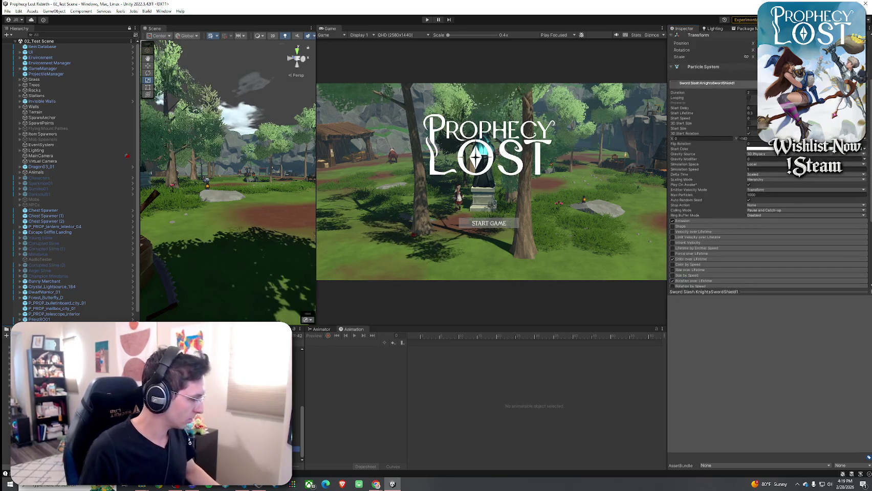
{"action": "key", "text": "ctrl+d"}
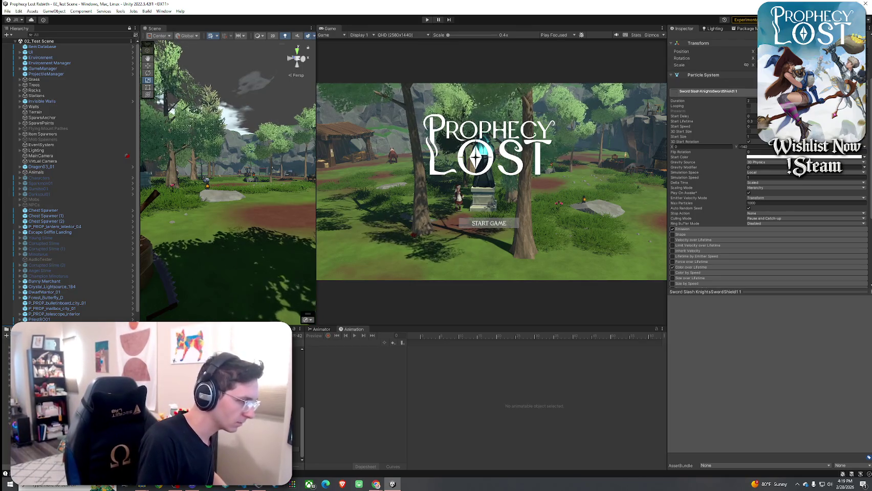
{"action": "key", "text": "Return"}
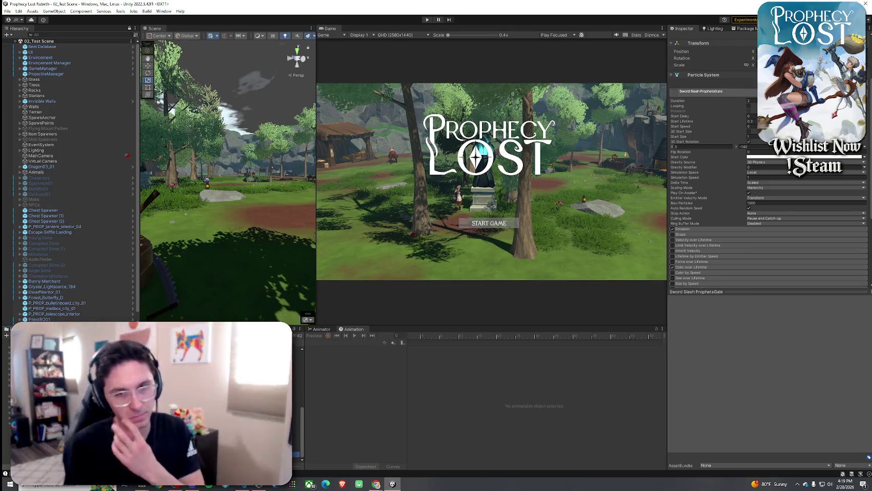
{"action": "key", "text": "Return"}
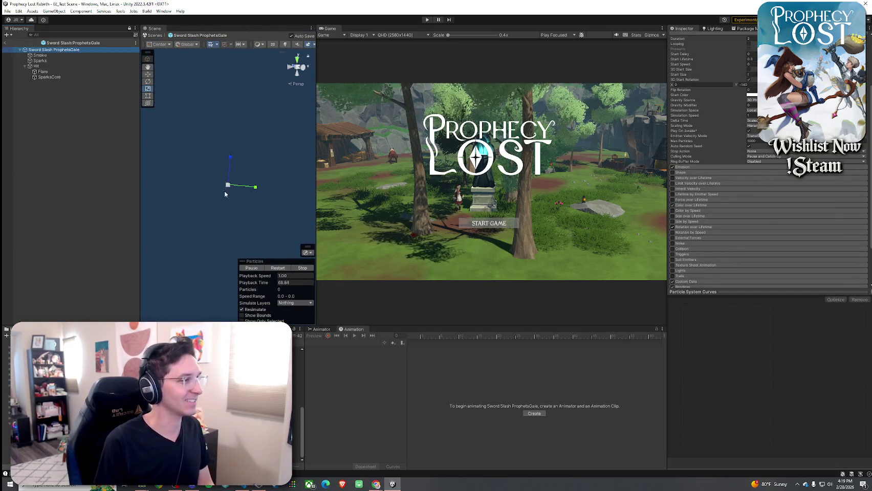
- Replay the Sword Slash ProphetsGale preview while orbiting around the slash
{"action": "left_click", "coordinate": [279, 268]}
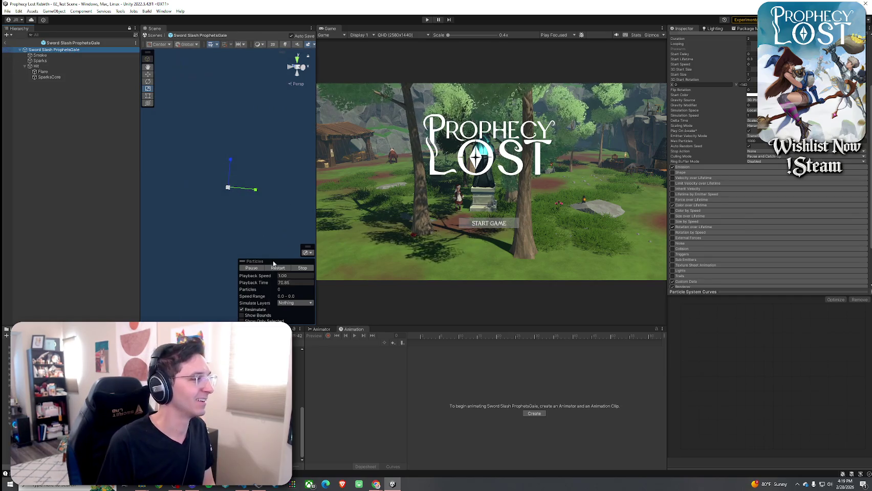
{"action": "left_click_drag", "start_coordinate": [195, 220], "coordinate": [280, 241]}
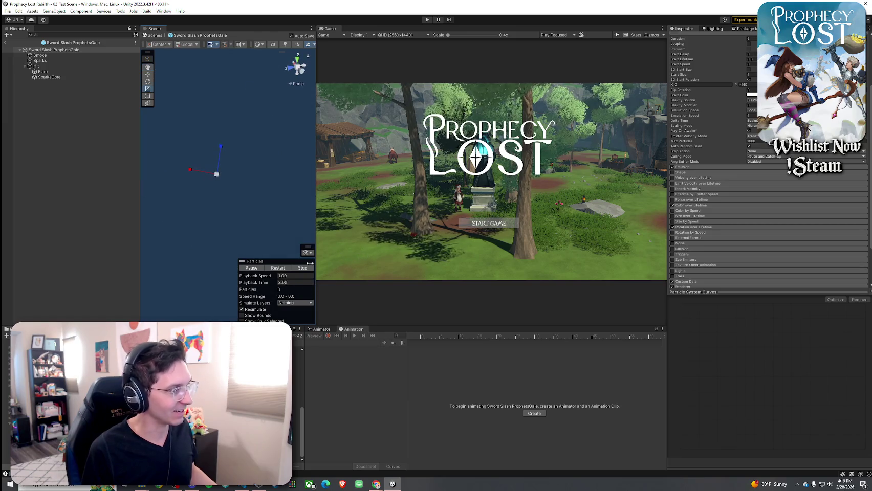
{"action": "left_click", "coordinate": [282, 268]}
{"action": "left_click", "coordinate": [282, 269]}
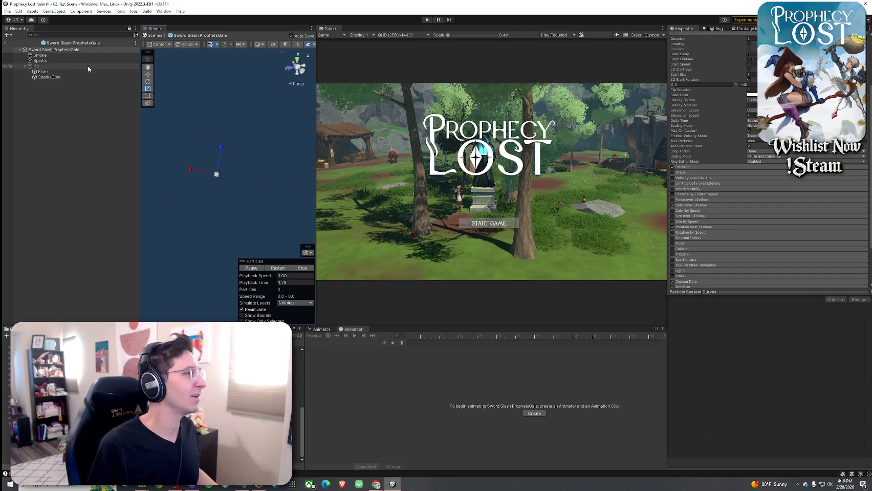
{"action": "scroll", "coordinate": [719, 135], "scroll_direction": "up", "scroll_amount": 3}
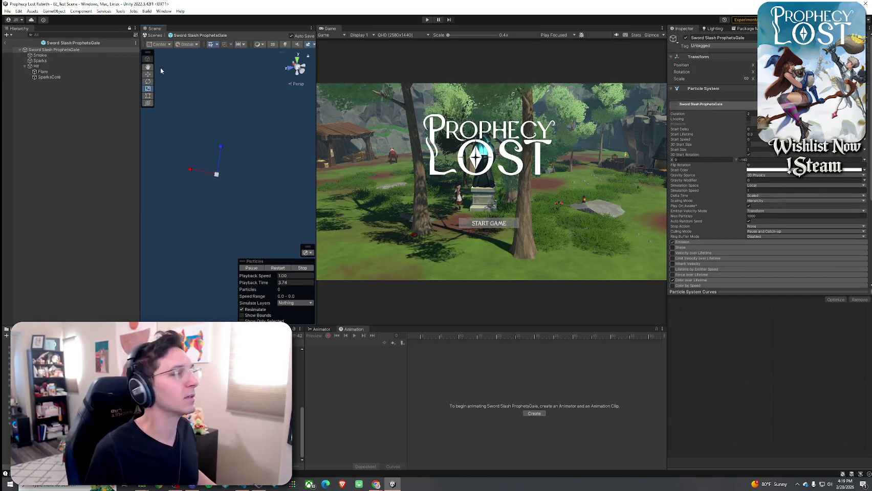
- Expand the Emission, Color over Lifetime, Rotation over Lifetime, Custom Data and Renderer modules
{"action": "left_click", "coordinate": [693, 243]}
{"action": "scroll", "coordinate": [705, 245], "scroll_direction": "down", "scroll_amount": 3}
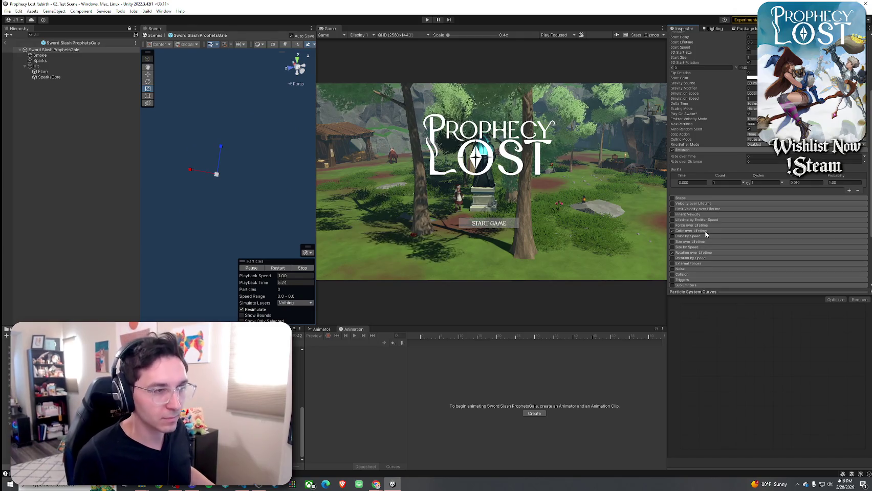
{"action": "left_click", "coordinate": [690, 231]}
{"action": "scroll", "coordinate": [714, 249], "scroll_direction": "down", "scroll_amount": 3}
{"action": "left_click", "coordinate": [710, 185]}
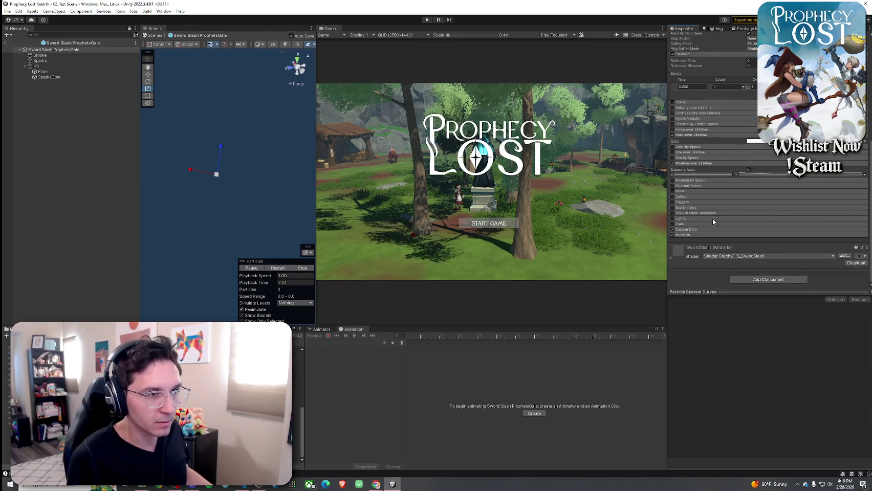
{"action": "left_click", "coordinate": [706, 251]}
{"action": "scroll", "coordinate": [699, 245], "scroll_direction": "down", "scroll_amount": 3}
{"action": "left_click", "coordinate": [699, 236]}
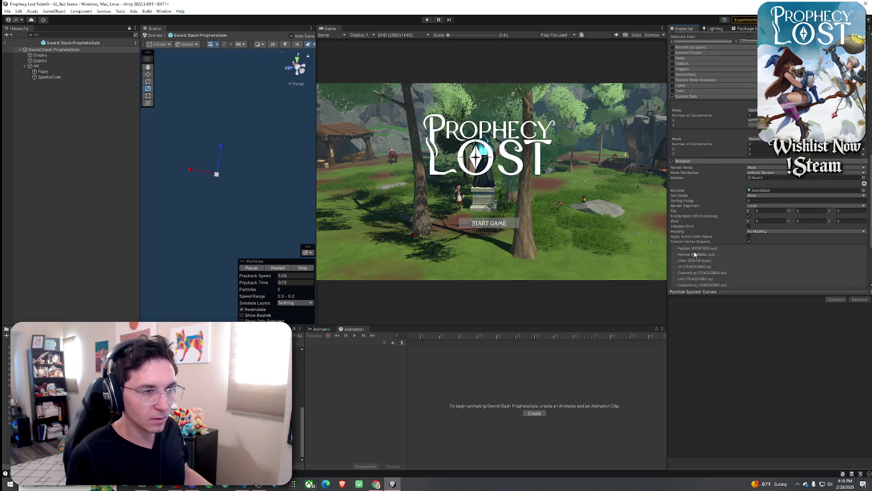
- Select the Smoke child, replay the preview, then select the Sparks child
{"action": "left_click", "coordinate": [40, 55]}
{"action": "scroll", "coordinate": [719, 132], "scroll_direction": "up", "scroll_amount": 5}
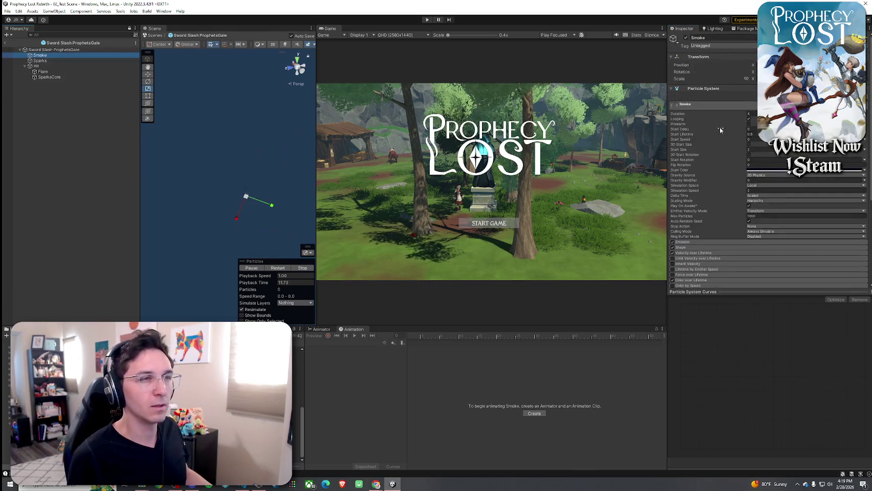
{"action": "left_click", "coordinate": [279, 269]}
{"action": "left_click", "coordinate": [280, 269]}
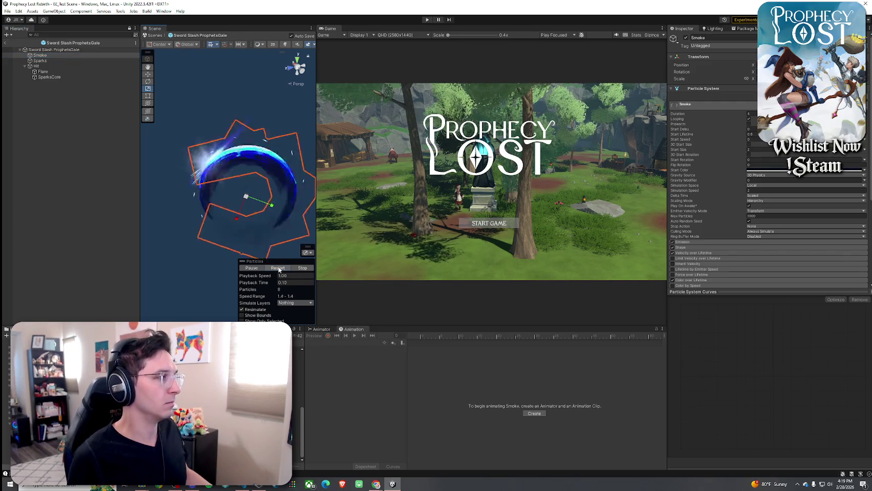
{"action": "left_click", "coordinate": [77, 60]}
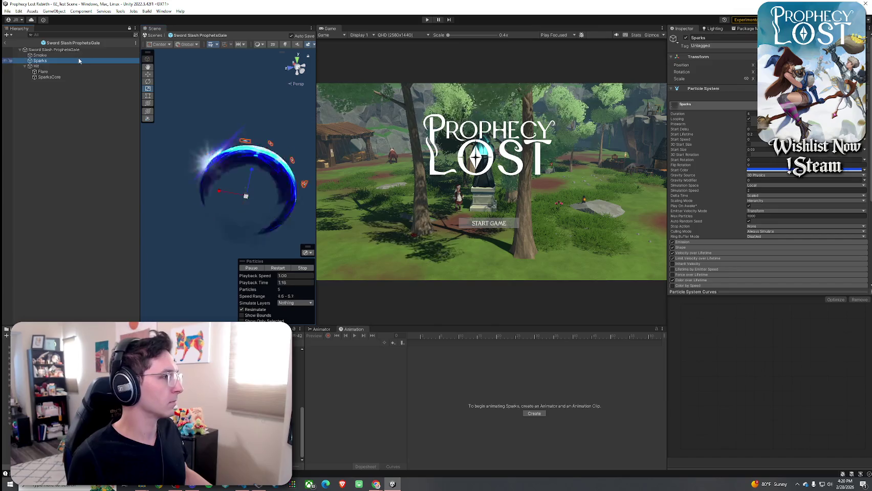
- Set the Sparks start colour to a darker green
{"action": "left_click", "coordinate": [767, 170]}
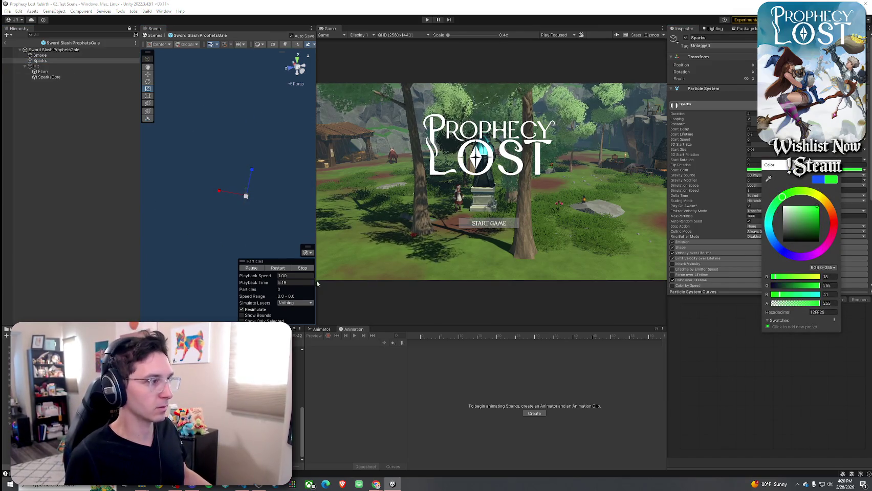
{"action": "left_click", "coordinate": [278, 268]}
{"action": "left_click", "coordinate": [279, 269]}
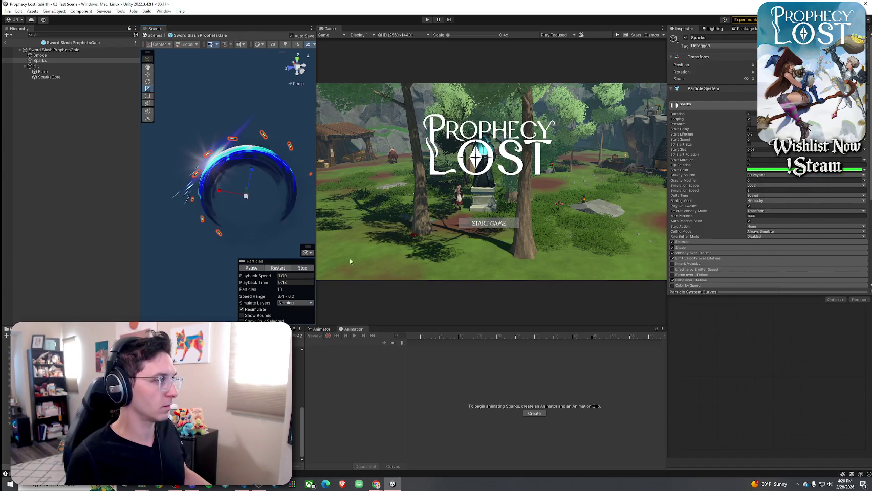
{"action": "left_click", "coordinate": [767, 170]}
{"action": "left_click", "coordinate": [842, 219]}
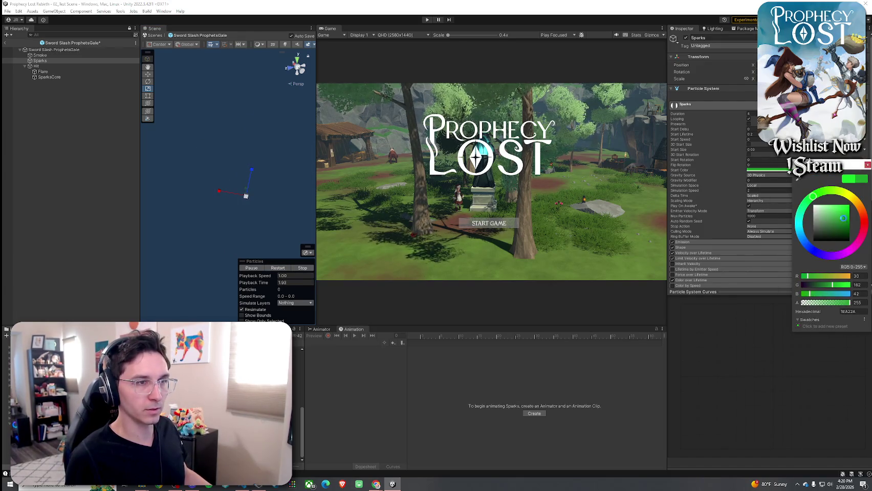
- Change the Hit particles' start colour from blue to green
{"action": "left_click", "coordinate": [867, 165]}
{"action": "left_click", "coordinate": [69, 66]}
{"action": "left_click", "coordinate": [760, 169]}
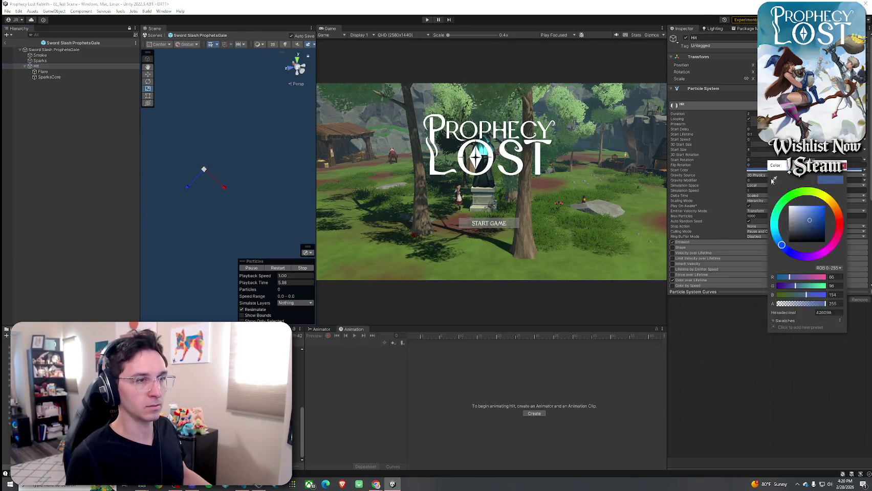
{"action": "left_click", "coordinate": [790, 197]}
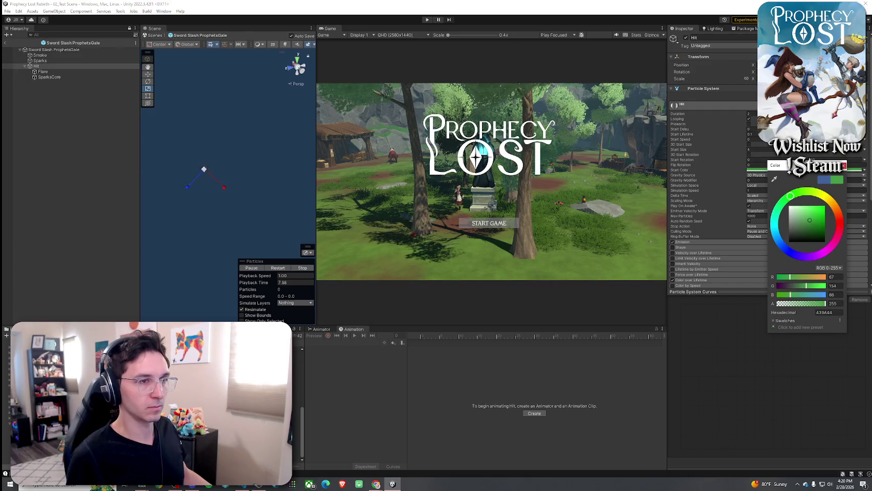
- Turn Flare's start colour green, entering 113, and replay the preview several times
{"action": "left_click", "coordinate": [844, 165]}
{"action": "left_click", "coordinate": [59, 73]}
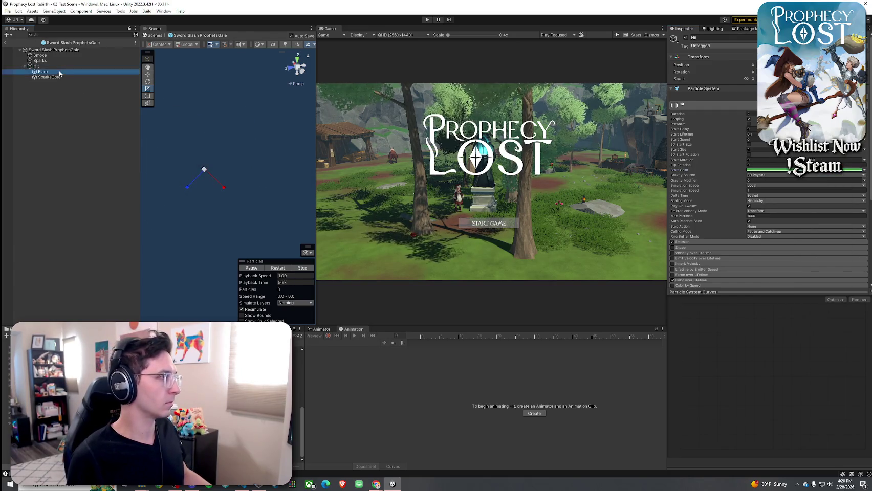
{"action": "left_click", "coordinate": [767, 170]}
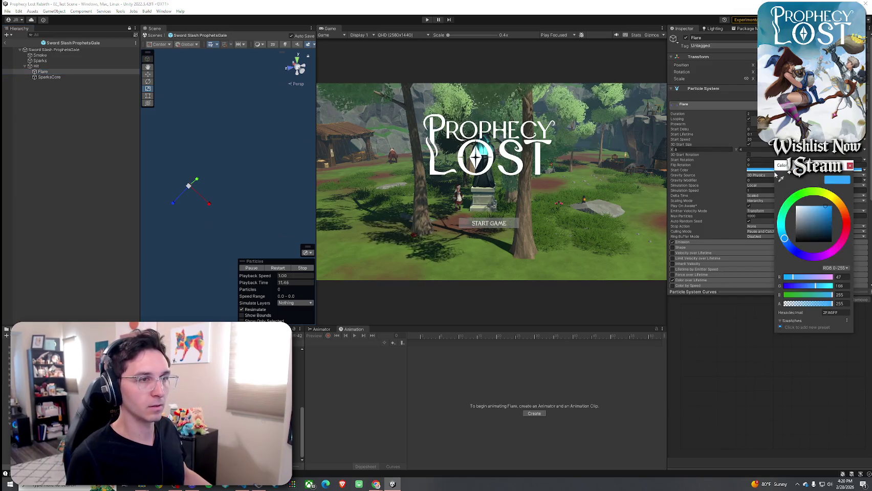
{"action": "left_click", "coordinate": [795, 196]}
{"action": "type", "text": "113"}
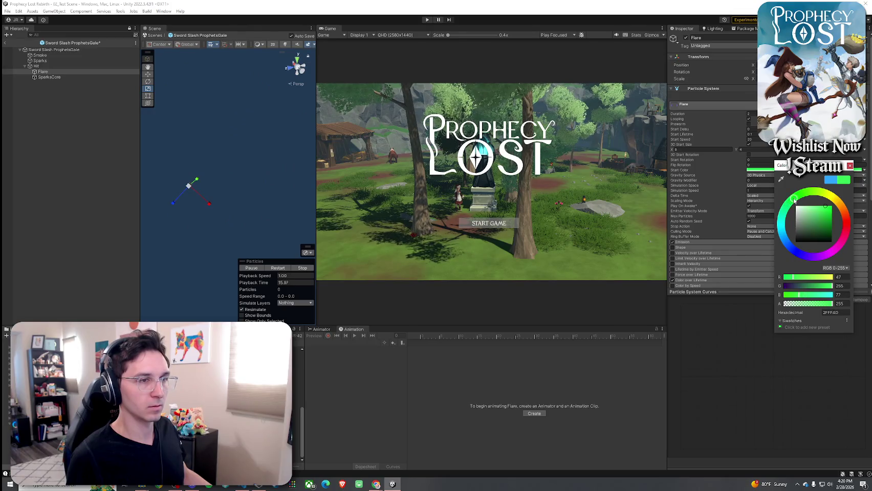
{"action": "left_click", "coordinate": [850, 166]}
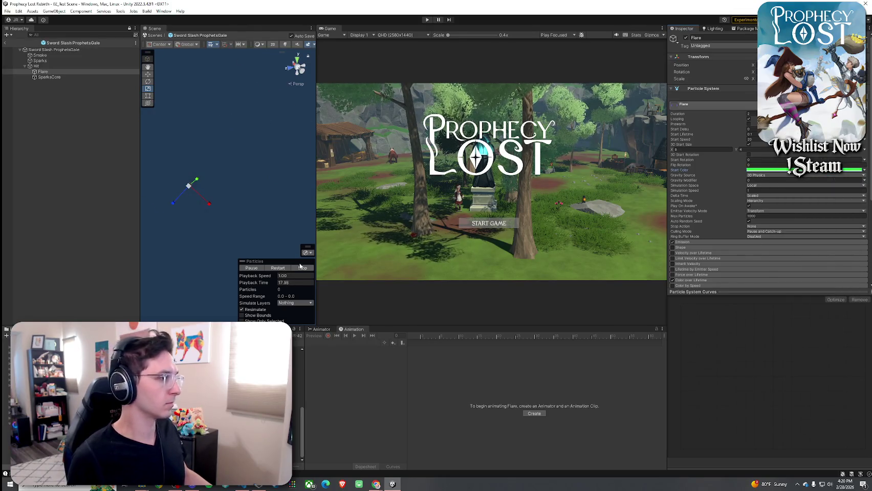
{"action": "left_click", "coordinate": [285, 269]}
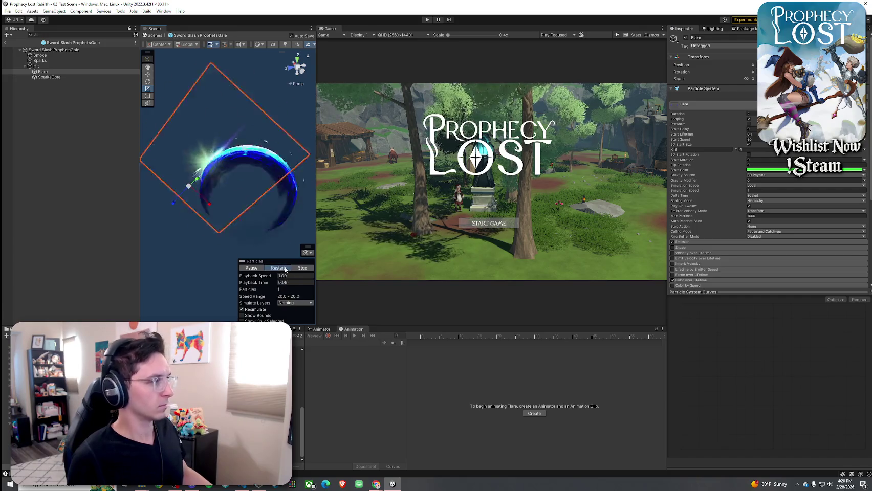
{"action": "left_click", "coordinate": [285, 269]}
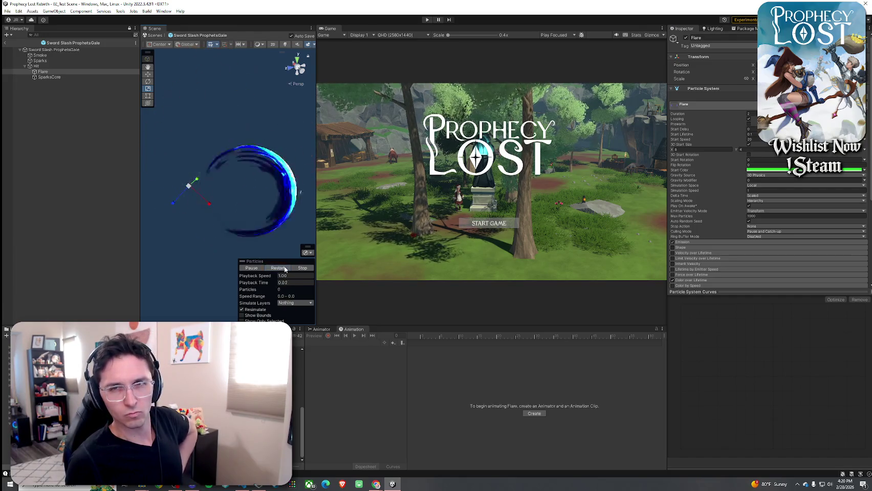
{"action": "left_click", "coordinate": [285, 268]}
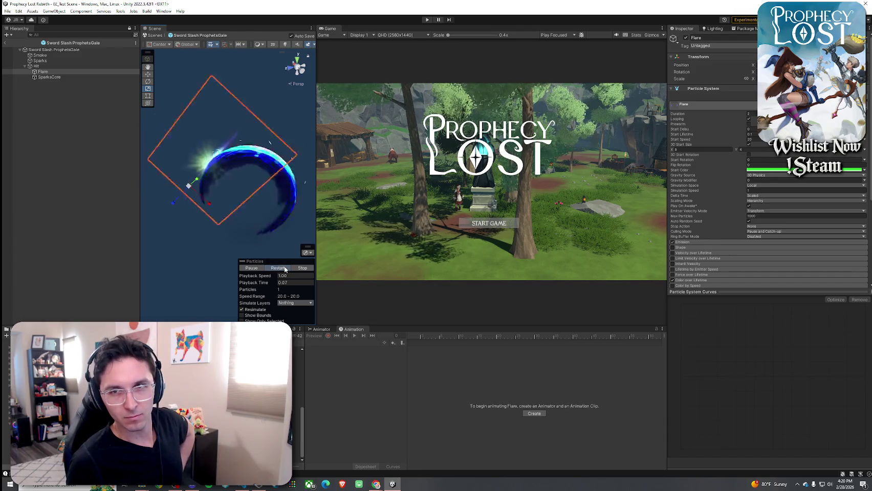
{"action": "left_click", "coordinate": [285, 269]}
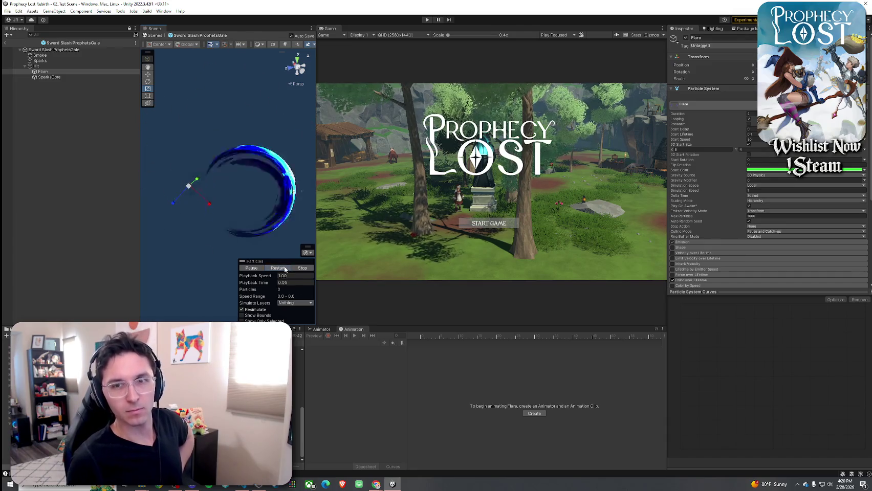
{"action": "left_click", "coordinate": [285, 269]}
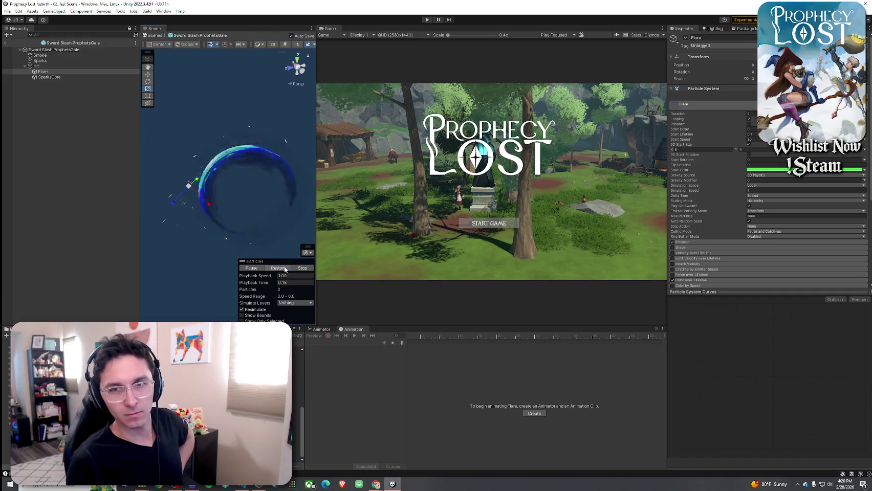
{"action": "left_click", "coordinate": [285, 268]}
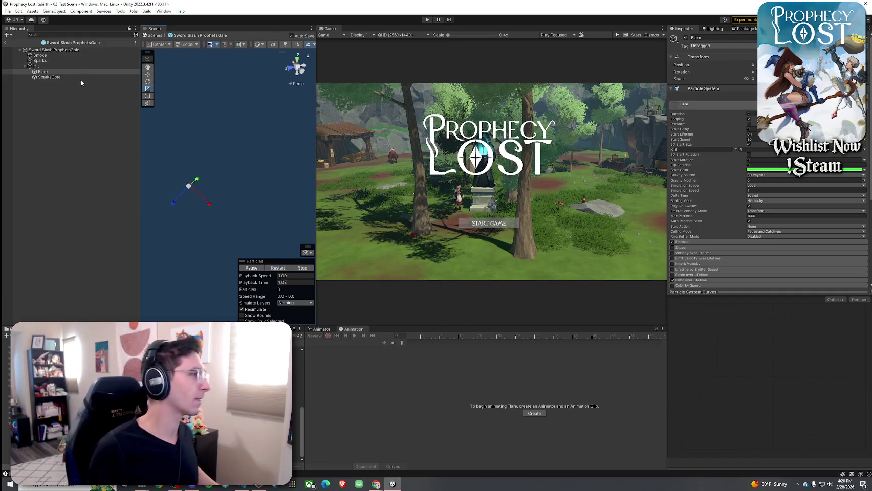
- Set SparksCore's start colour to green and replay the effect
{"action": "left_click", "coordinate": [49, 77]}
{"action": "left_click", "coordinate": [783, 170]}
{"action": "left_click", "coordinate": [801, 194]}
{"action": "left_click", "coordinate": [278, 268]}
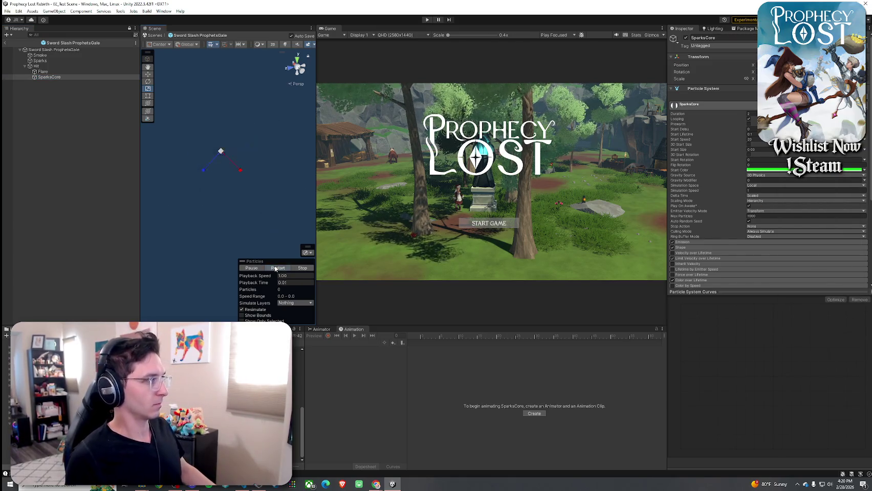
- Select the root effect and open the Renderer's SwordSlash material settings
{"action": "left_click", "coordinate": [66, 50]}
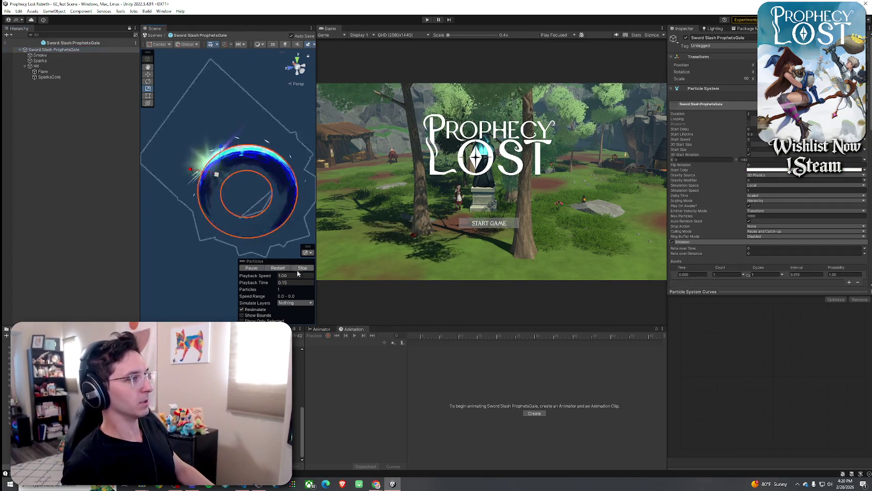
{"action": "scroll", "coordinate": [710, 227], "scroll_direction": "down", "scroll_amount": 8}
{"action": "scroll", "coordinate": [710, 227], "scroll_direction": "down", "scroll_amount": 5}
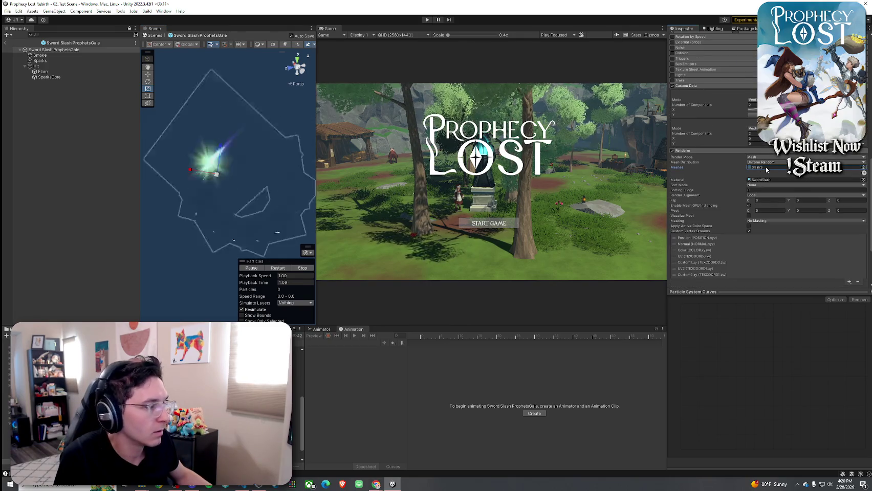
{"action": "left_click", "coordinate": [768, 179]}
{"action": "double_click", "coordinate": [768, 180]}
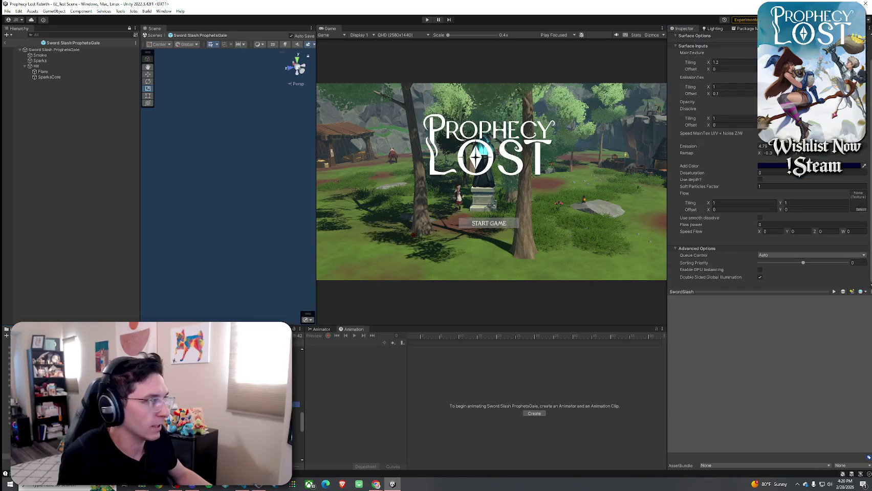
{"action": "left_click", "coordinate": [295, 415]}
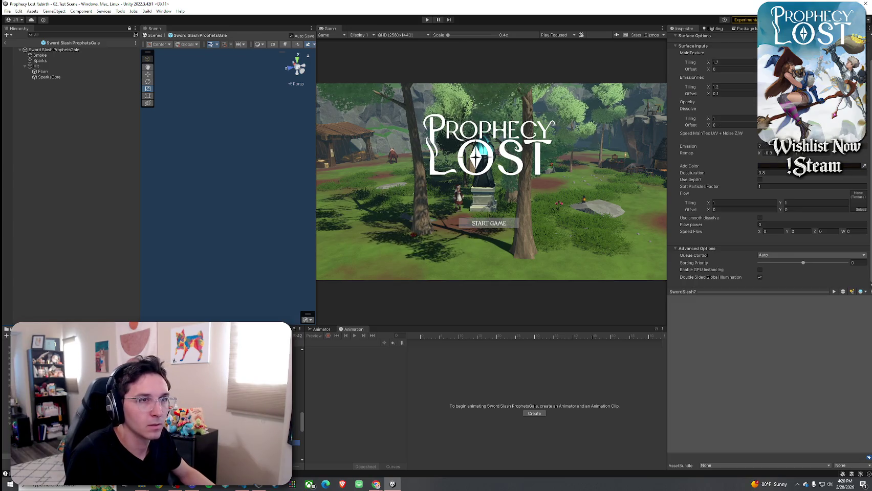
- Duplicate the SwordSlash material and name the copy SwordSlash Green
{"action": "left_click", "coordinate": [296, 404]}
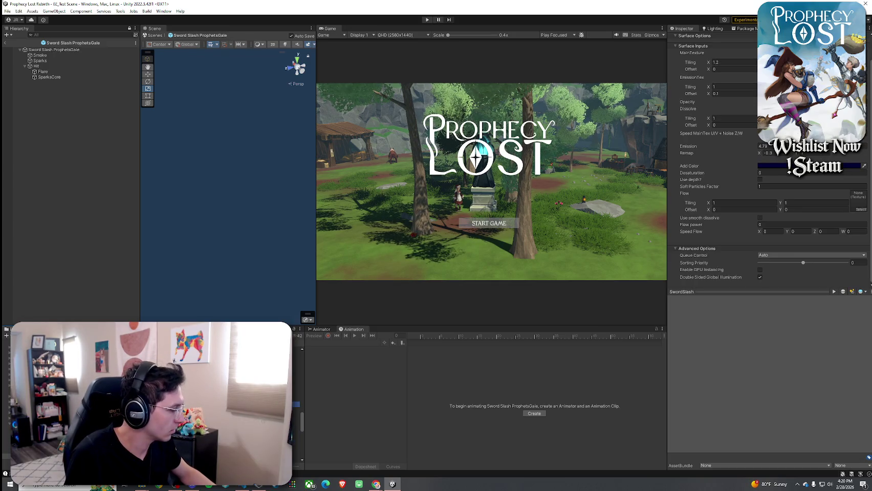
{"action": "key", "text": "Down"}
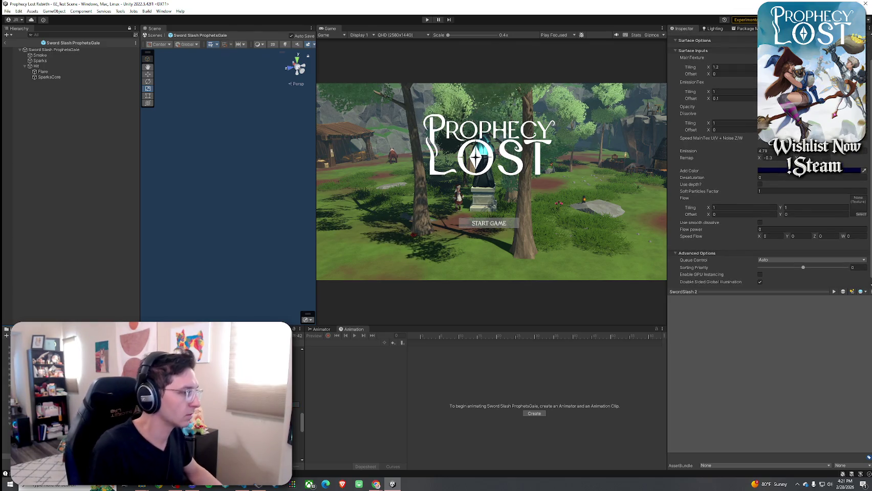
{"action": "left_click", "coordinate": [296, 405]}
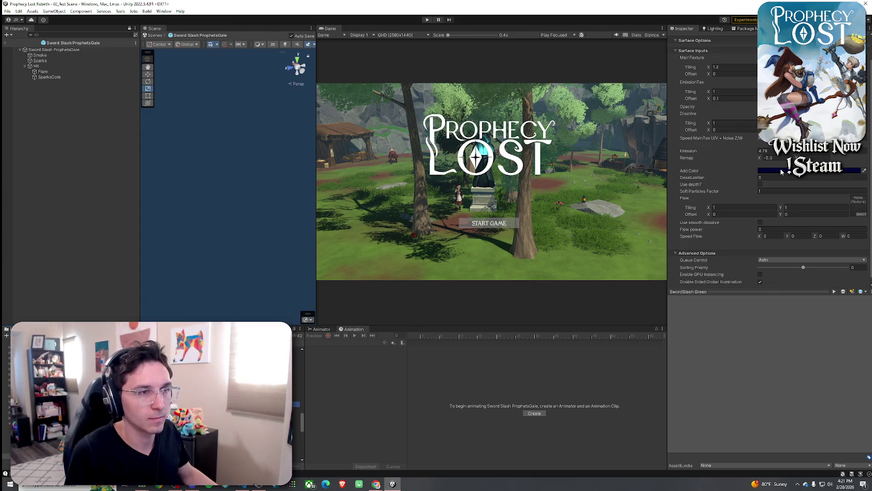
- Set SwordSlash Green's Add Color to dark green, leaving its texture unchanged
{"action": "left_click", "coordinate": [765, 171]}
{"action": "left_click", "coordinate": [802, 195]}
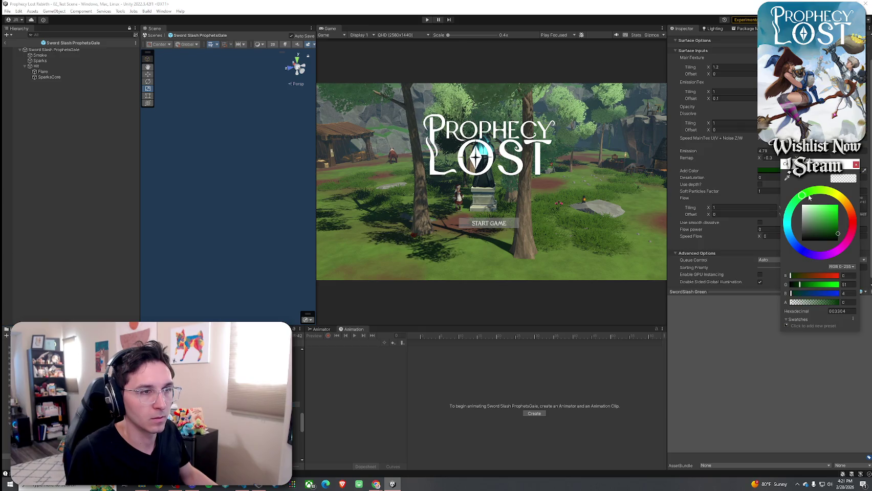
{"action": "left_click", "coordinate": [855, 165]}
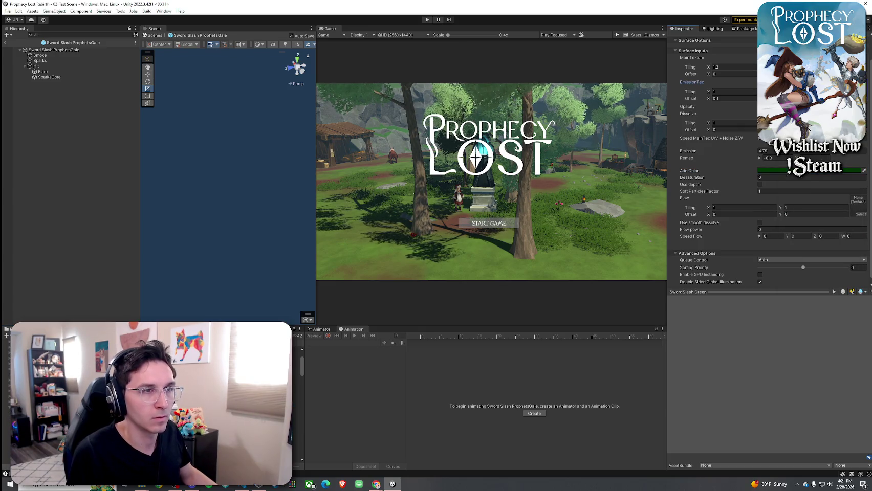
{"action": "left_click", "coordinate": [861, 98]}
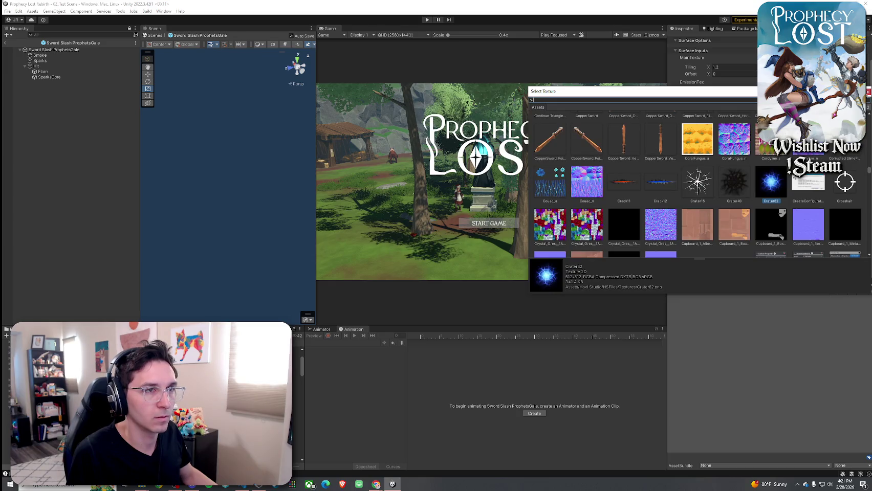
{"action": "left_click", "coordinate": [868, 94]}
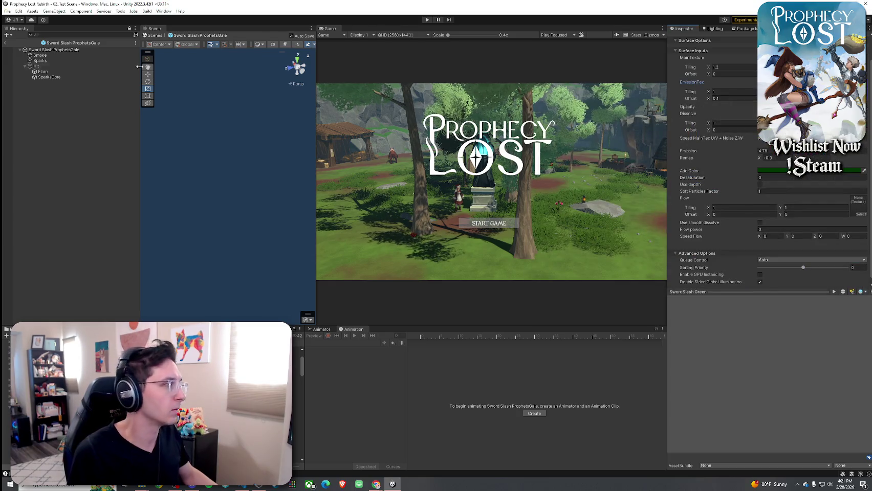
{"action": "left_click", "coordinate": [53, 49]}
- Assign SwordSlash Green as the Renderer material, found by searching 'word slash gre'
{"action": "left_click", "coordinate": [282, 269]}
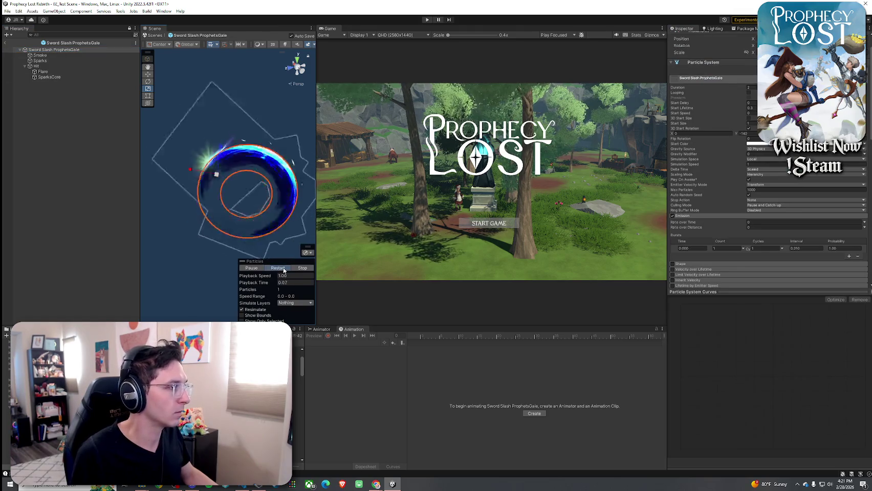
{"action": "scroll", "coordinate": [697, 229], "scroll_direction": "down", "scroll_amount": 5}
{"action": "scroll", "coordinate": [697, 230], "scroll_direction": "down", "scroll_amount": 7}
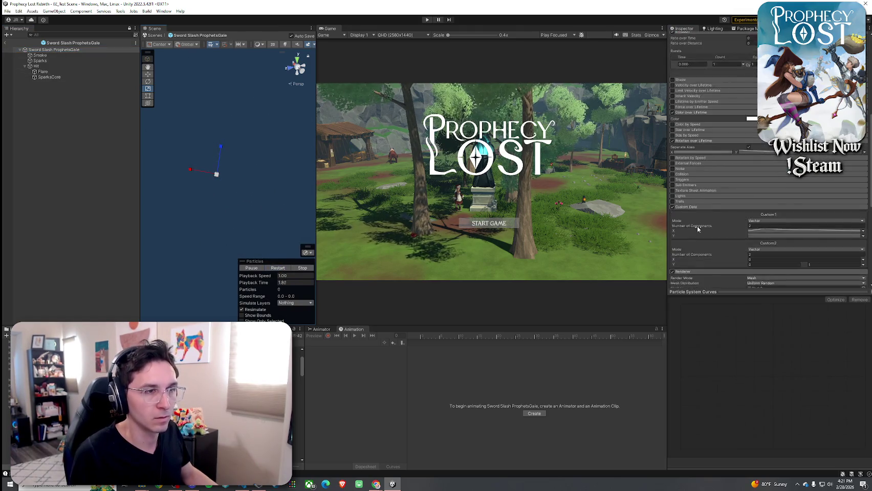
{"action": "left_click", "coordinate": [862, 212]}
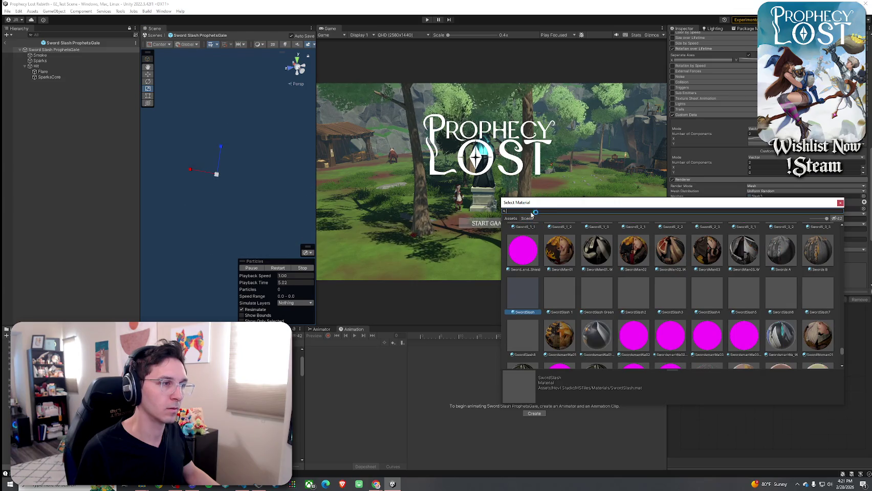
{"action": "type", "text": "wo"}
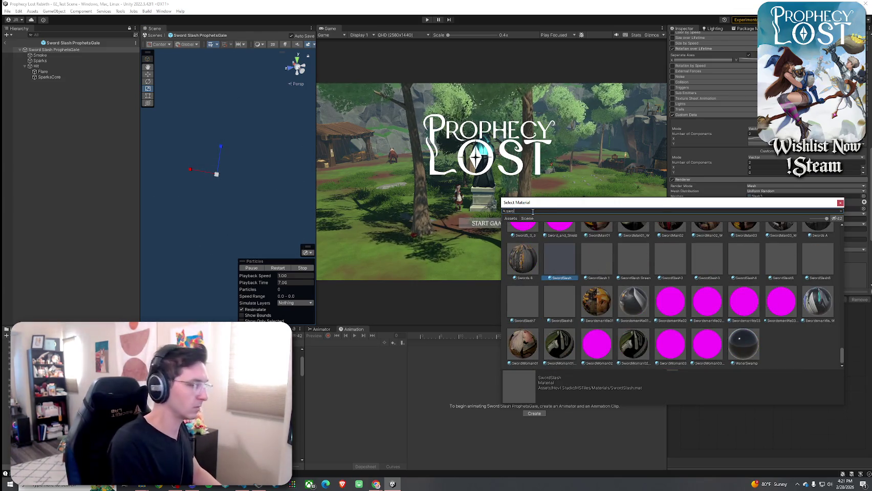
{"action": "type", "text": "rd slash"}
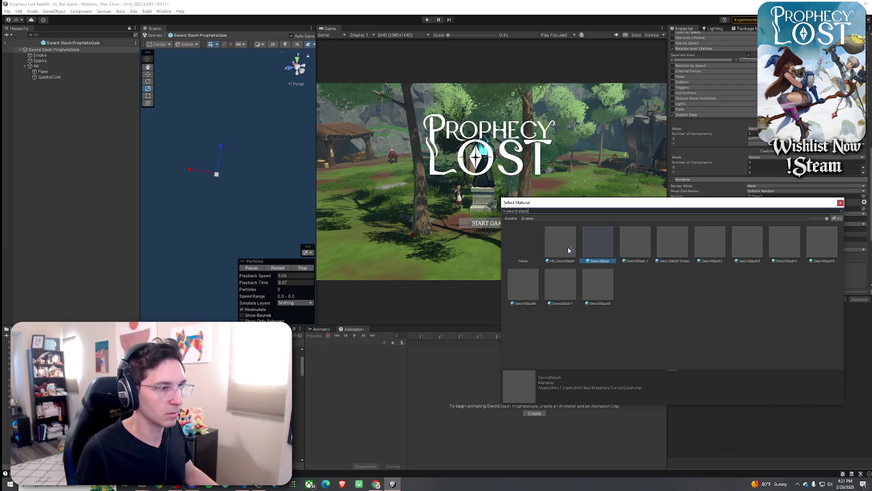
{"action": "type", "text": " gre"}
{"action": "left_click", "coordinate": [565, 249]}
{"action": "double_click", "coordinate": [564, 249]}
- Replay the green slash preview and open the SwordSlash Green material's properties
{"action": "left_click", "coordinate": [278, 269]}
{"action": "left_click", "coordinate": [278, 270]}
{"action": "left_click", "coordinate": [278, 269]}
{"action": "left_click", "coordinate": [278, 269]}
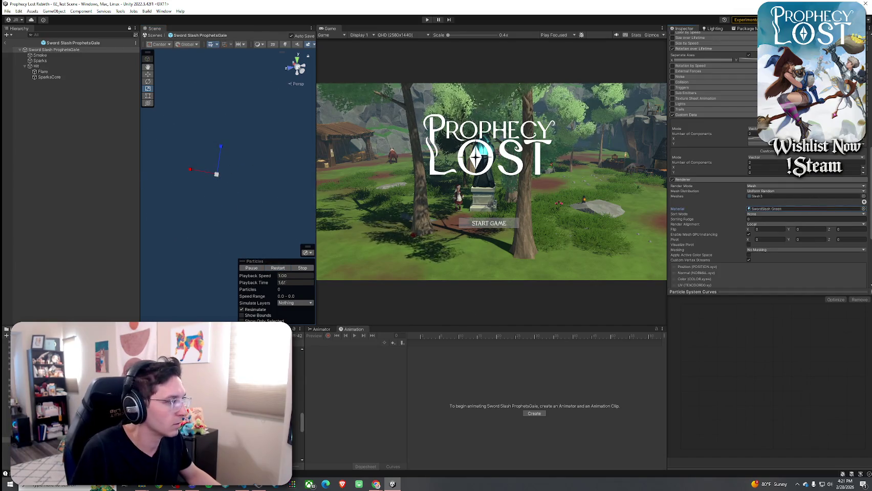
{"action": "double_click", "coordinate": [766, 209]}
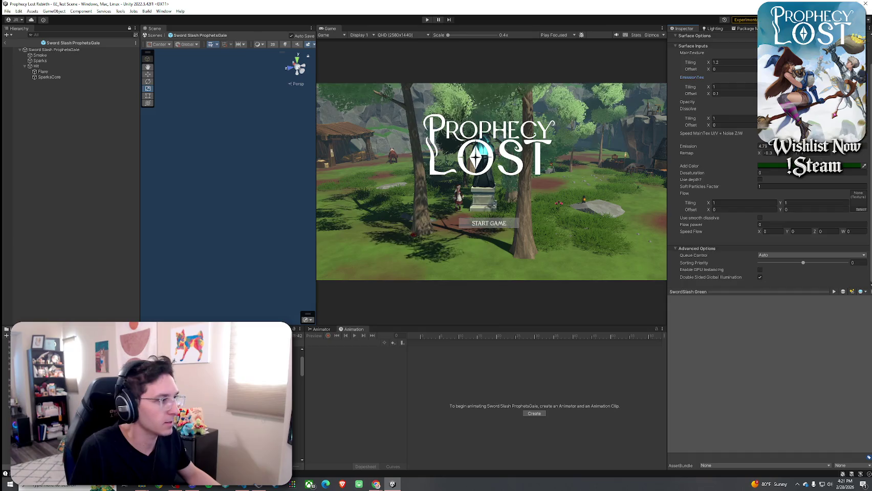
- Browse the project's textures down to the noise textures and preview Noise89
{"action": "left_click", "coordinate": [296, 405]}
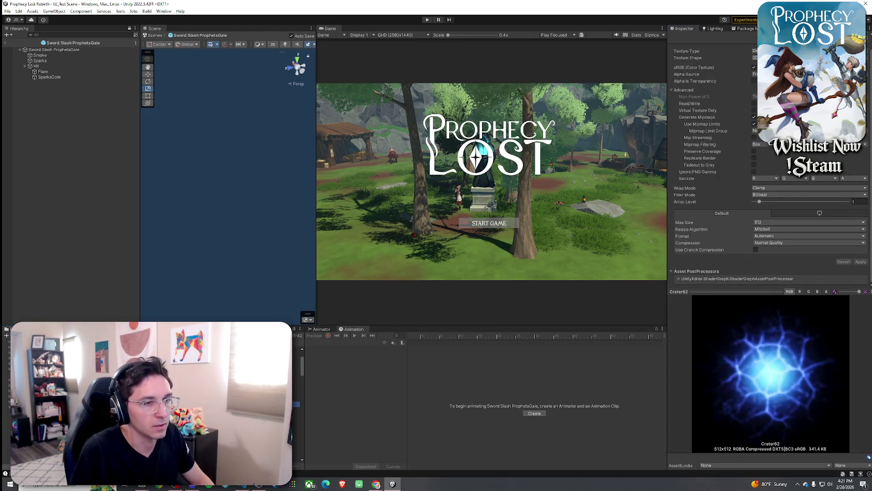
{"action": "key", "text": "Up"}
{"action": "key", "text": "Up"}
{"action": "key", "text": "Up"}
{"action": "key", "text": "Up"}
{"action": "key", "text": "Up"}
{"action": "key", "text": "Down"}
{"action": "key", "text": "Down"}
{"action": "key", "text": "Down"}
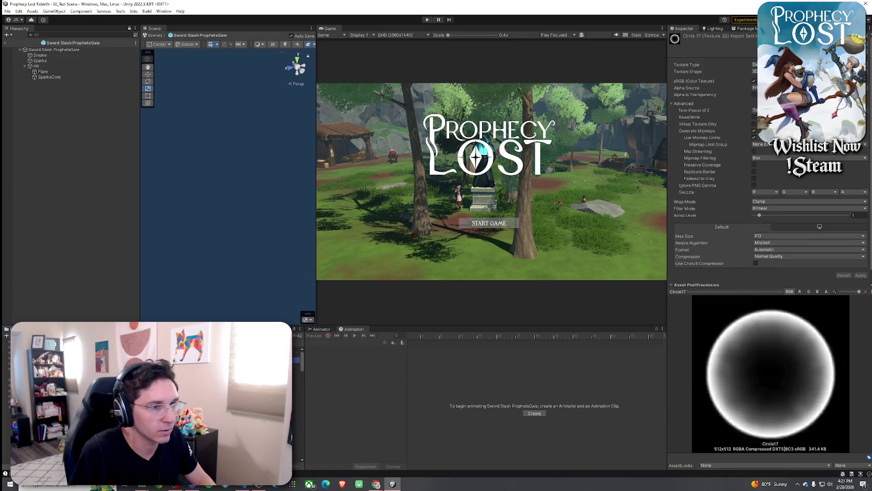
{"action": "key", "text": "Up"}
{"action": "key", "text": "Up"}
{"action": "key", "text": "Up"}
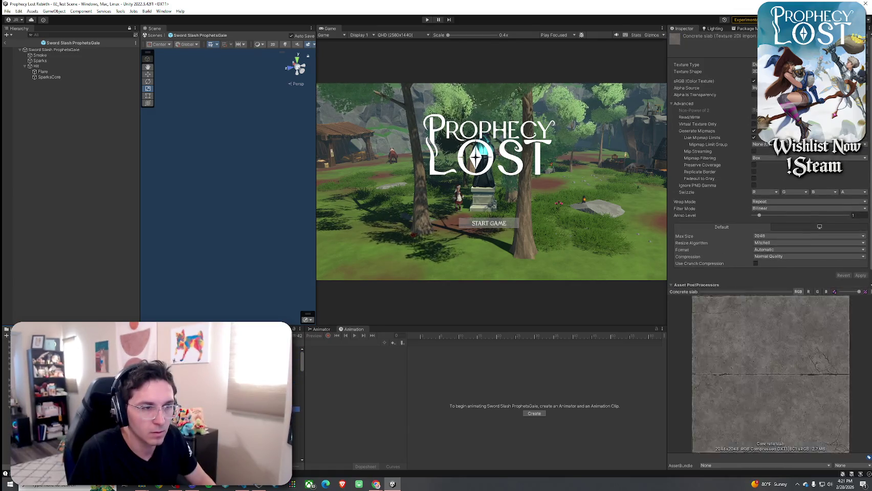
{"action": "key", "text": "Down"}
{"action": "key", "text": "Down"}
{"action": "key", "text": "Down"}
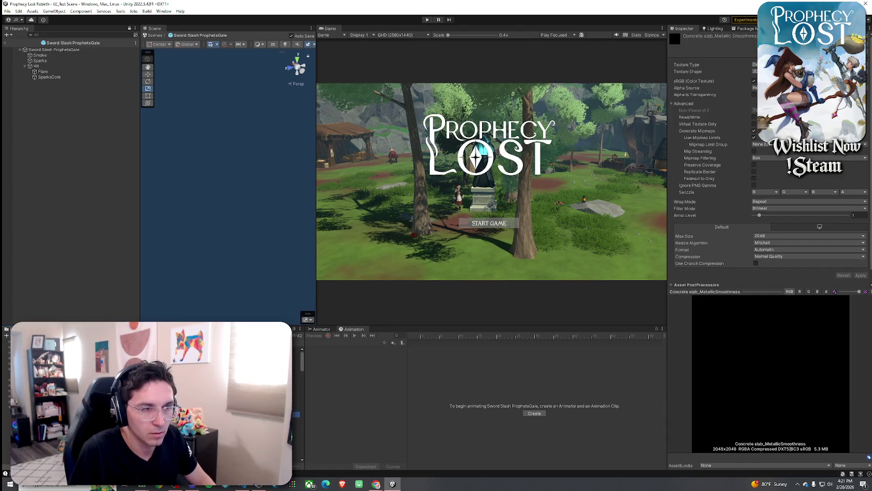
{"action": "key", "text": "Down"}
{"action": "key", "text": "Down"}
{"action": "key", "text": "Down"}
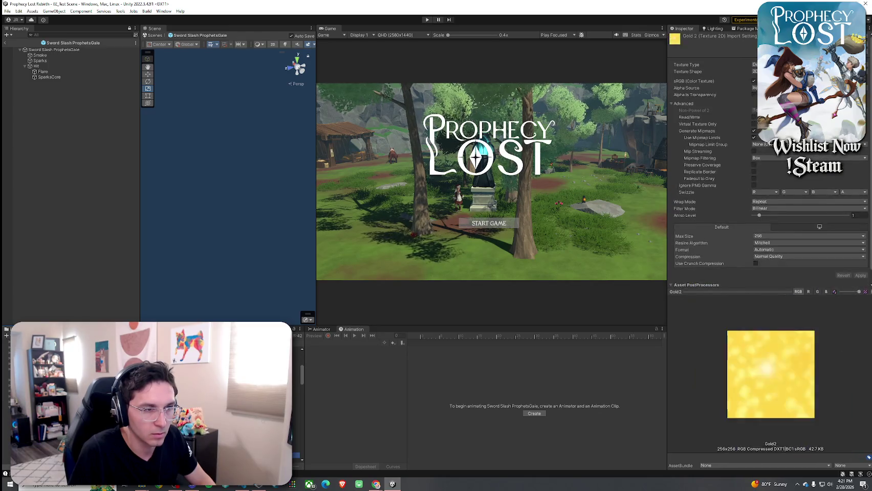
{"action": "key", "text": "Down"}
{"action": "key", "text": "Down"}
{"action": "key", "text": "Down"}
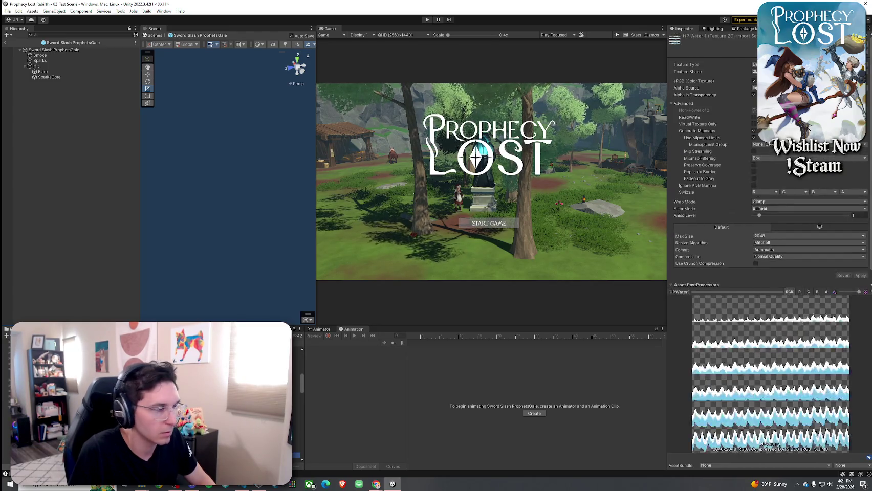
{"action": "key", "text": "Down"}
{"action": "key", "text": "Down"}
{"action": "key", "text": "Down"}
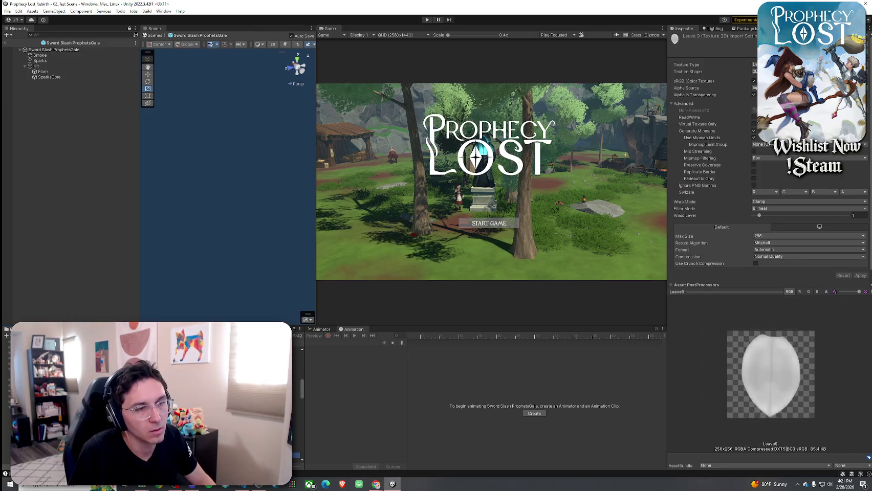
{"action": "key", "text": "Down"}
{"action": "key", "text": "Down"}
{"action": "key", "text": "Down"}
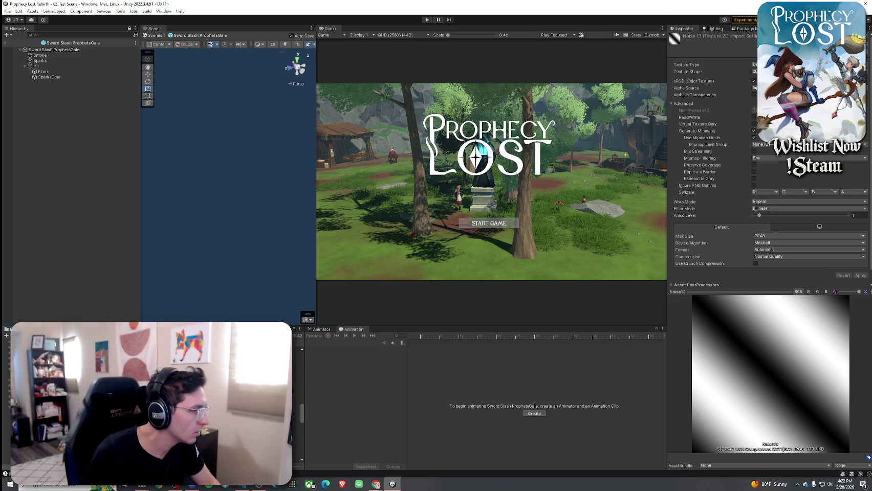
{"action": "key", "text": "Down"}
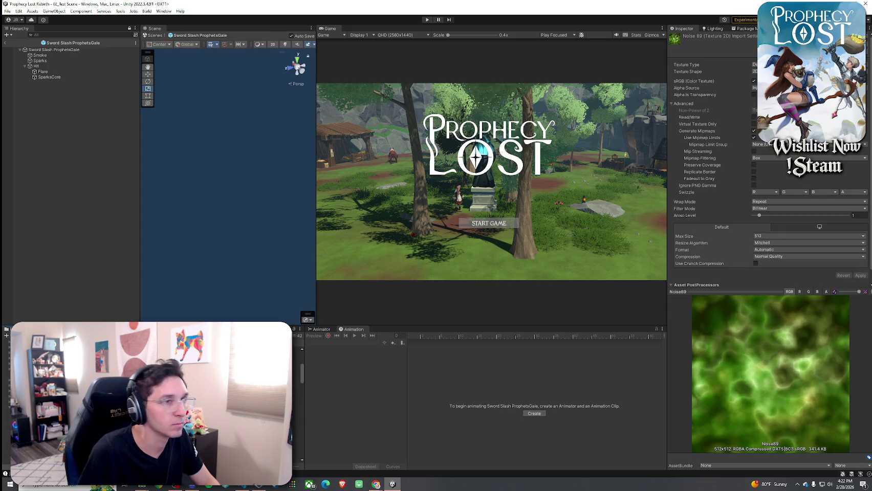
- Assign the Noise89 texture to the SwordSlash Green material of Sword Slash ProphetsGale
{"action": "left_click", "coordinate": [54, 50]}
{"action": "scroll", "coordinate": [726, 259], "scroll_direction": "down", "scroll_amount": 10}
{"action": "left_click", "coordinate": [780, 254]}
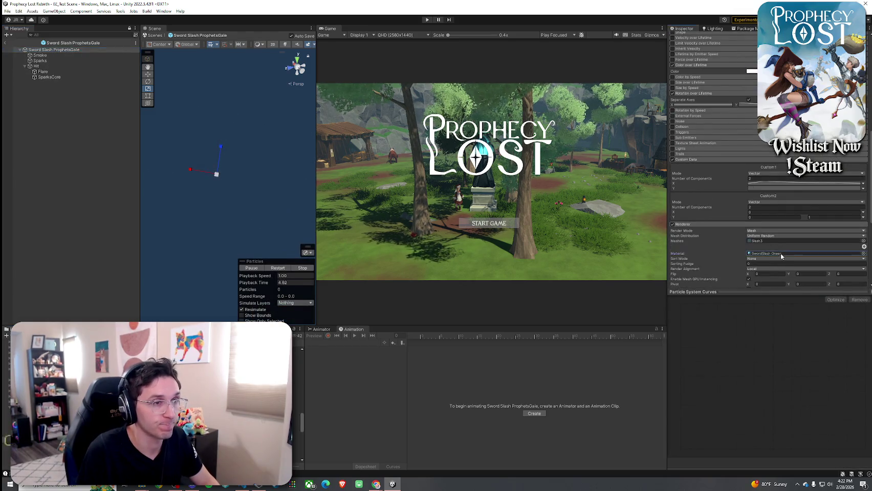
{"action": "double_click", "coordinate": [781, 254]}
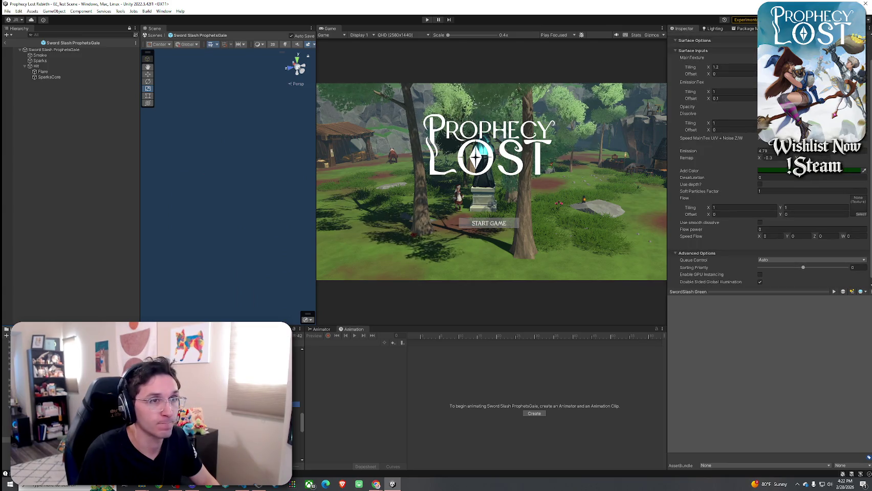
{"action": "left_click", "coordinate": [861, 214]}
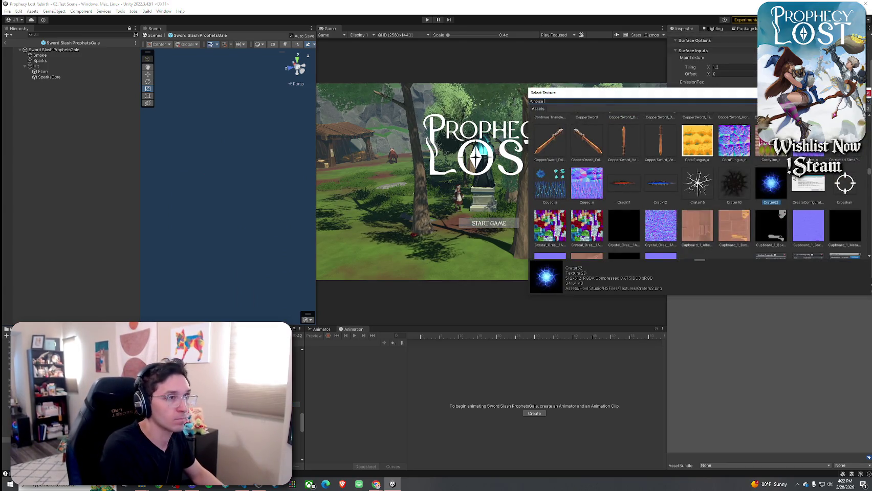
{"action": "type", "text": "89"}
{"action": "double_click", "coordinate": [584, 139]}
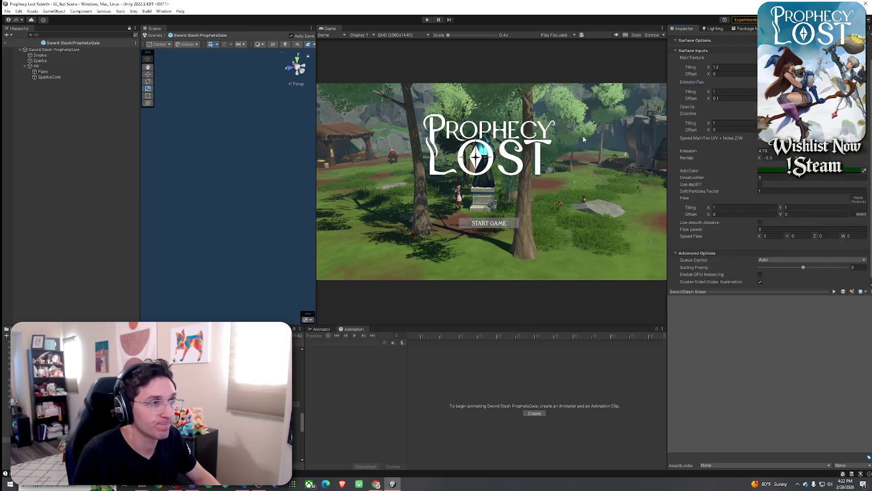
- Replay the Sword Slash ProphetsGale preview repeatedly to check the green slash
{"action": "left_click", "coordinate": [92, 50]}
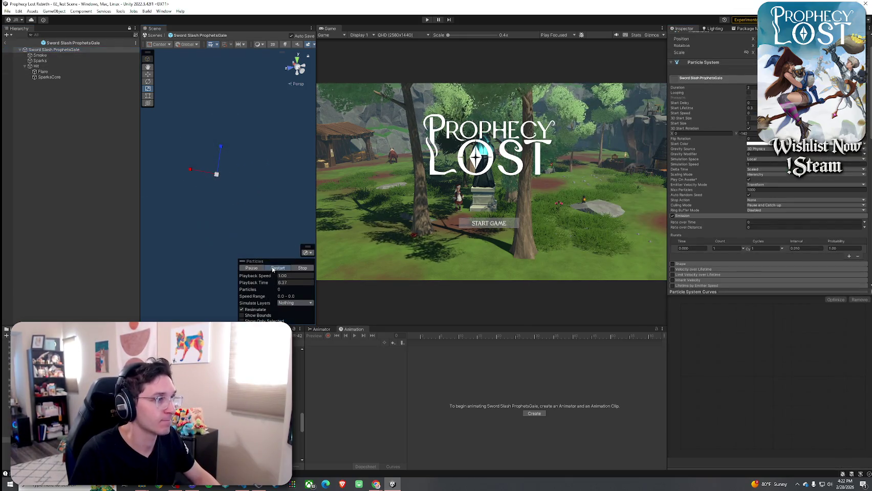
{"action": "left_click", "coordinate": [275, 269]}
{"action": "left_click", "coordinate": [277, 268]}
{"action": "left_click", "coordinate": [277, 268]}
{"action": "left_click", "coordinate": [277, 268]}
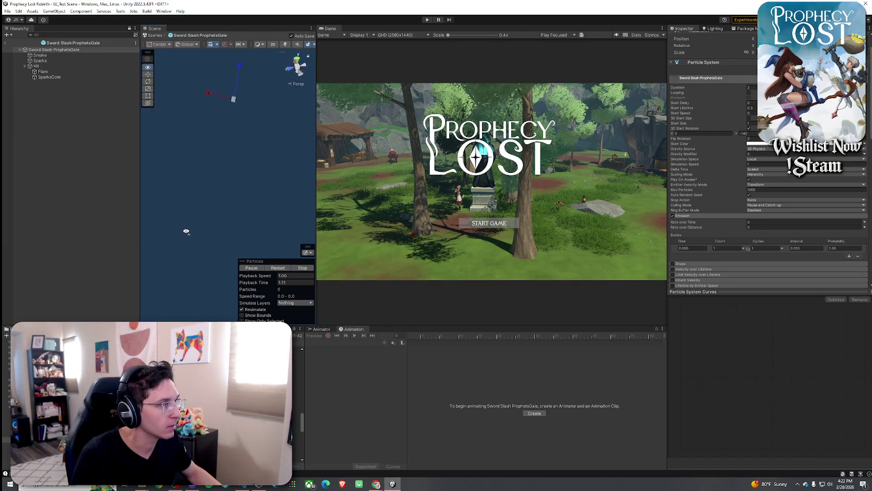
{"action": "left_click_drag", "start_coordinate": [227, 210], "coordinate": [214, 232]}
{"action": "left_click", "coordinate": [276, 268]}
{"action": "left_click", "coordinate": [276, 268]}
{"action": "left_click", "coordinate": [276, 268]}
{"action": "left_click", "coordinate": [277, 268]}
{"action": "left_click", "coordinate": [277, 268]}
{"action": "left_click", "coordinate": [276, 269]}
{"action": "left_click", "coordinate": [276, 268]}
{"action": "left_click", "coordinate": [277, 269]}
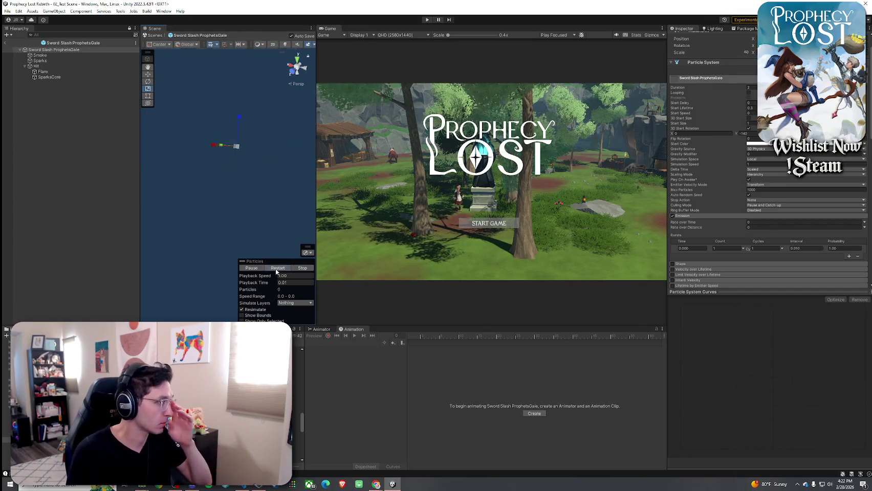
{"action": "right_click", "coordinate": [80, 51]}
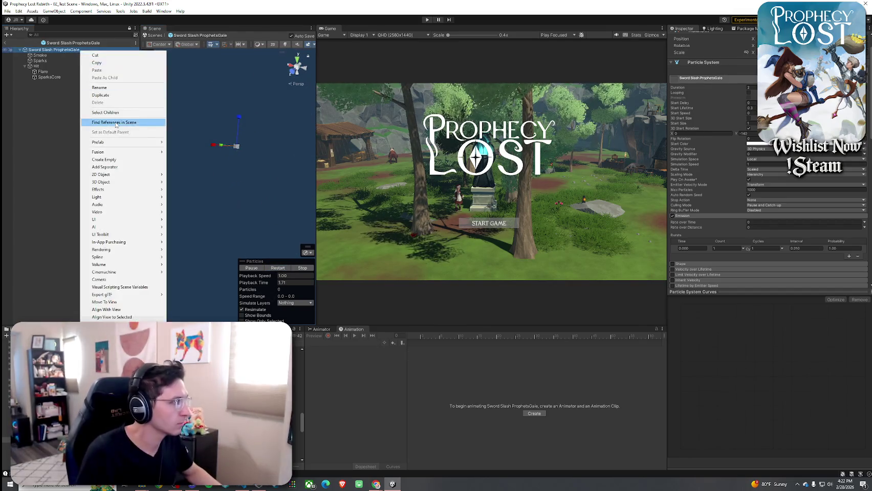
- Find Sword Slash ProphetsGale's scene references, then duplicate the prefab as Sword Slash ProphetsGale1
{"action": "left_click", "coordinate": [128, 123]}
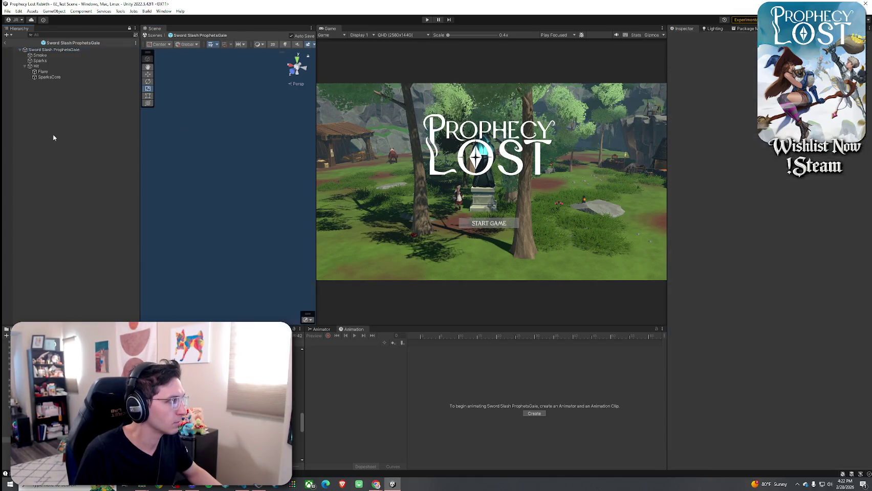
{"action": "key", "text": "Escape"}
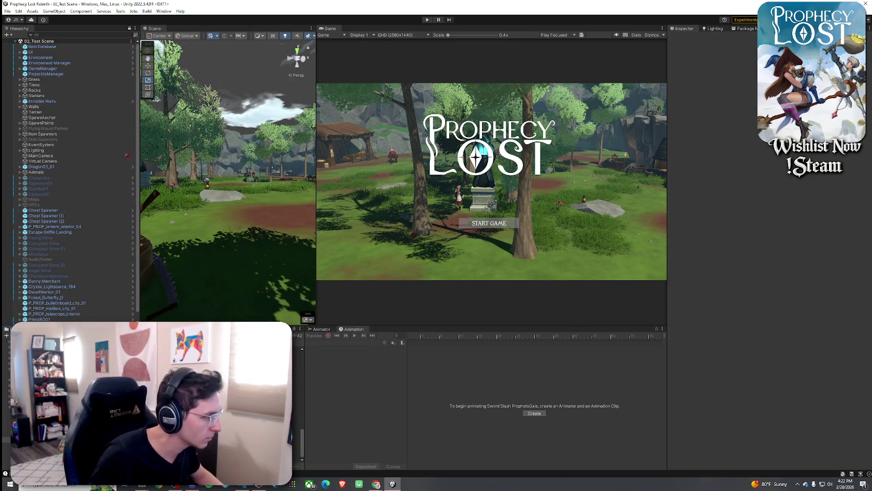
{"action": "key", "text": "Return"}
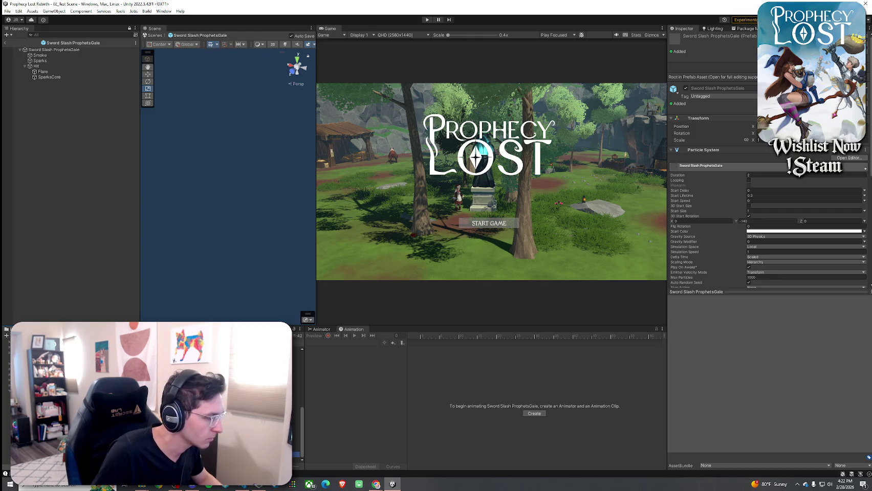
{"action": "key", "text": "Return"}
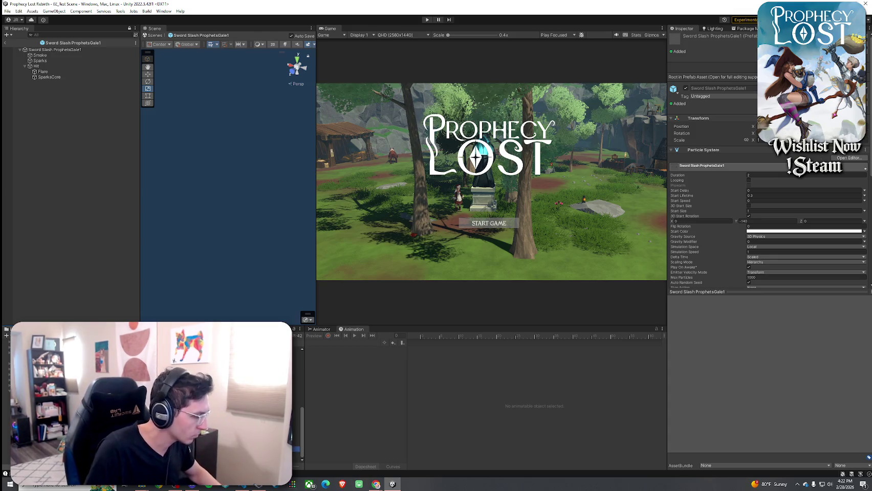
{"action": "key", "text": "Up"}
{"action": "key", "text": "Up"}
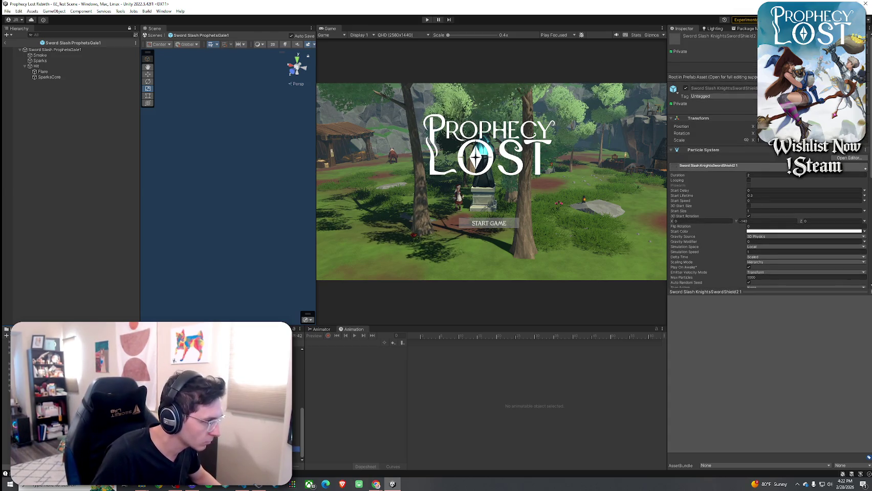
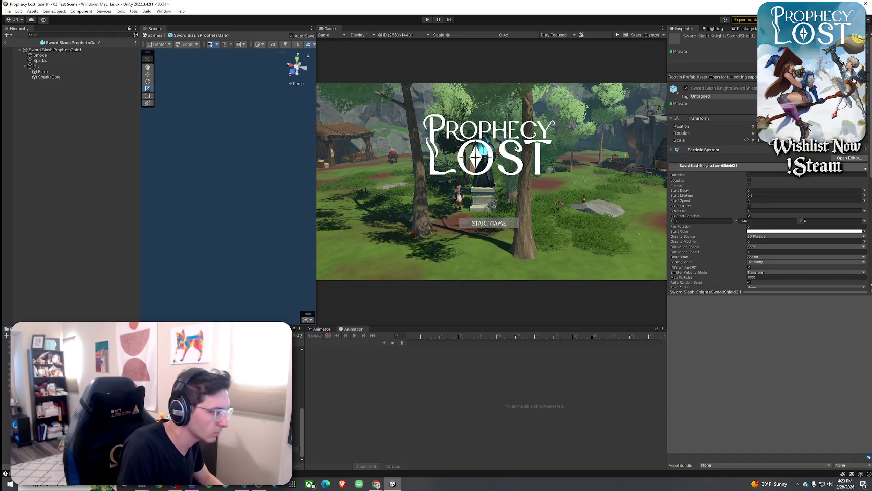
- Open the Sword Slash ProphetsGale2 prefab and replay its slash effect preview
{"action": "key", "text": "Down"}
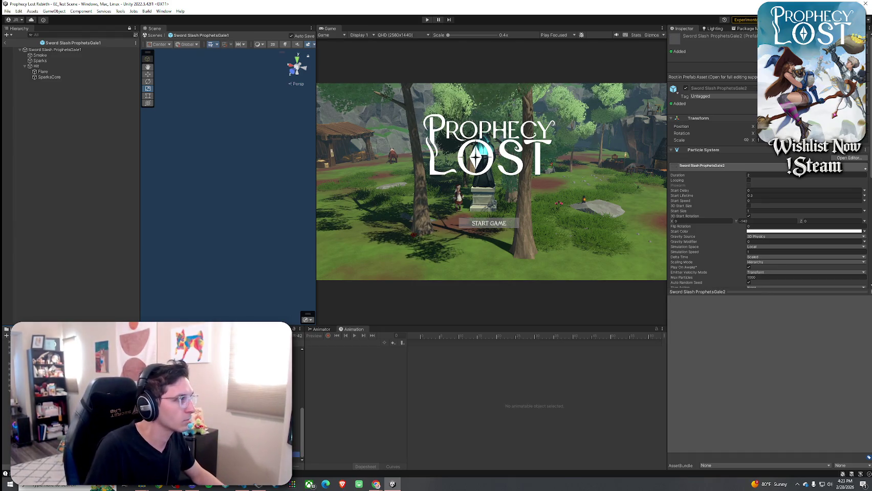
{"action": "key", "text": "Return"}
{"action": "left_click", "coordinate": [70, 50]}
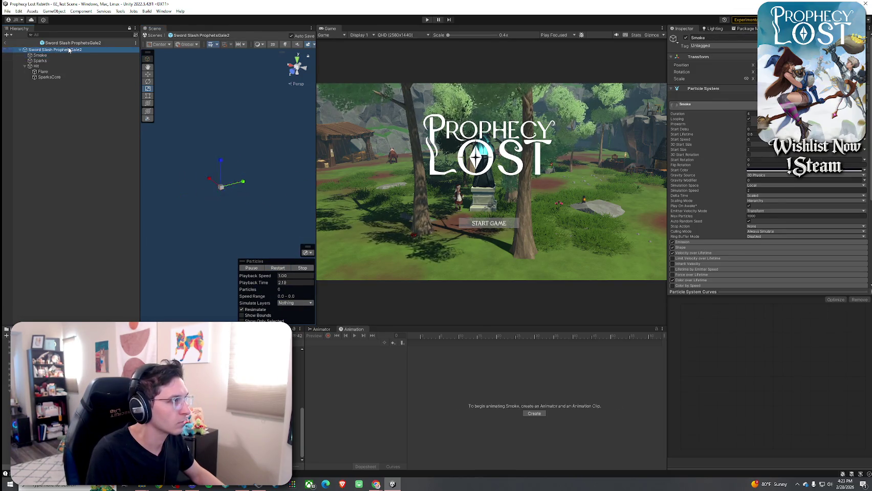
{"action": "left_click", "coordinate": [278, 268]}
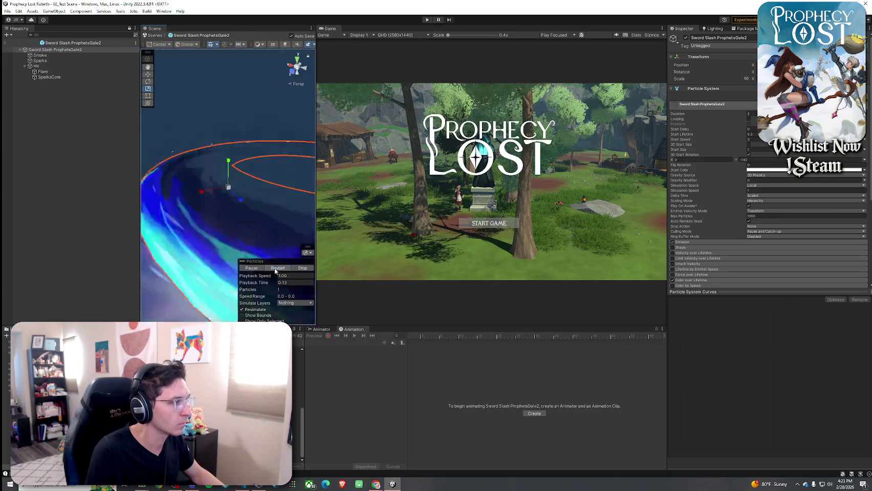
{"action": "left_click", "coordinate": [278, 268]}
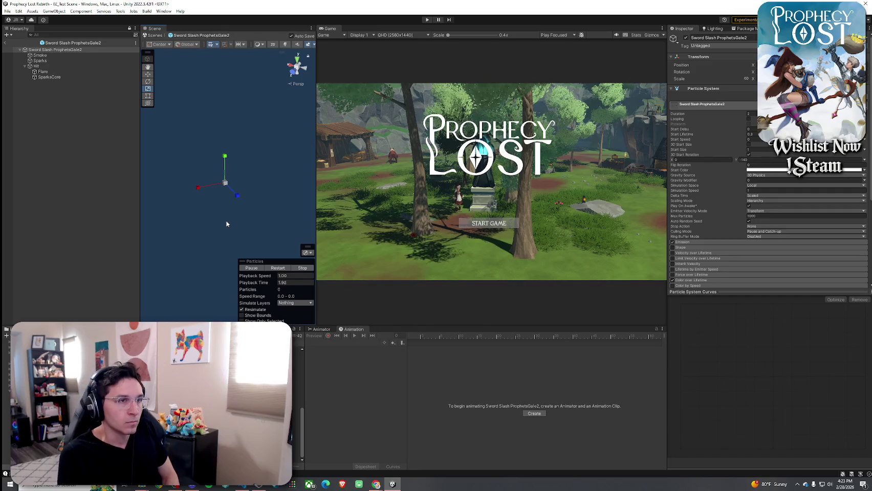
- Assign the SwordSlash Green material in the Renderer module and replay the now-green slash
{"action": "scroll", "coordinate": [693, 207], "scroll_direction": "down", "scroll_amount": 5}
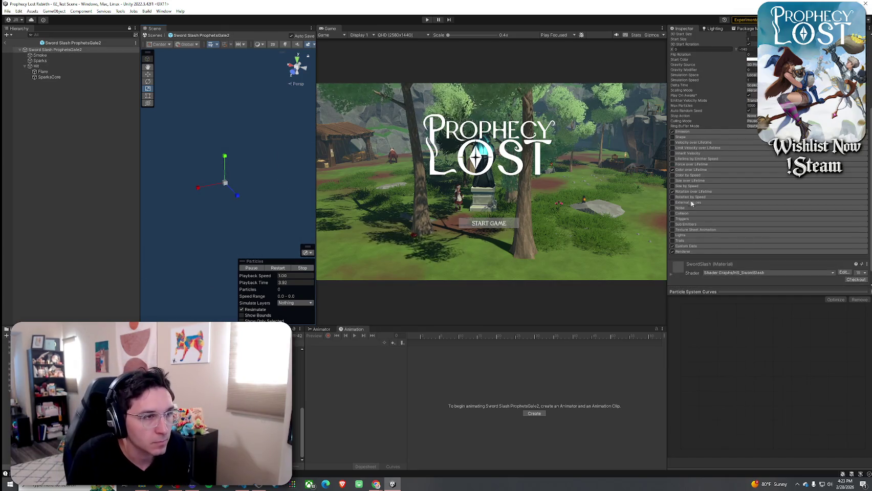
{"action": "left_click", "coordinate": [689, 248]}
{"action": "scroll", "coordinate": [689, 248], "scroll_direction": "down", "scroll_amount": 3}
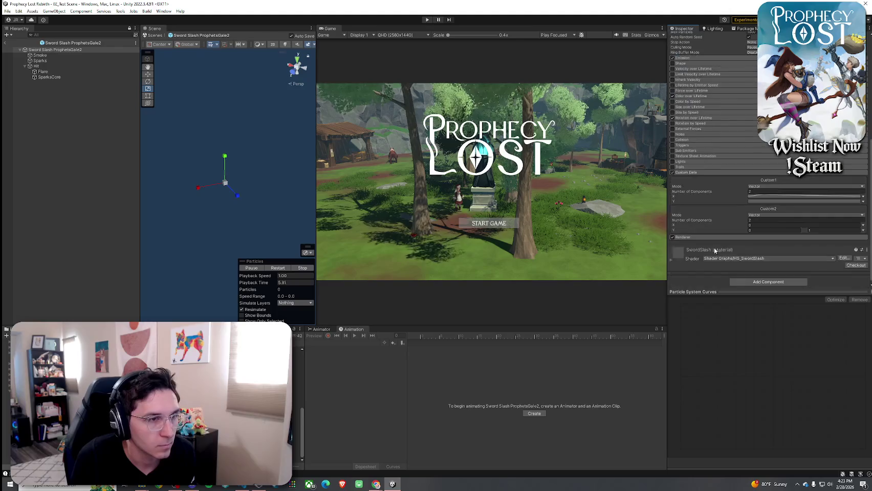
{"action": "left_click", "coordinate": [714, 247]}
{"action": "scroll", "coordinate": [742, 241], "scroll_direction": "down", "scroll_amount": 2}
{"action": "left_click", "coordinate": [863, 230]}
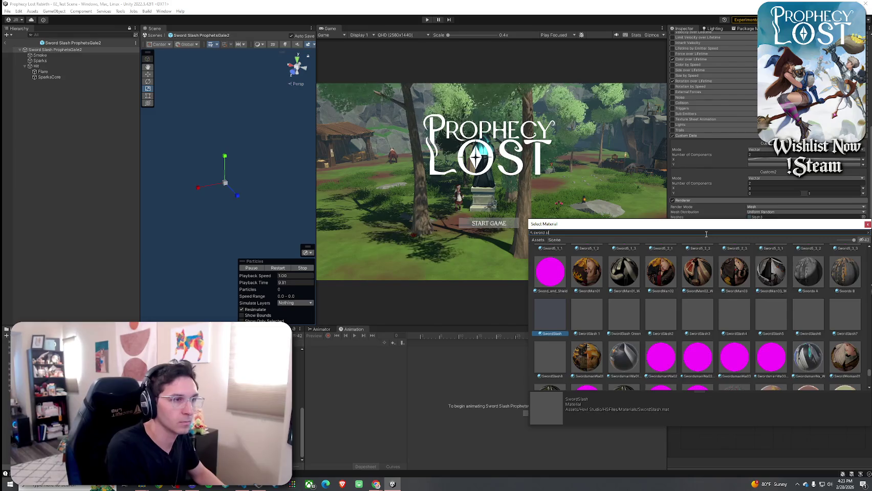
{"action": "type", "text": "ash gre"}
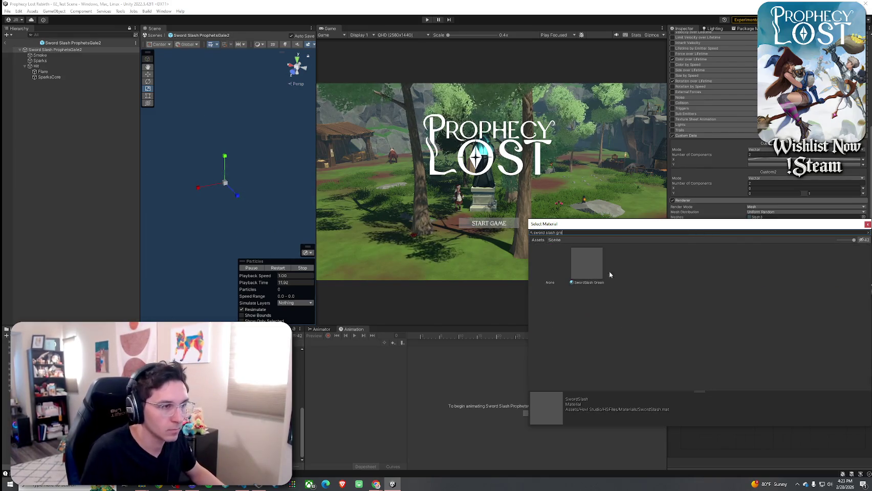
{"action": "double_click", "coordinate": [587, 263]}
{"action": "left_click", "coordinate": [279, 268]}
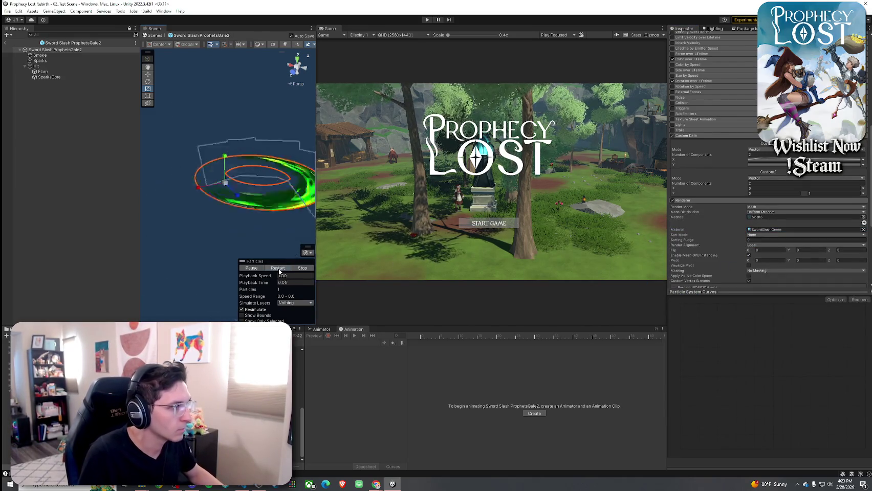
{"action": "left_click", "coordinate": [41, 60]}
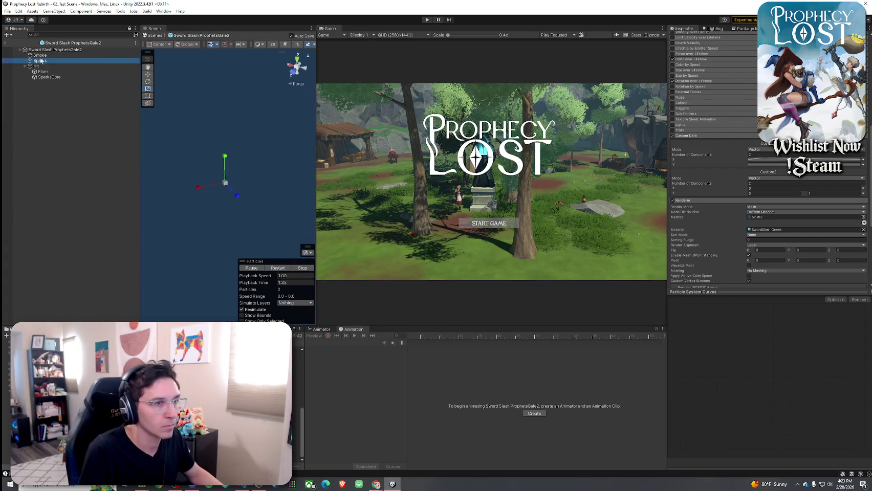
- Set the Sparks particles' Start Color to green 12FF14
{"action": "scroll", "coordinate": [689, 103], "scroll_direction": "up", "scroll_amount": 3}
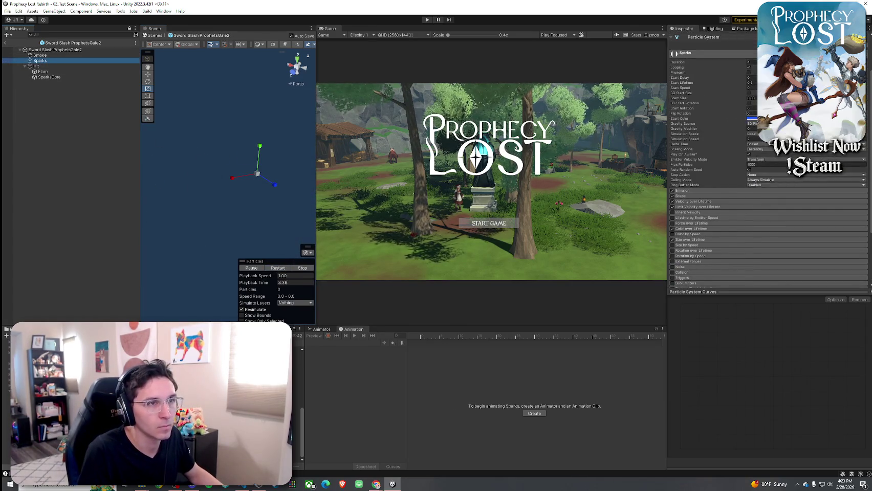
{"action": "left_click", "coordinate": [752, 118]}
{"action": "left_click", "coordinate": [805, 147]}
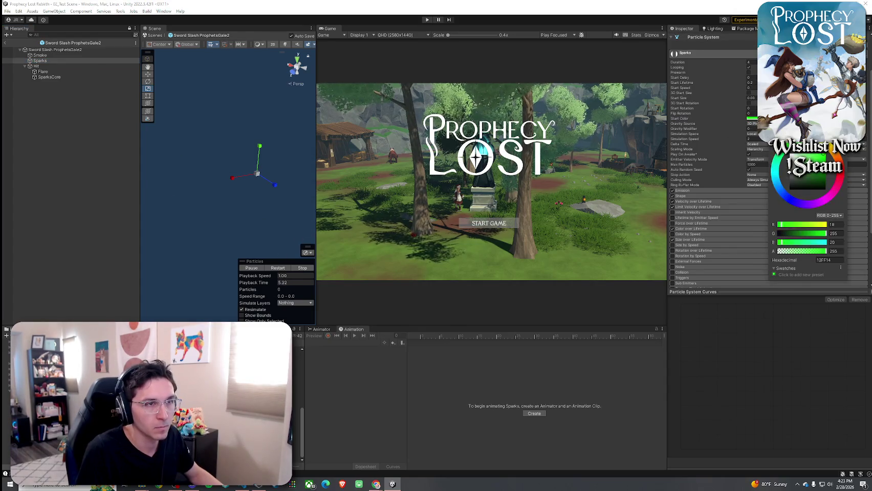
{"action": "left_click", "coordinate": [66, 60]}
- Check the Hit, Flare and SparksCore start colours, leaving SparksCore unchanged
{"action": "left_click", "coordinate": [67, 66]}
{"action": "left_click", "coordinate": [752, 118]}
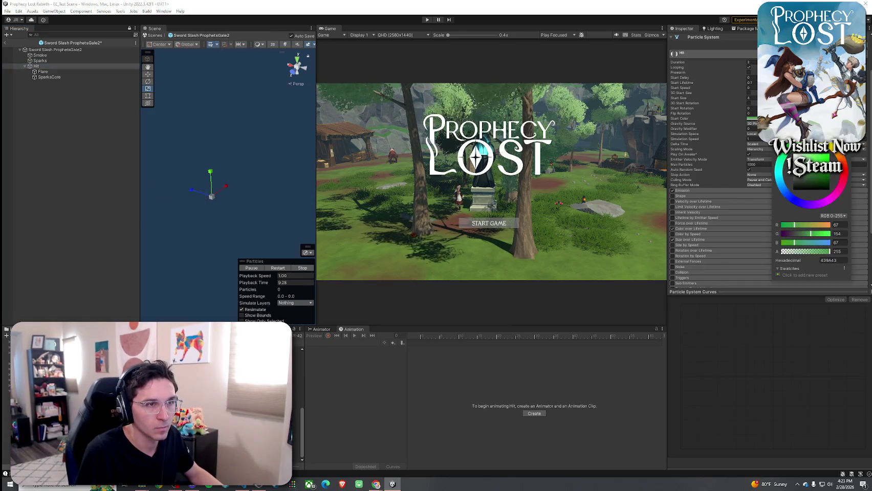
{"action": "left_click", "coordinate": [92, 71]}
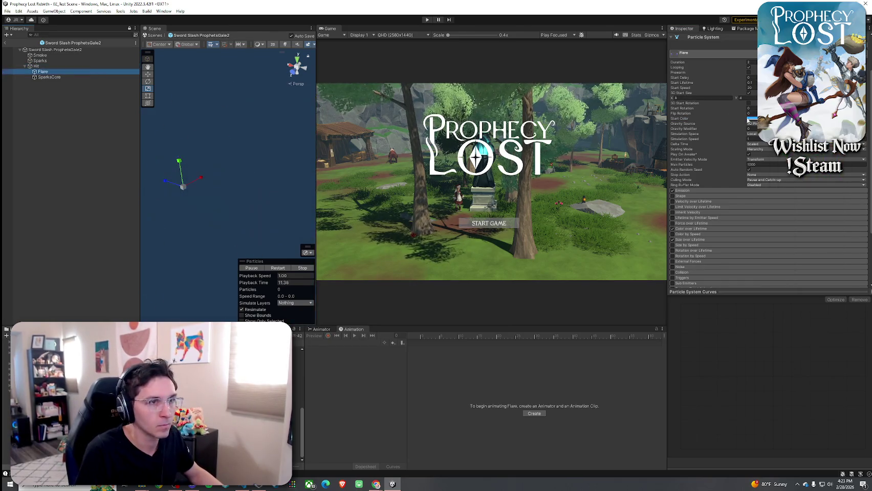
{"action": "key", "text": "Escape"}
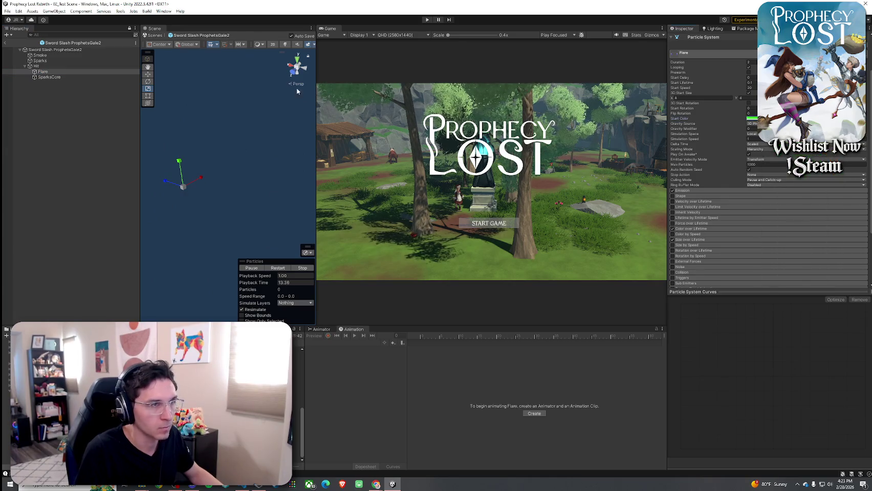
{"action": "left_click", "coordinate": [73, 77]}
{"action": "left_click", "coordinate": [752, 118]}
{"action": "left_click", "coordinate": [811, 163]}
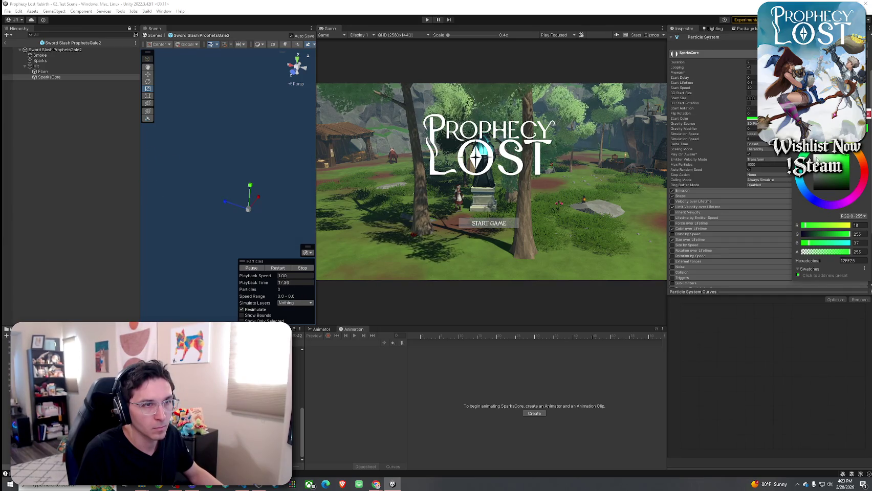
{"action": "key", "text": "Escape"}
{"action": "left_click", "coordinate": [279, 269]}
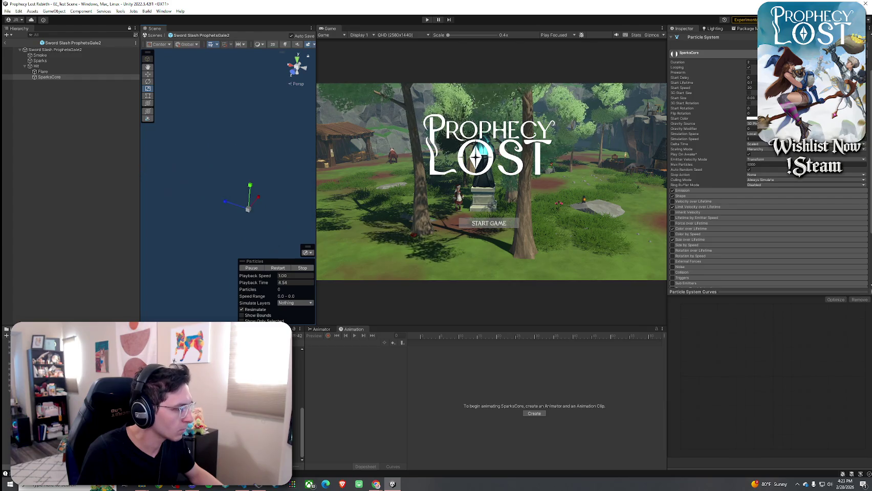
- Compare the SparksCore and Sparks start colours in the ProphetsGale1 prefab and replay it
{"action": "key", "text": "ctrl+z"}
{"action": "left_click", "coordinate": [49, 77]}
{"action": "left_click", "coordinate": [752, 119]}
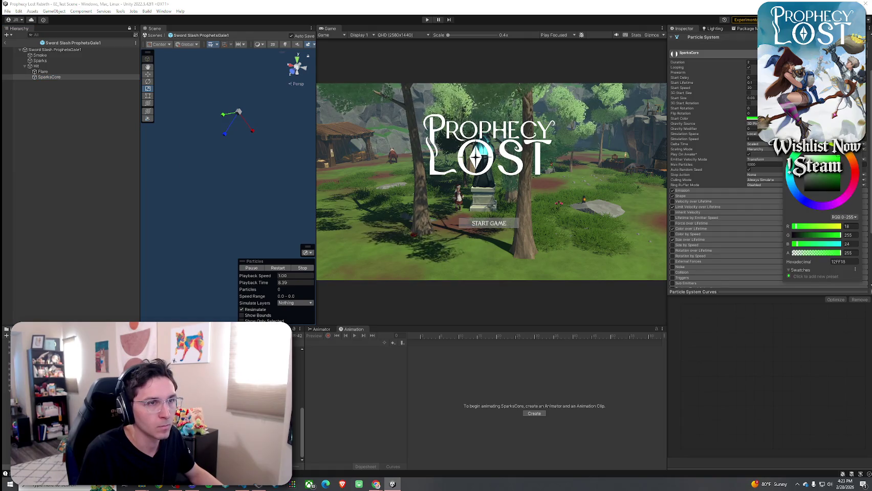
{"action": "left_click", "coordinate": [275, 269]}
{"action": "left_click", "coordinate": [274, 269]}
{"action": "left_click", "coordinate": [36, 60]}
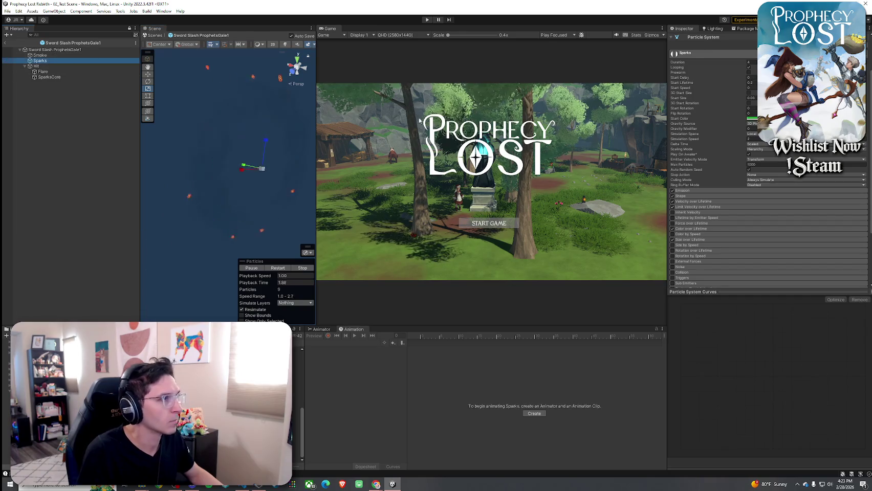
{"action": "left_click", "coordinate": [752, 118]}
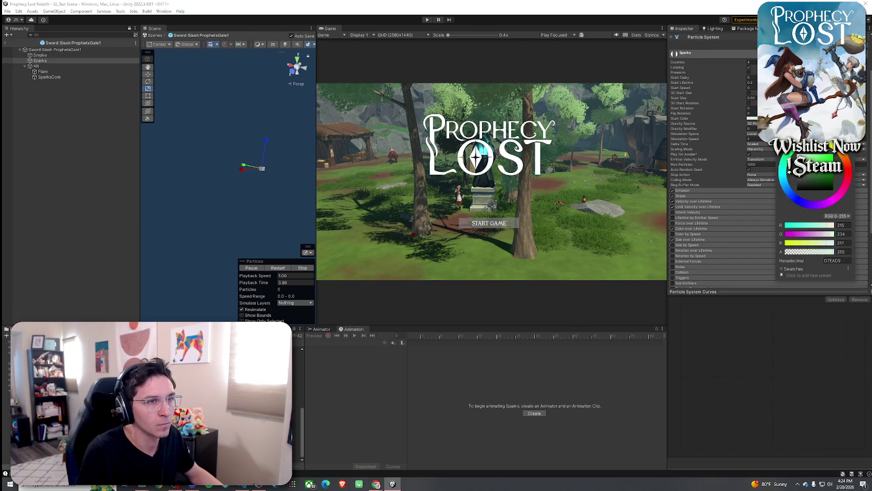
{"action": "left_click", "coordinate": [328, 297]}
{"action": "left_click", "coordinate": [277, 269]}
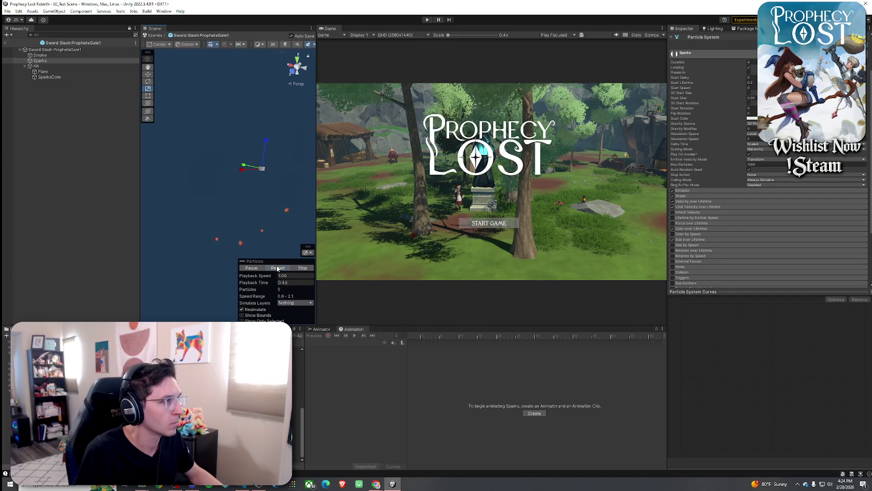
{"action": "left_click", "coordinate": [277, 268]}
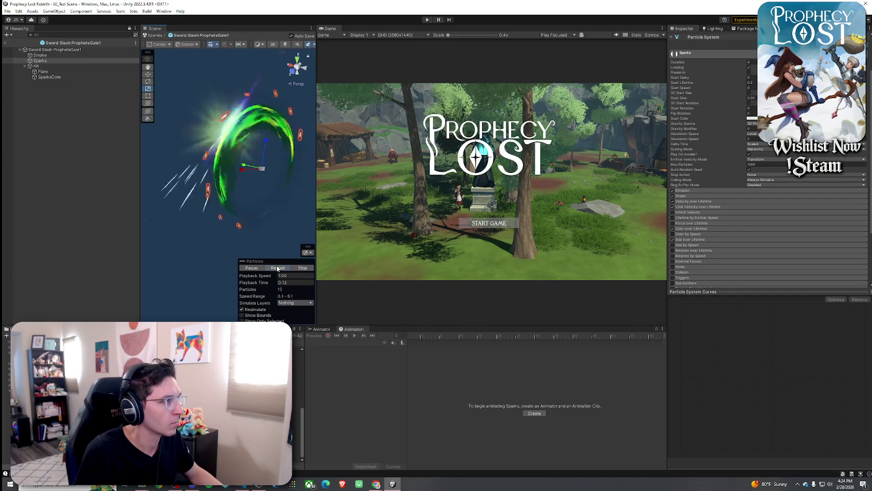
{"action": "left_click", "coordinate": [277, 269]}
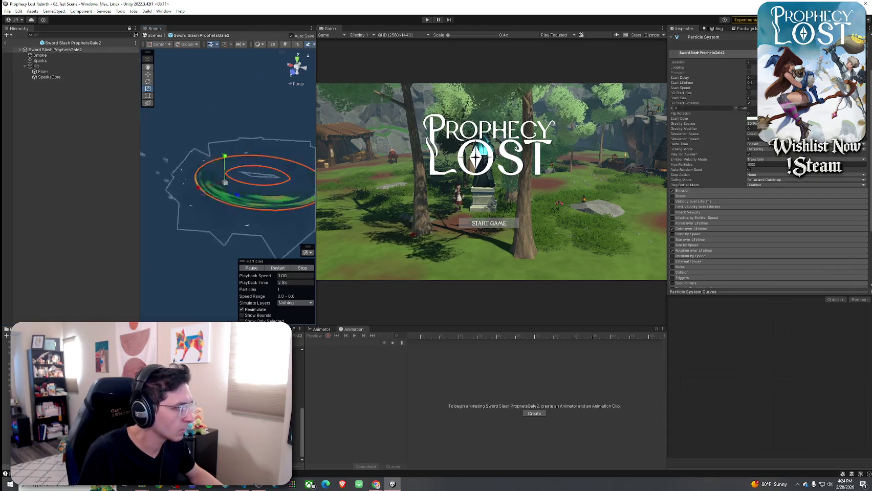
- Recheck the green Sparks in ProphetsGale2, replay it, and exit prefab mode to the scene
{"action": "left_click", "coordinate": [278, 268]}
{"action": "left_click", "coordinate": [39, 60]}
{"action": "left_click", "coordinate": [752, 118]}
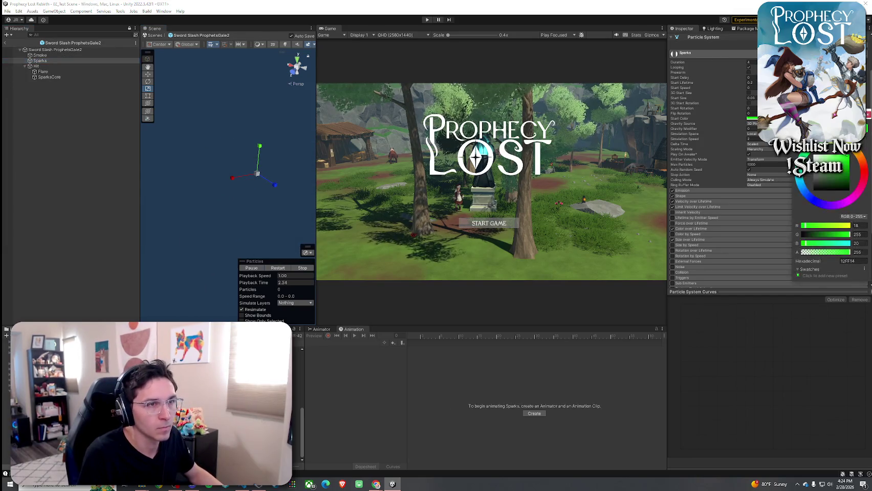
{"action": "left_click", "coordinate": [278, 269]}
{"action": "left_click", "coordinate": [5, 42]}
{"action": "left_click", "coordinate": [8, 10]}
{"action": "left_click", "coordinate": [95, 125]}
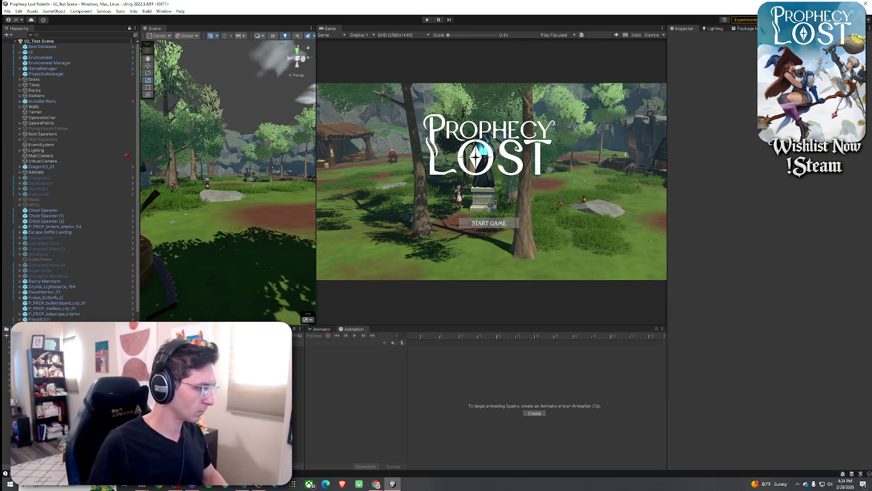
- In the Prophets Gale weapon item, set Weapon Swing 1 Vfx Prefab to Sword Slash ProphetsGale1
{"action": "left_click", "coordinate": [299, 355]}
{"action": "scroll", "coordinate": [731, 334], "scroll_direction": "down", "scroll_amount": 3}
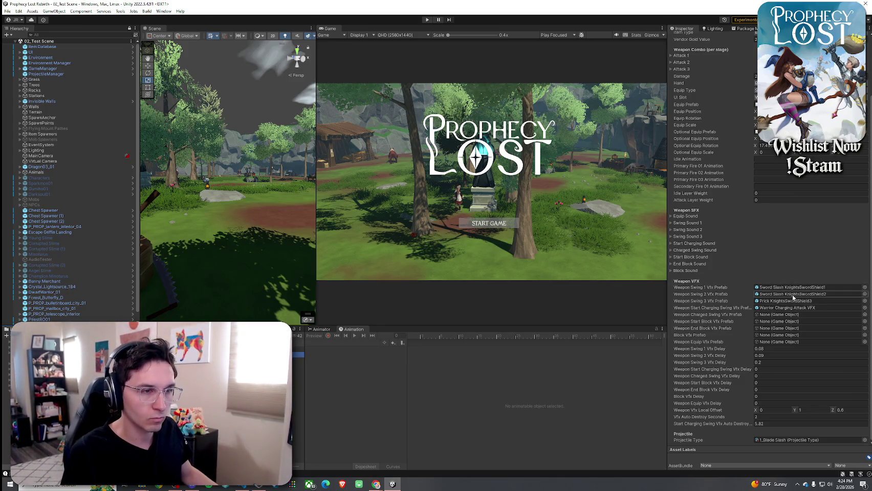
{"action": "scroll", "coordinate": [731, 353], "scroll_direction": "up", "scroll_amount": 3}
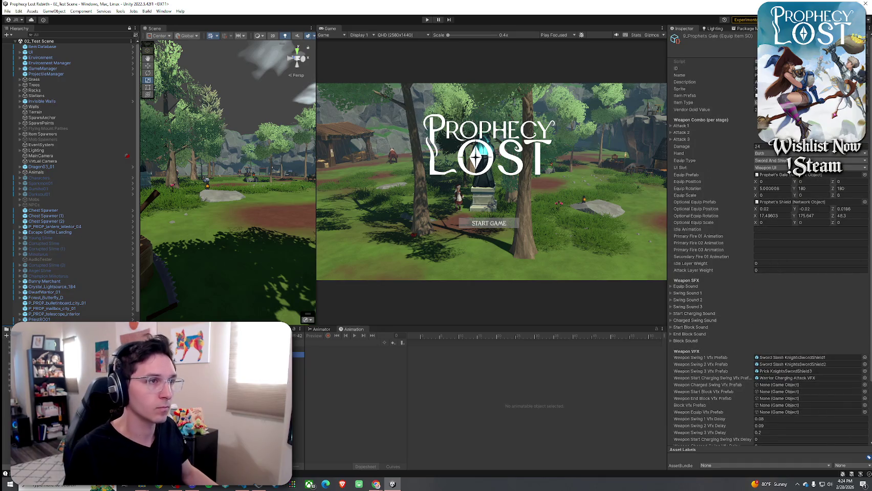
{"action": "scroll", "coordinate": [762, 325], "scroll_direction": "down", "scroll_amount": 3}
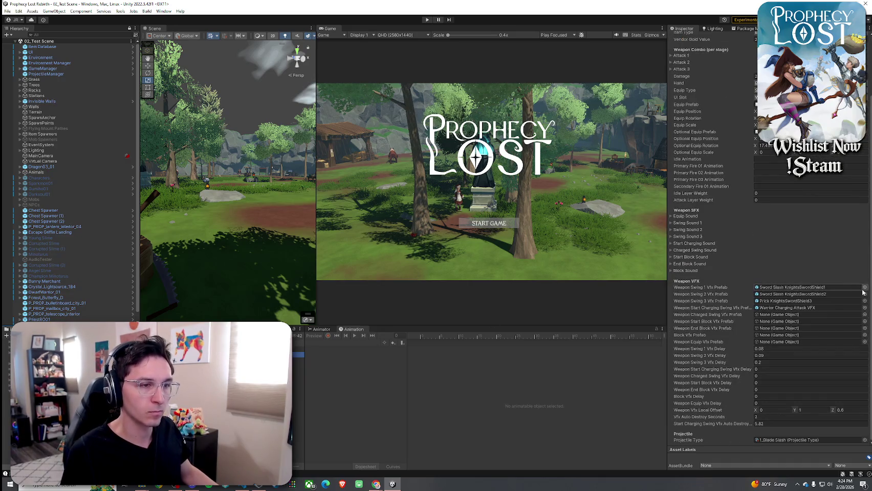
{"action": "left_click", "coordinate": [864, 288]}
{"action": "type", "text": "ord slash"}
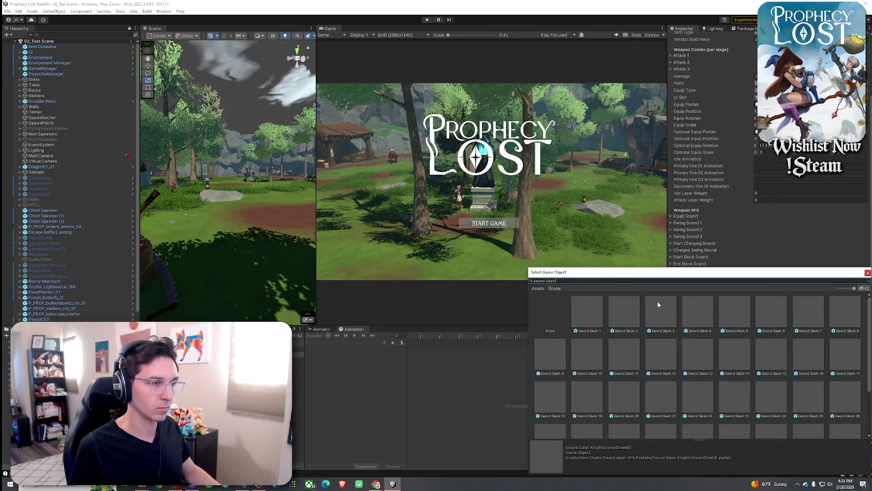
{"action": "type", "text": " g"}
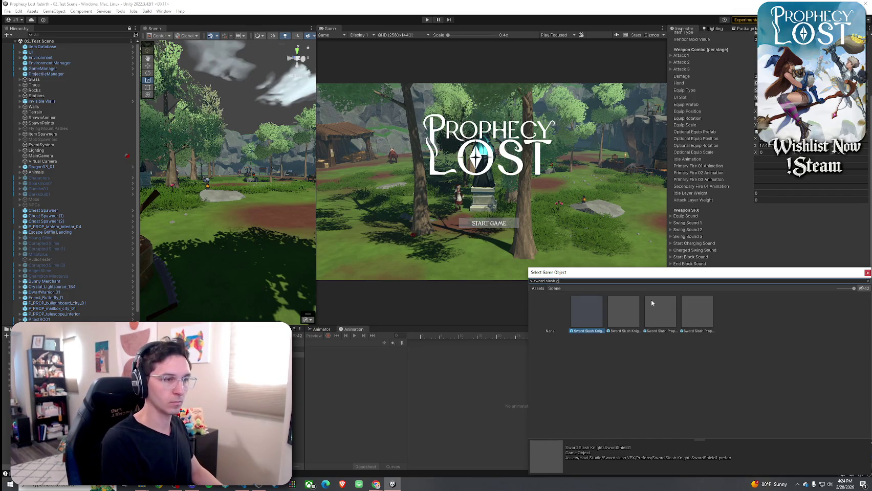
{"action": "key", "text": "BackSpace"}
{"action": "type", "text": "prophets"}
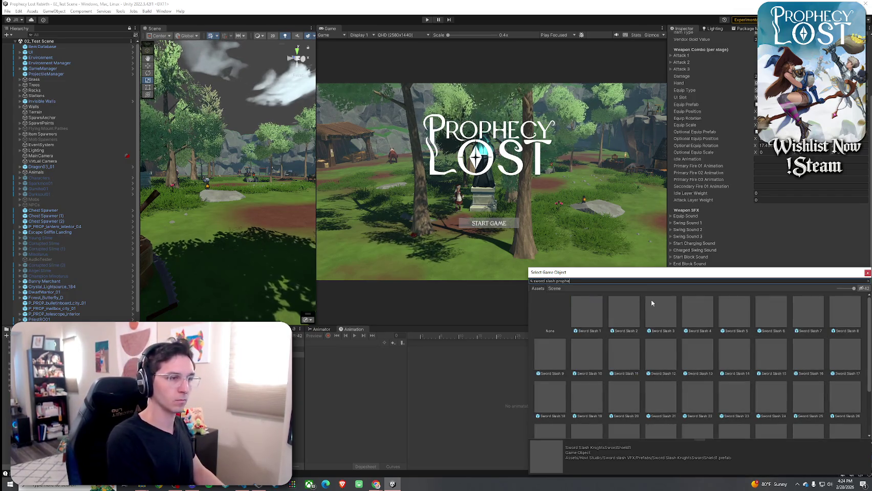
{"action": "double_click", "coordinate": [587, 311]}
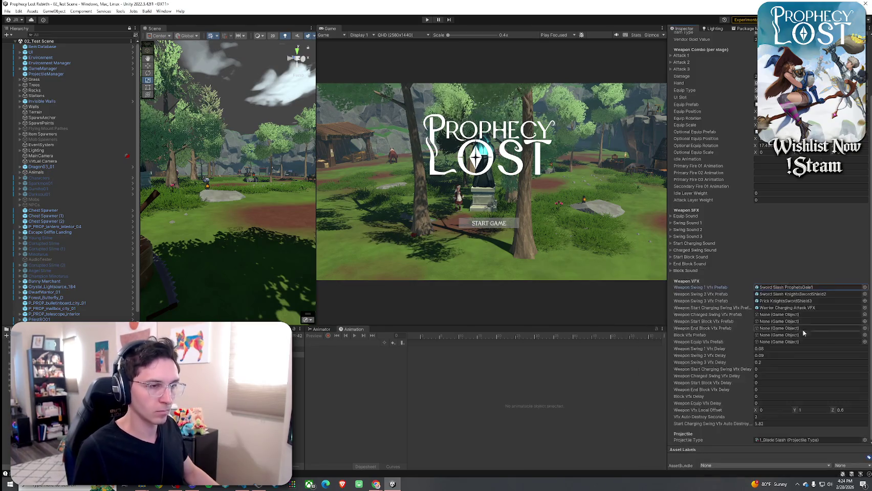
- Set Weapon Swing 2 Vfx Prefab to Sword Slash ProphetsGale2
{"action": "left_click", "coordinate": [864, 294]}
{"action": "type", "text": "sword slash"}
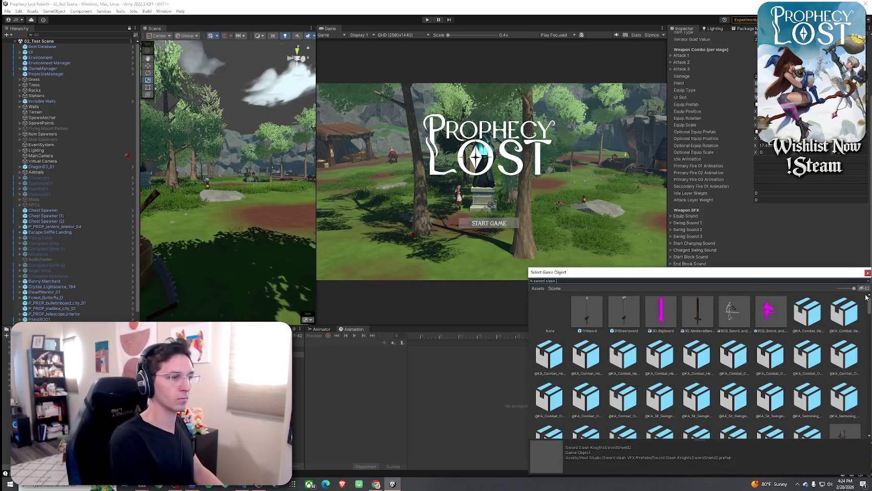
{"action": "type", "text": "prophets"}
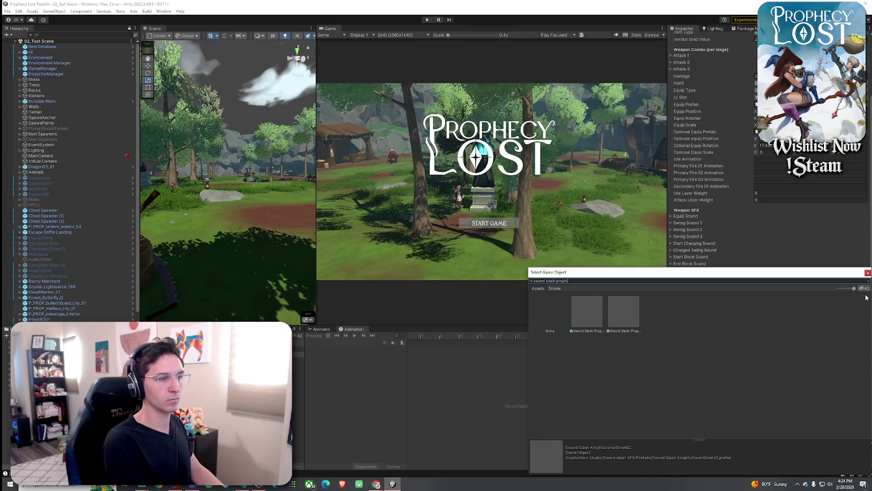
{"action": "left_click", "coordinate": [639, 326]}
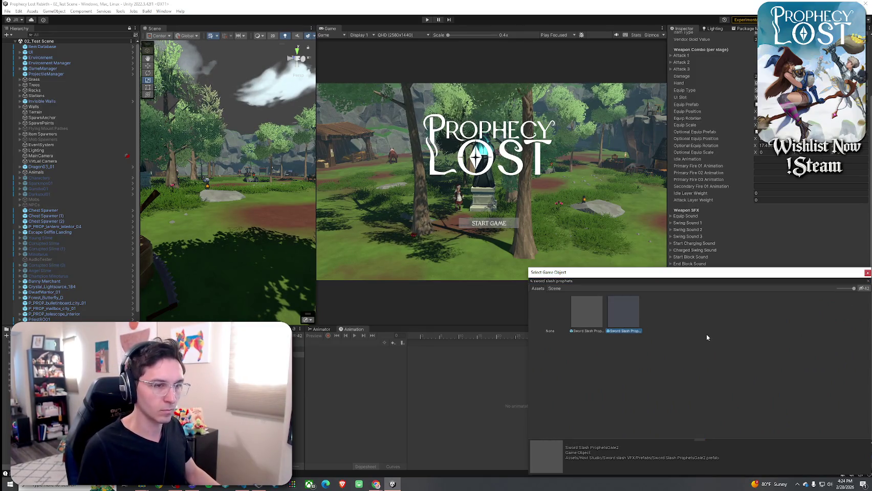
{"action": "key", "text": "Return"}
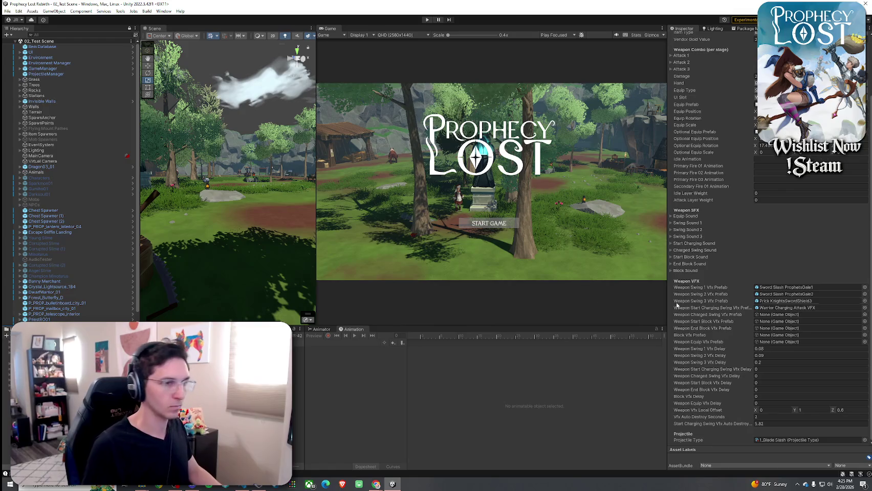
{"action": "double_click", "coordinate": [154, 399]}
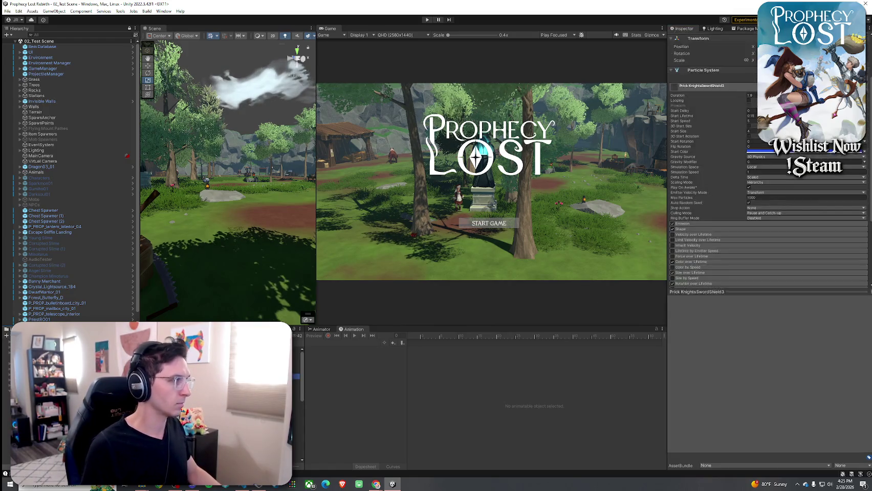
- Replay the Prick KnightsSwordShield3 swing effect and its RoseTrail particles
{"action": "left_click", "coordinate": [270, 267]}
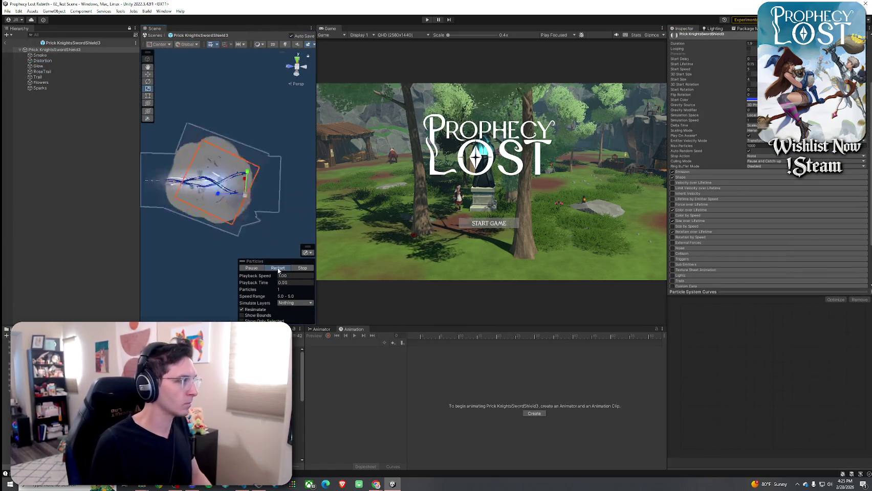
{"action": "left_click", "coordinate": [60, 72]}
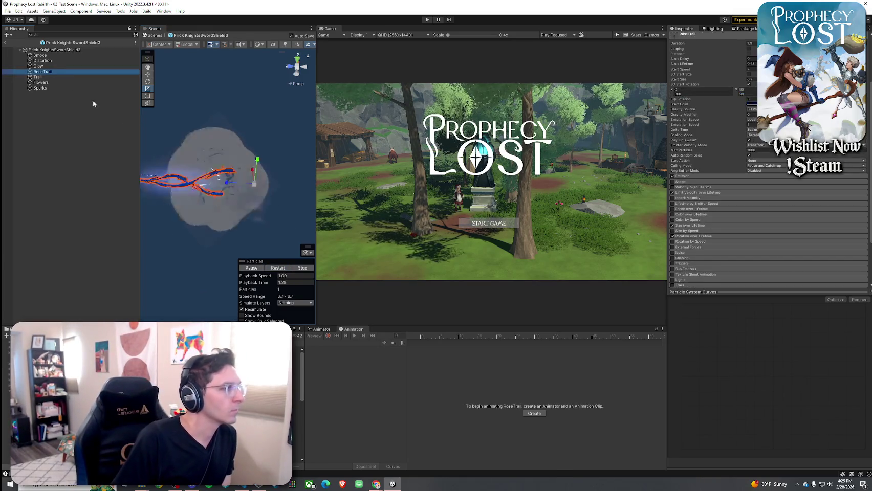
{"action": "scroll", "coordinate": [693, 71], "scroll_direction": "up", "scroll_amount": 3}
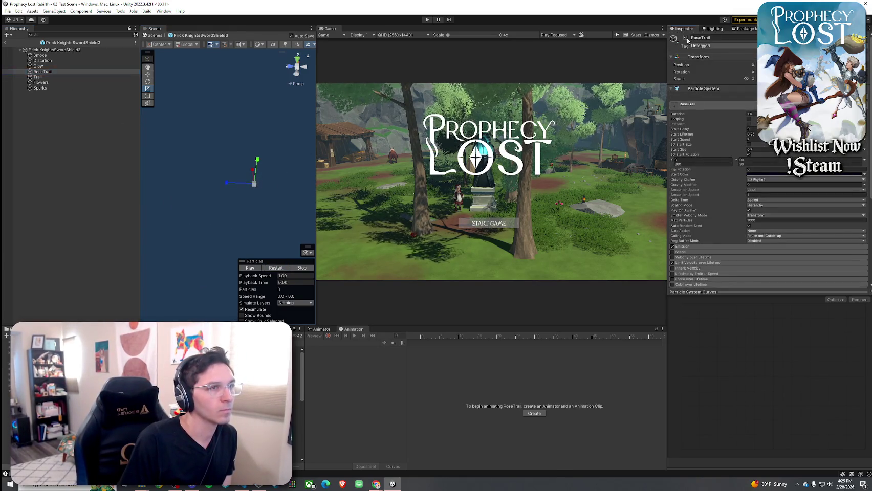
{"action": "left_click", "coordinate": [277, 270]}
{"action": "left_click", "coordinate": [278, 269]}
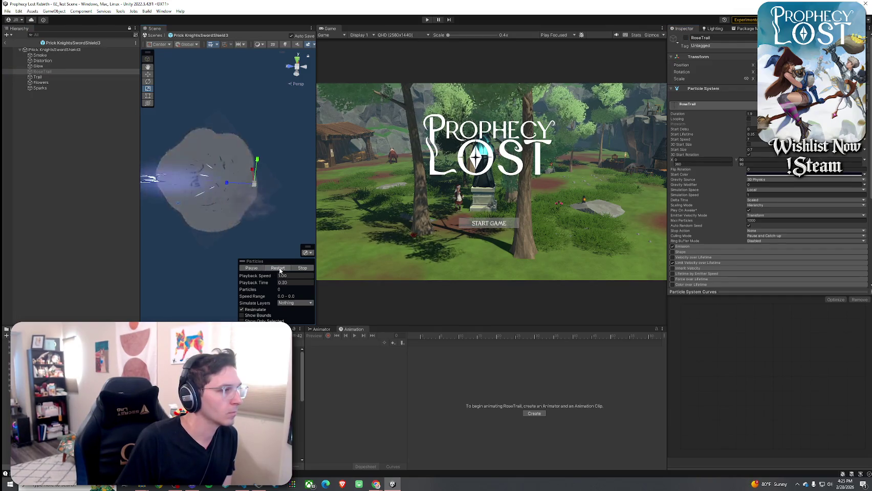
{"action": "left_click", "coordinate": [280, 269]}
{"action": "left_click", "coordinate": [280, 269]}
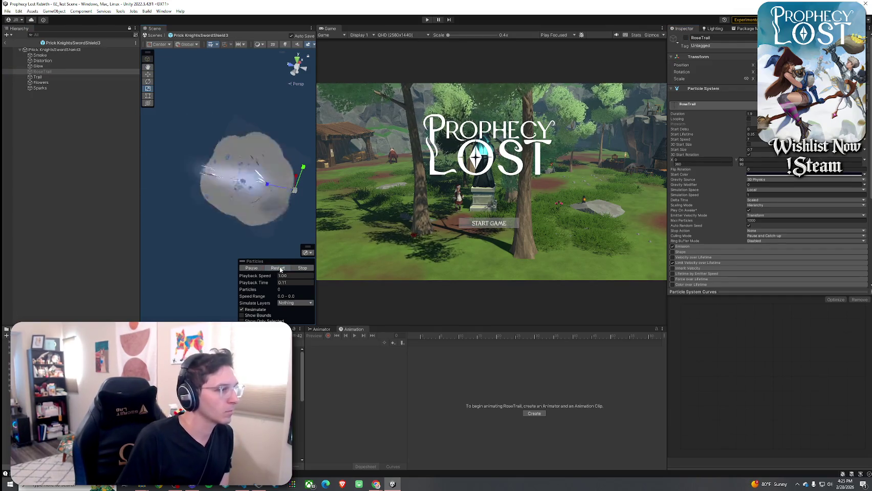
{"action": "left_click", "coordinate": [280, 269]}
{"action": "left_click", "coordinate": [280, 270]}
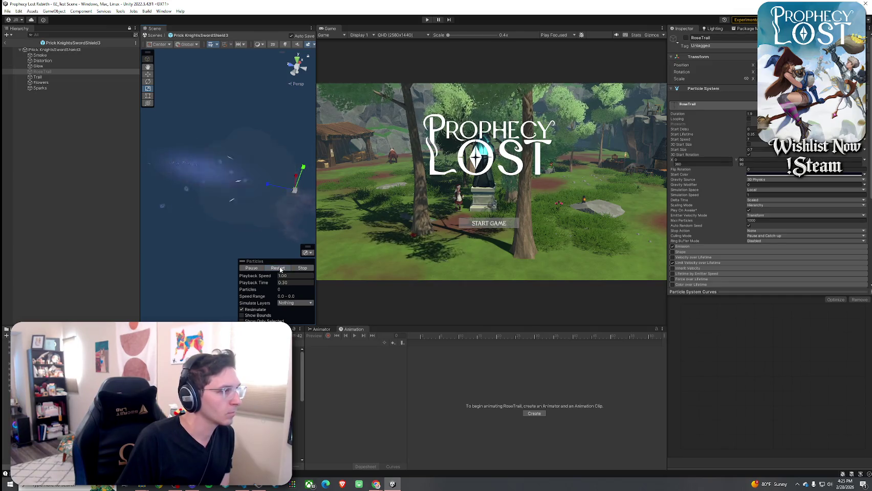
- Preview the Flowers particles, then return to the test scene and enter Play mode
{"action": "left_click", "coordinate": [57, 83]}
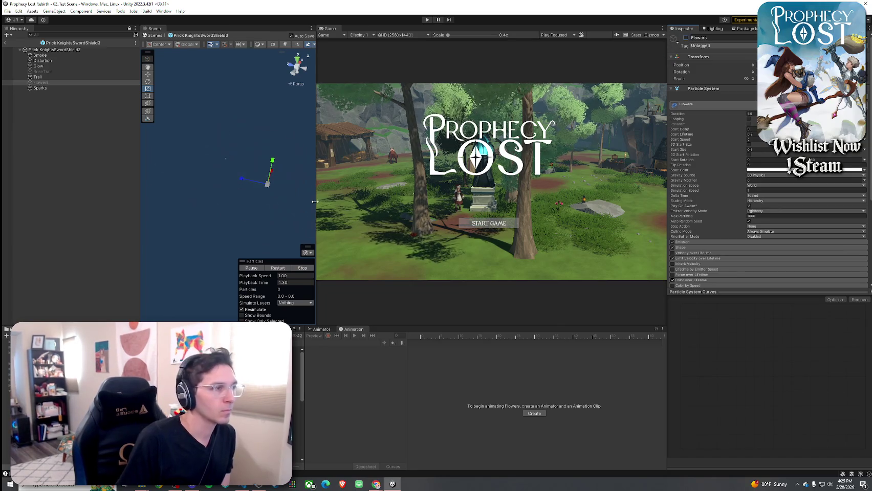
{"action": "left_click", "coordinate": [281, 267]}
{"action": "left_click", "coordinate": [282, 269]}
{"action": "left_click", "coordinate": [282, 269]}
{"action": "left_click", "coordinate": [282, 269]}
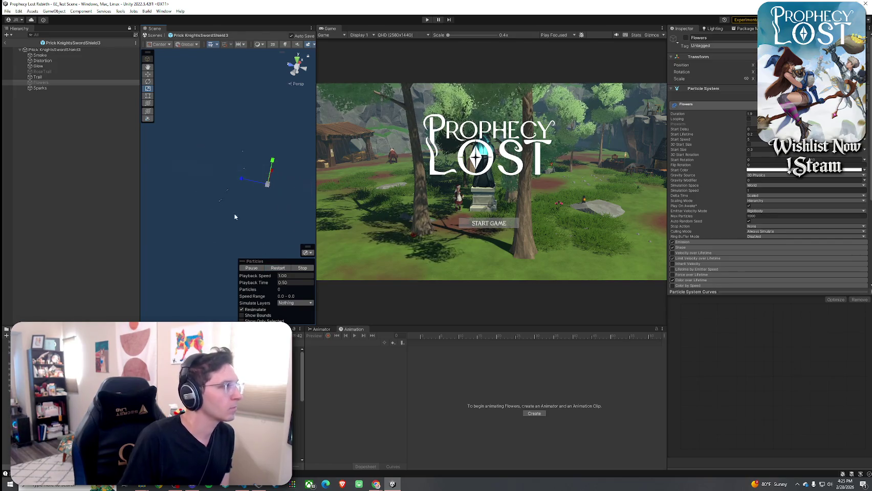
{"action": "left_click", "coordinate": [5, 43]}
{"action": "left_click", "coordinate": [7, 11]}
{"action": "left_click", "coordinate": [448, 22]}
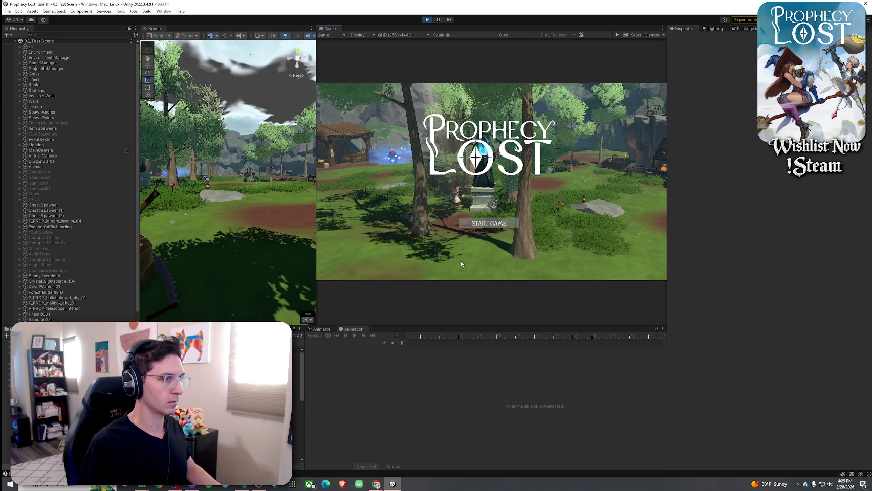
- Start the game, run the character forward, and toggle the inventory open and closed
{"action": "left_click", "coordinate": [477, 225]}
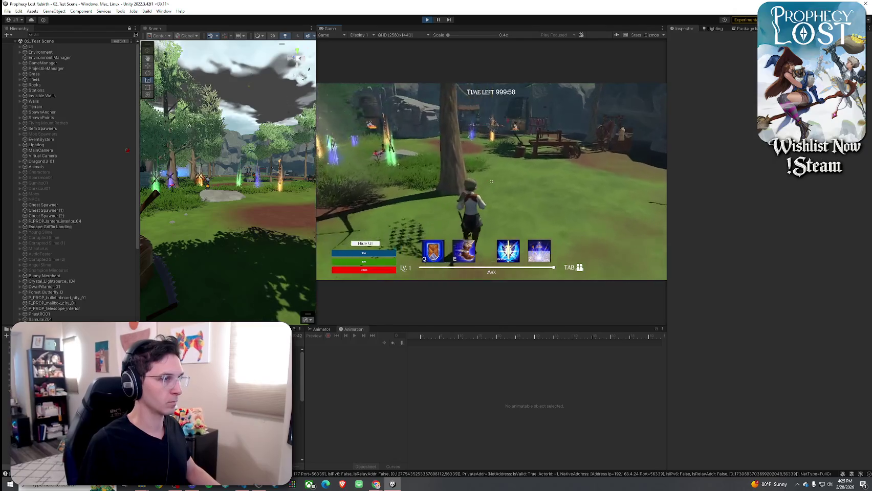
{"action": "key", "text": "w"}
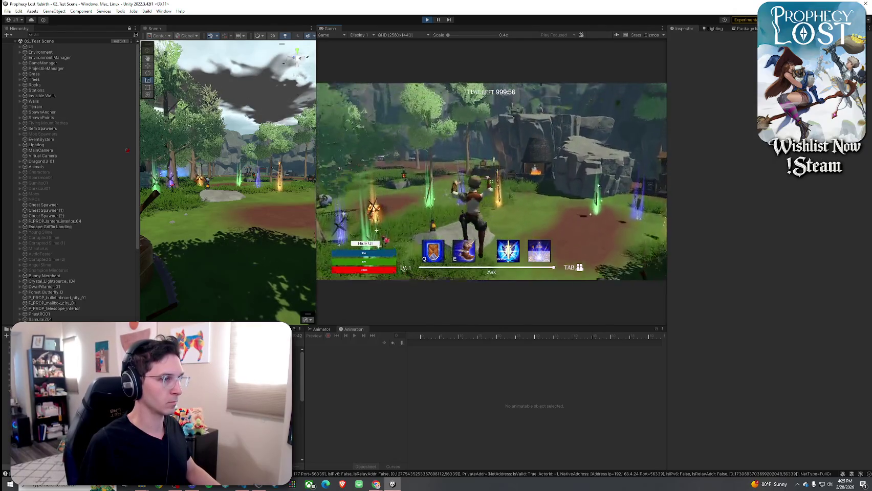
{"action": "key", "text": "w"}
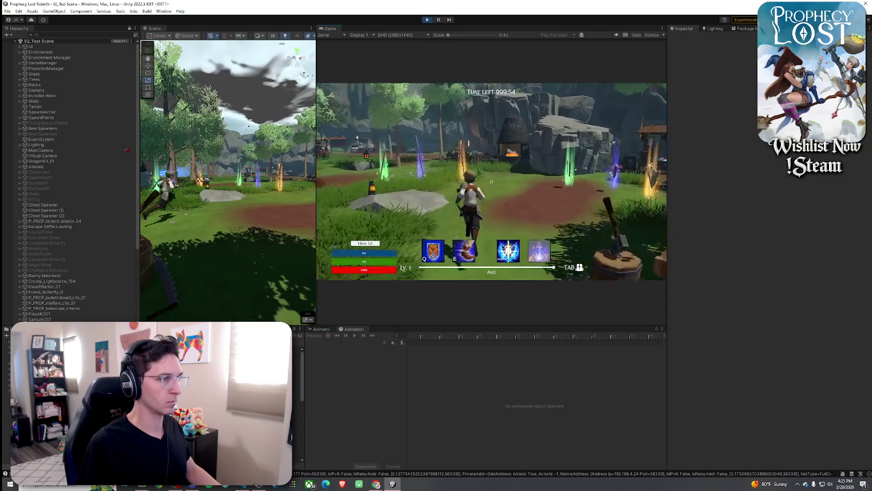
{"action": "key", "text": "w"}
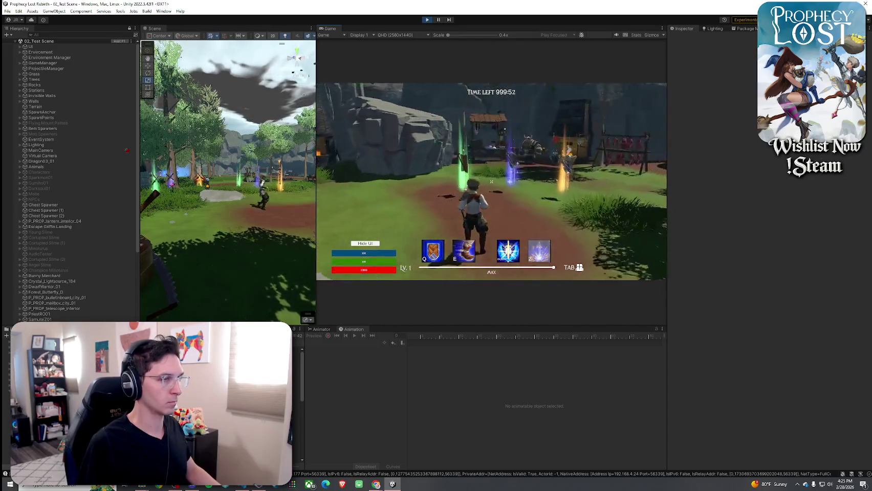
{"action": "key", "text": "Tab"}
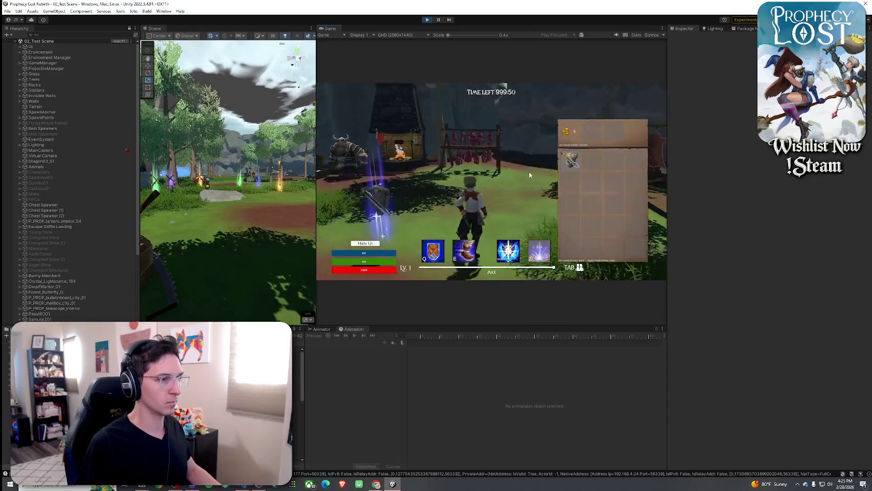
{"action": "key", "text": "Tab"}
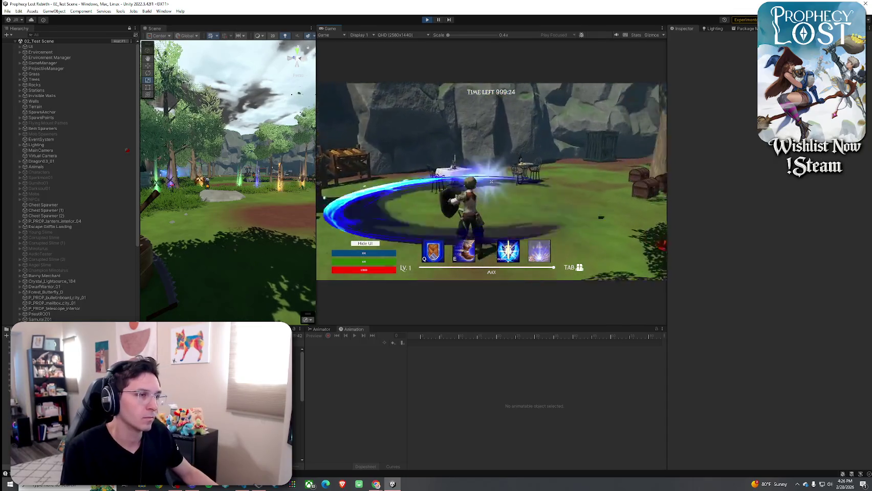
- Move past the tree and swing the sword to see the slash effect
{"action": "key", "text": "w"}
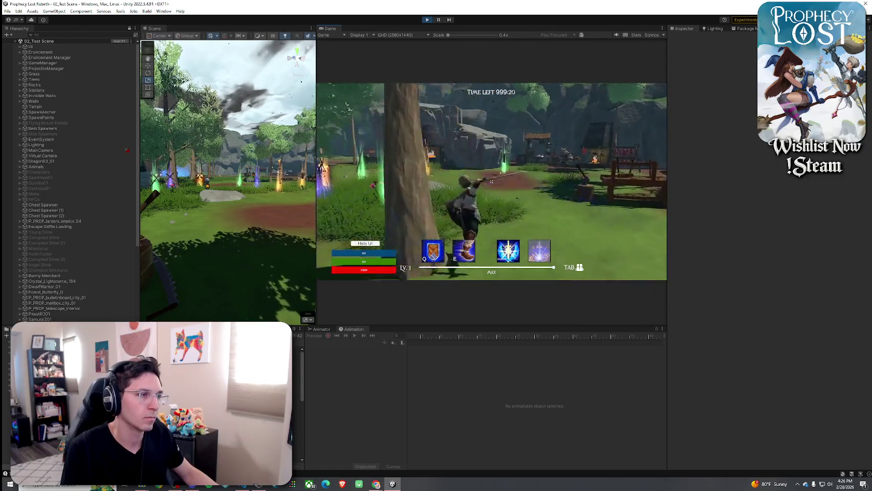
{"action": "key", "text": "w"}
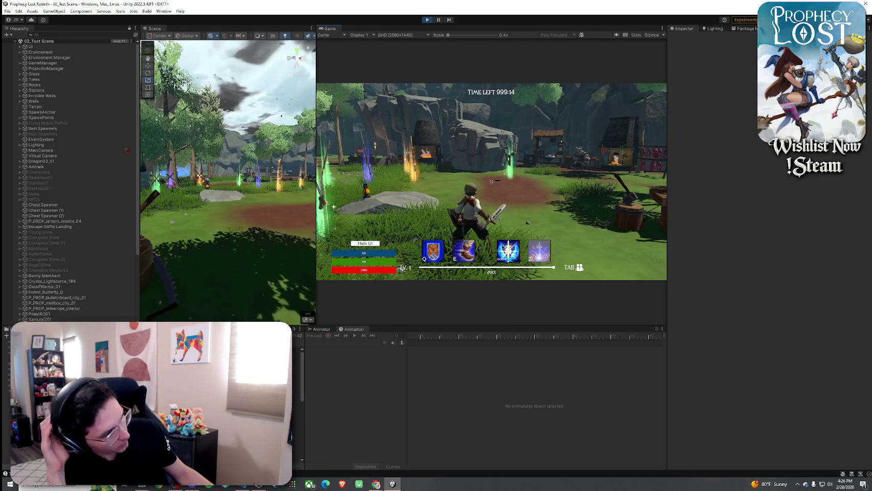
{"action": "left_click", "coordinate": [491, 181]}
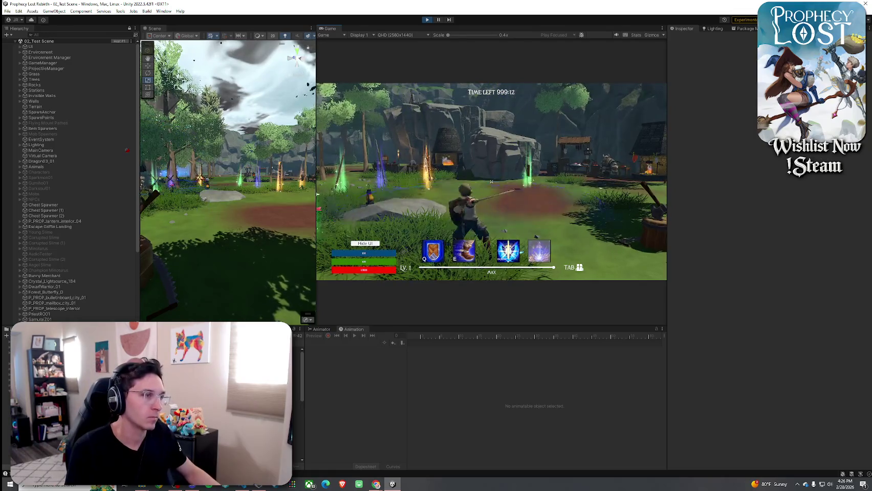
- Preview the Prick 1 through Prick 4 effect prefabs in turn
{"action": "key", "text": "w"}
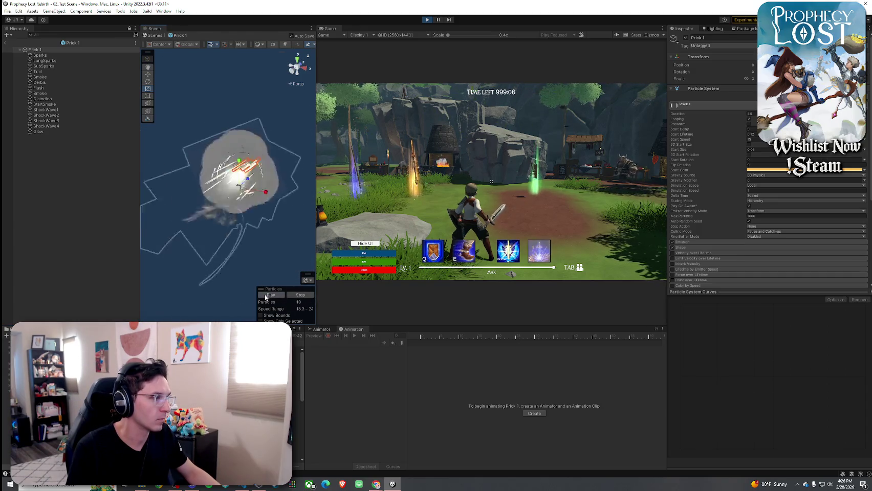
{"action": "left_click", "coordinate": [271, 295]}
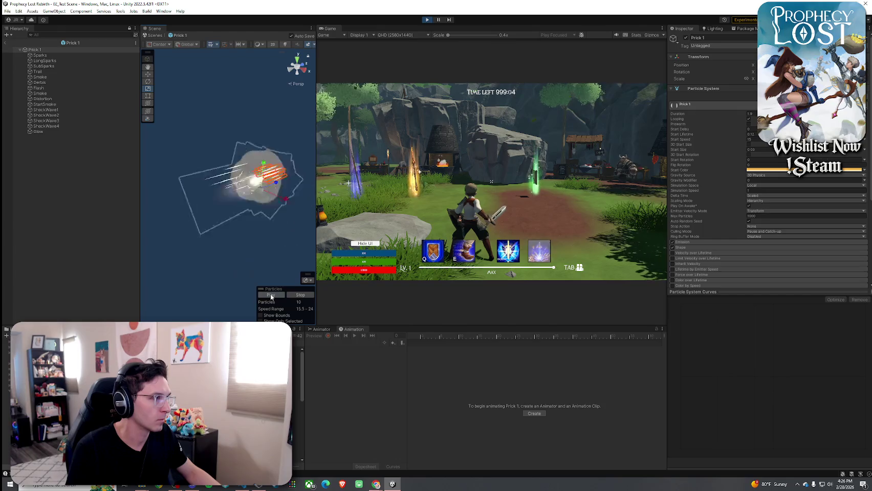
{"action": "left_click", "coordinate": [297, 354]}
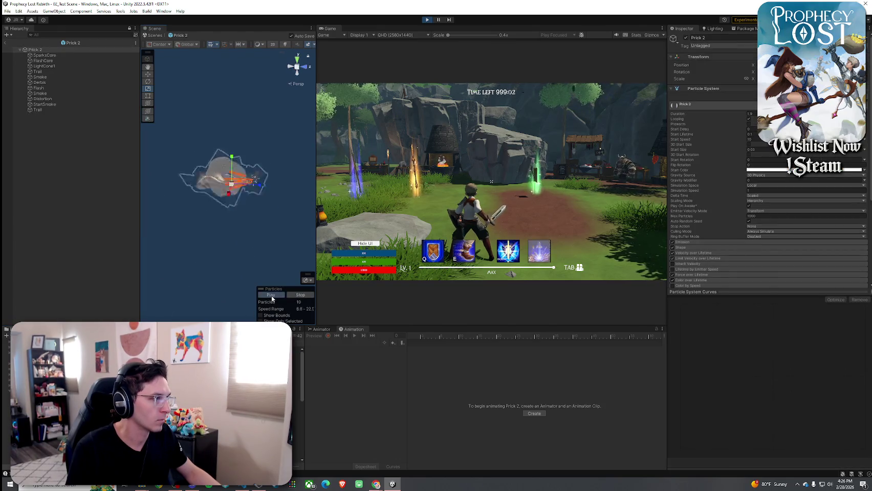
{"action": "double_click", "coordinate": [296, 360]}
{"action": "left_click", "coordinate": [270, 295]}
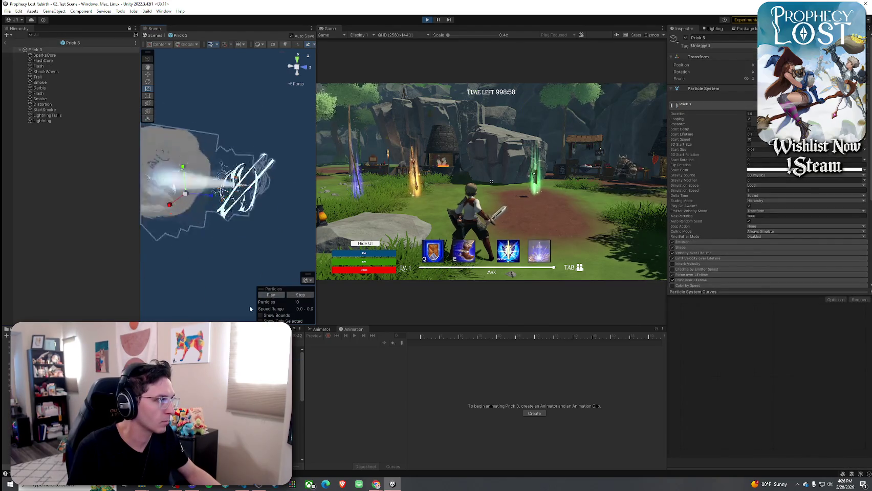
{"action": "double_click", "coordinate": [296, 366]}
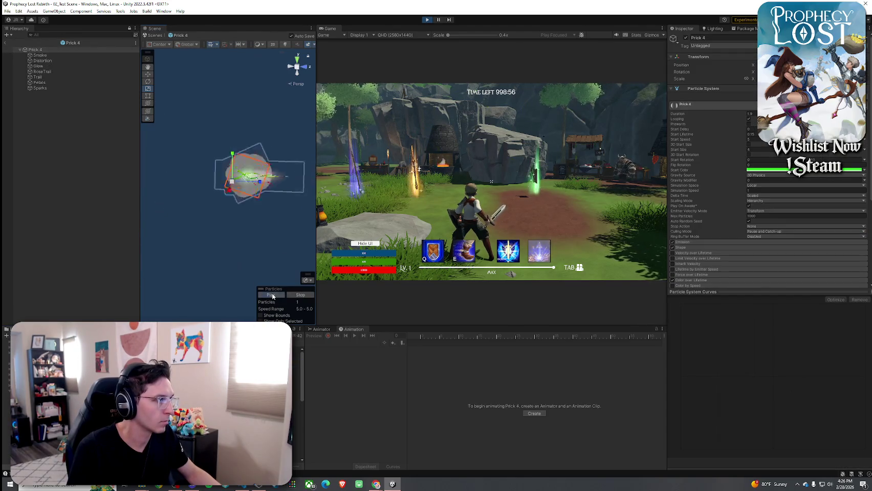
{"action": "key", "text": "alt"}
{"action": "left_click", "coordinate": [272, 295]}
- Replay the Prick 5 burst, then reopen Prick 4 and preview its green particle burst
{"action": "double_click", "coordinate": [296, 366]}
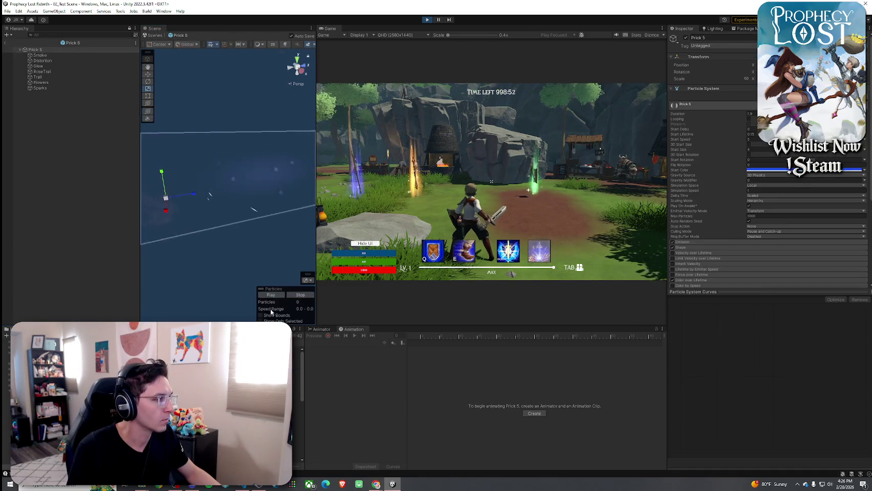
{"action": "left_click", "coordinate": [279, 299]}
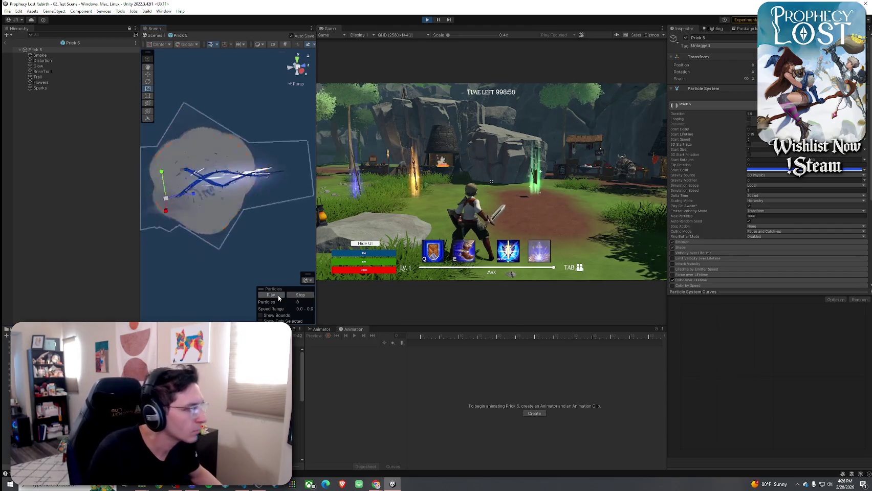
{"action": "left_click", "coordinate": [279, 297]}
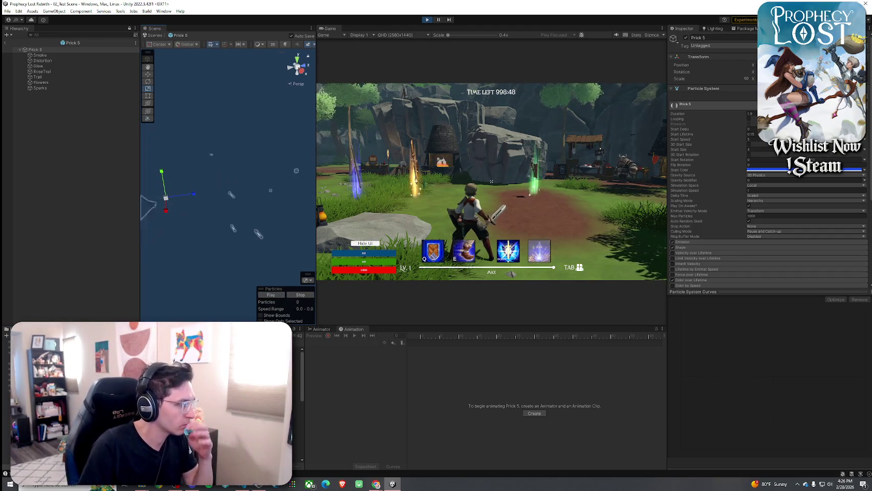
{"action": "double_click", "coordinate": [296, 366]}
{"action": "left_click", "coordinate": [276, 297]}
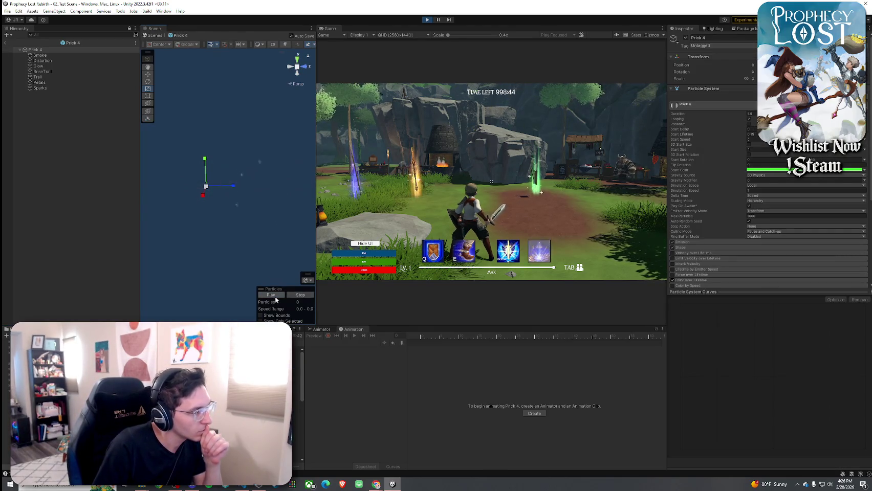
{"action": "left_click", "coordinate": [295, 366]}
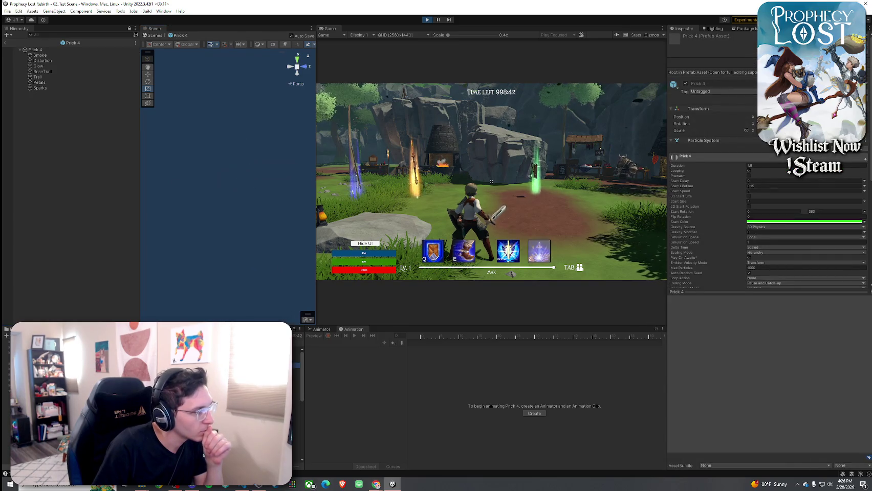
{"action": "left_click", "coordinate": [56, 50]}
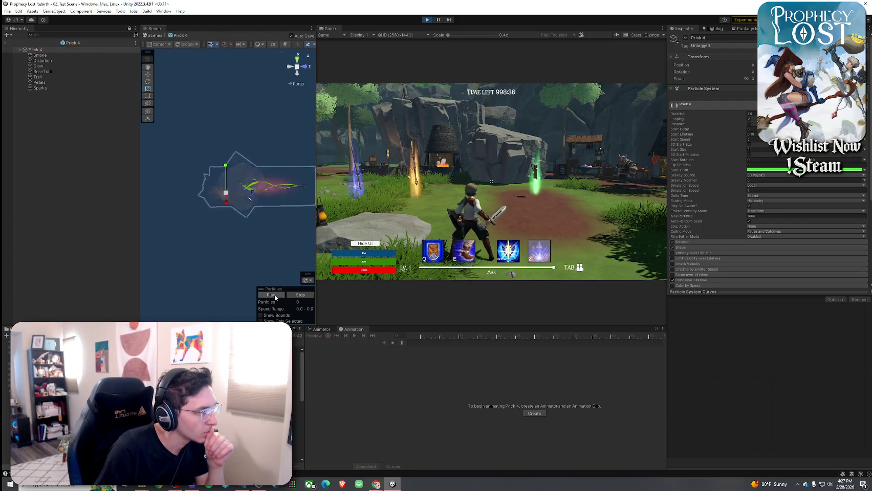
{"action": "left_click_drag", "start_coordinate": [277, 266], "coordinate": [274, 261]}
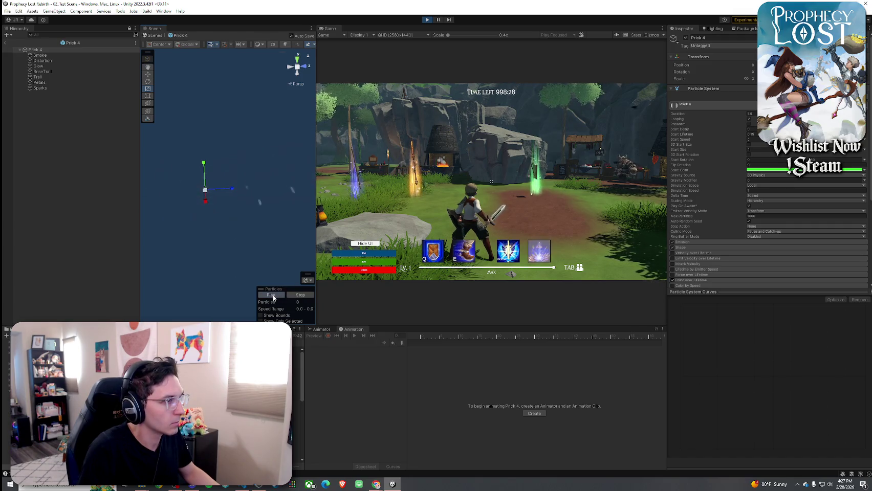
{"action": "double_click", "coordinate": [242, 333]}
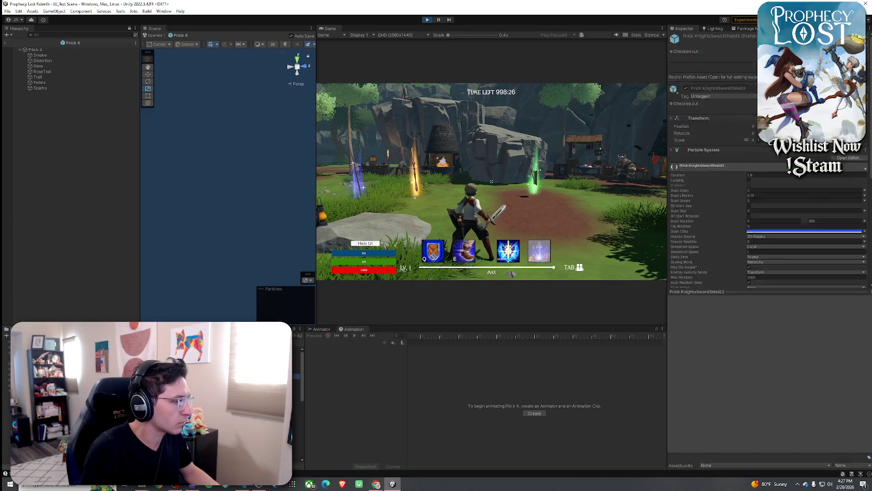
- Play the Prick KnightsSwordShield3 RoseTrail slash, then browse the Prick 5 and Prick 6 assets
{"action": "left_click", "coordinate": [271, 295]}
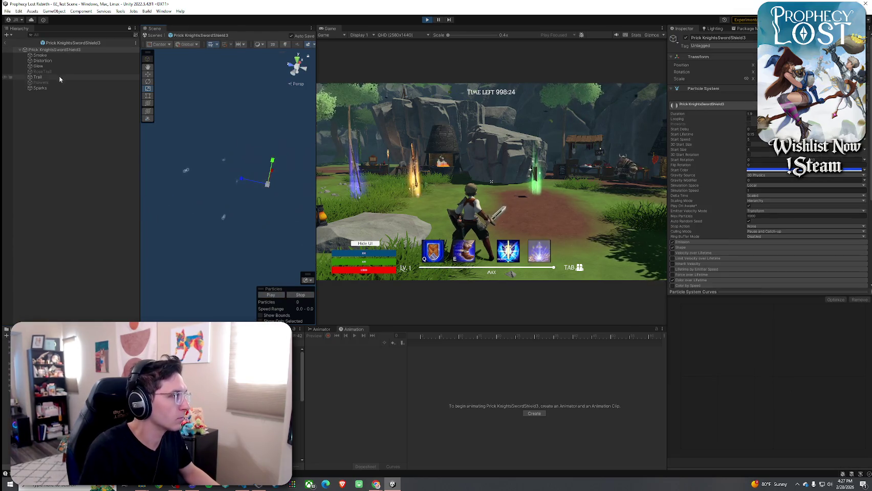
{"action": "left_click", "coordinate": [48, 72]}
{"action": "left_click", "coordinate": [279, 296]}
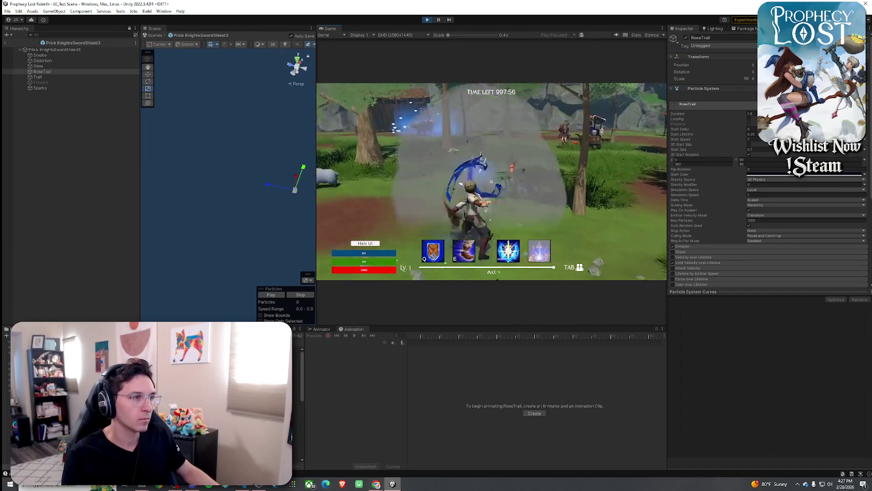
{"action": "left_click", "coordinate": [133, 302]}
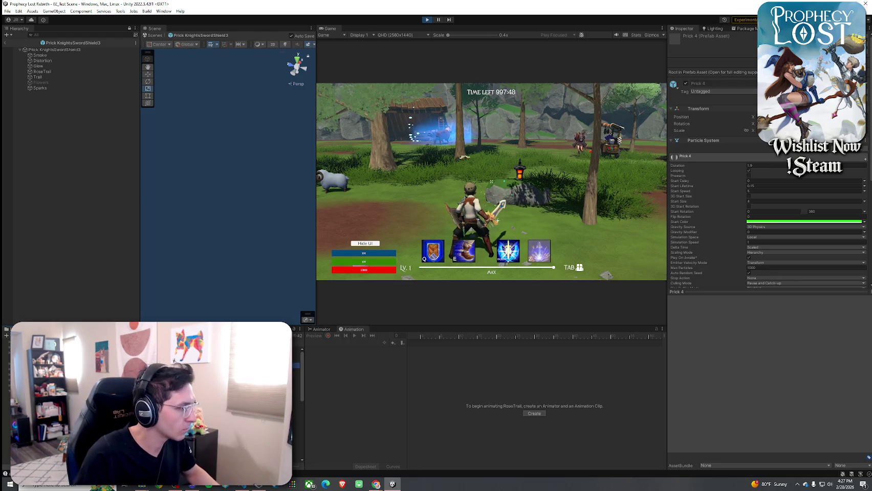
{"action": "key", "text": "Down"}
{"action": "key", "text": "Down"}
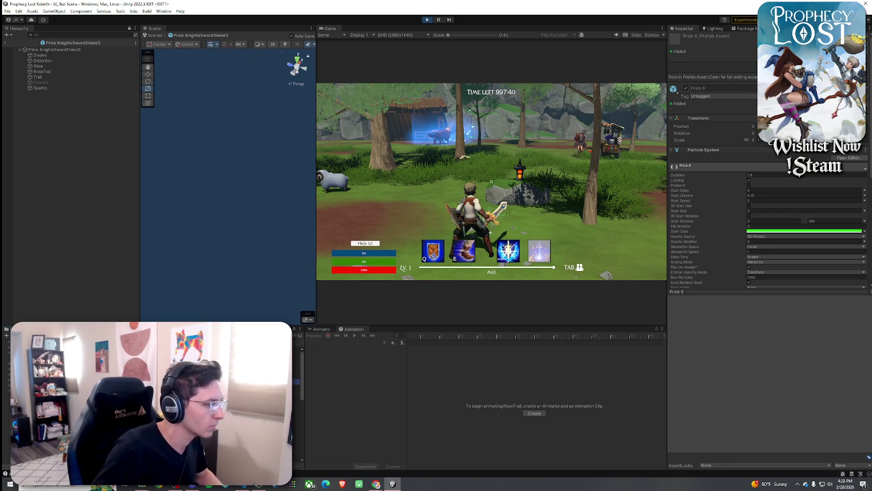
{"action": "double_click", "coordinate": [240, 358]}
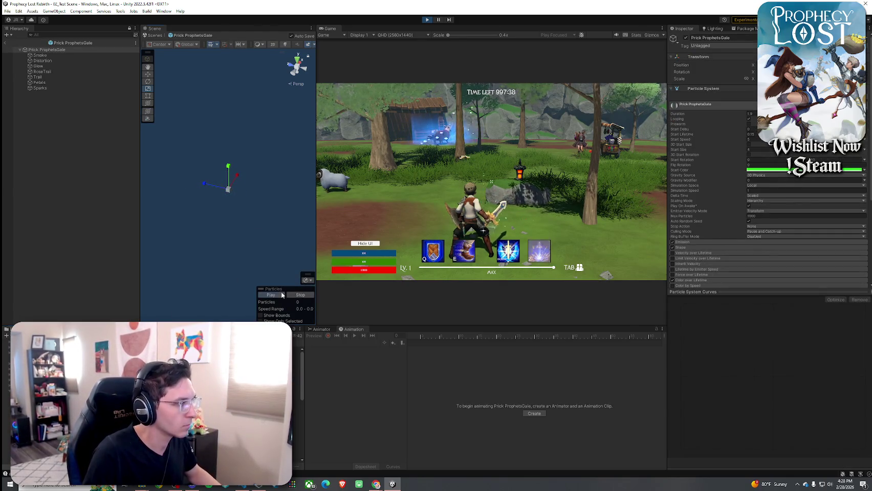
- Make the root particles pale green and give RoseTrail a green 82C673 start colour
{"action": "left_click", "coordinate": [824, 171]}
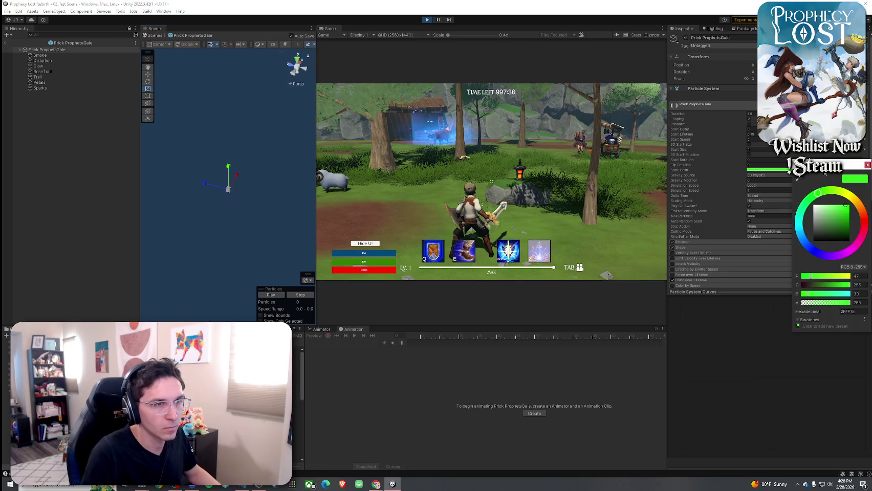
{"action": "left_click", "coordinate": [823, 209]}
{"action": "left_click", "coordinate": [276, 297]}
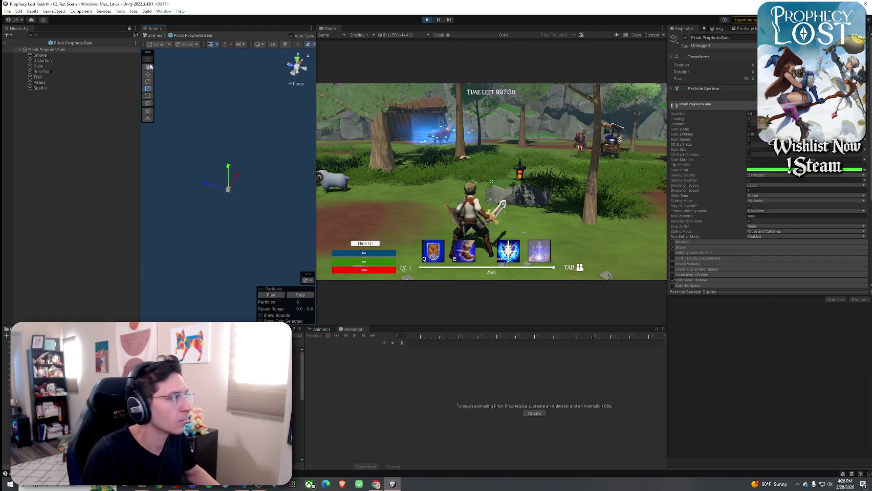
{"action": "left_click", "coordinate": [57, 72]}
{"action": "left_click", "coordinate": [796, 176]}
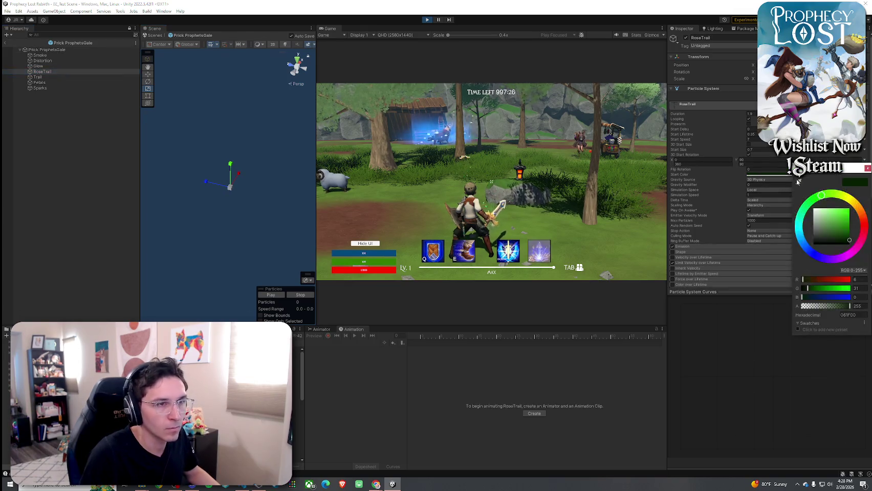
{"action": "left_click", "coordinate": [823, 214]}
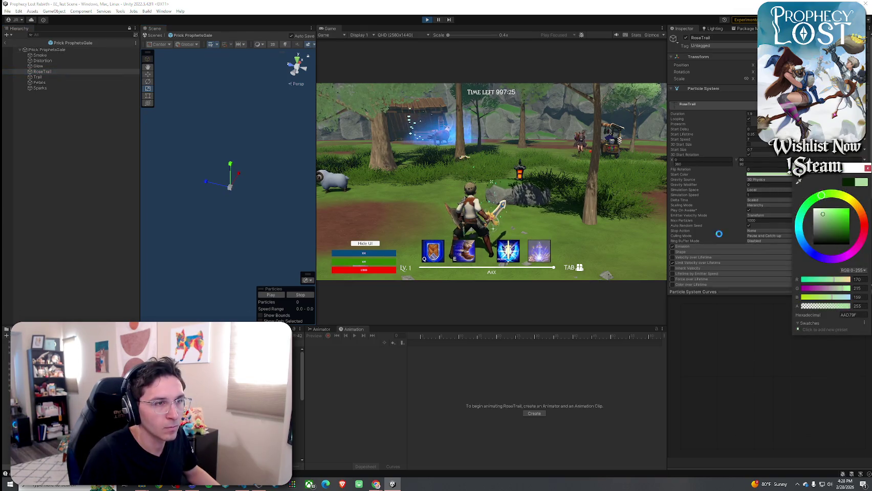
{"action": "left_click", "coordinate": [272, 299]}
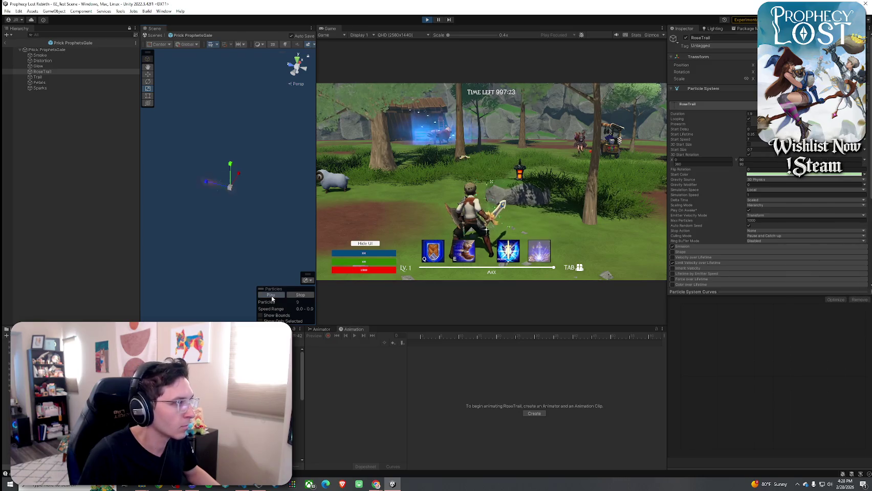
{"action": "left_click", "coordinate": [775, 175]}
{"action": "left_click", "coordinate": [814, 219]}
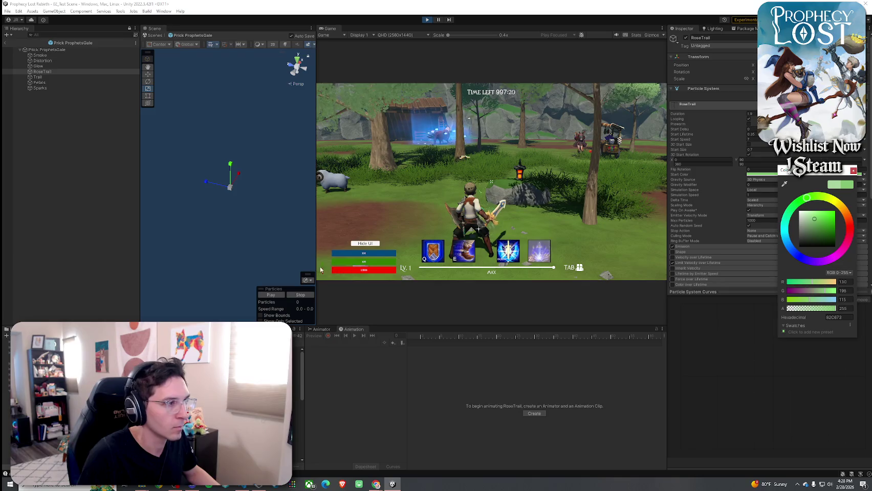
{"action": "left_click", "coordinate": [275, 295]}
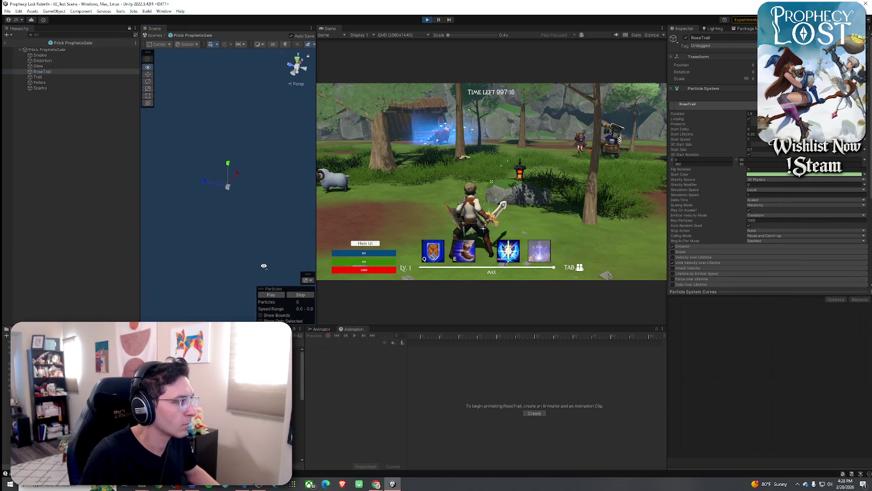
- Replay the gale preview while refining RoseTrail's start colour toward dark green
{"action": "left_click", "coordinate": [271, 295]}
{"action": "left_click_drag", "start_coordinate": [228, 256], "coordinate": [234, 257]}
{"action": "left_click", "coordinate": [270, 296]}
{"action": "left_click", "coordinate": [803, 175]}
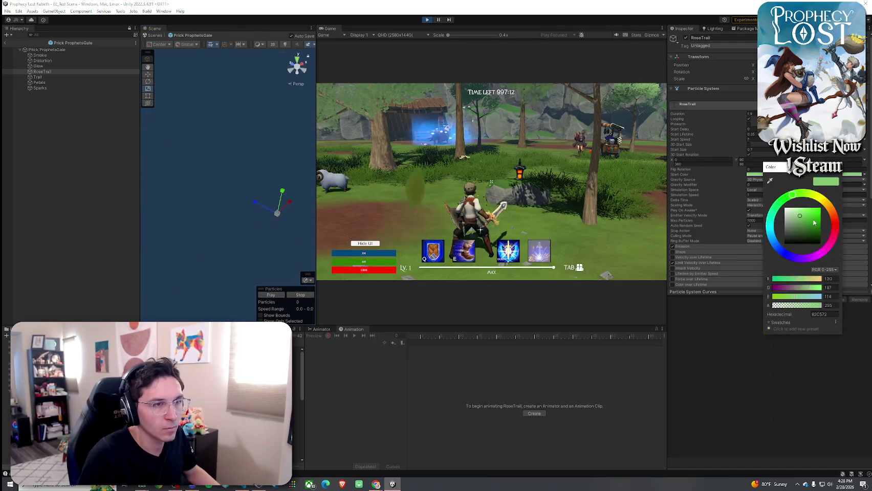
{"action": "left_click", "coordinate": [275, 295]}
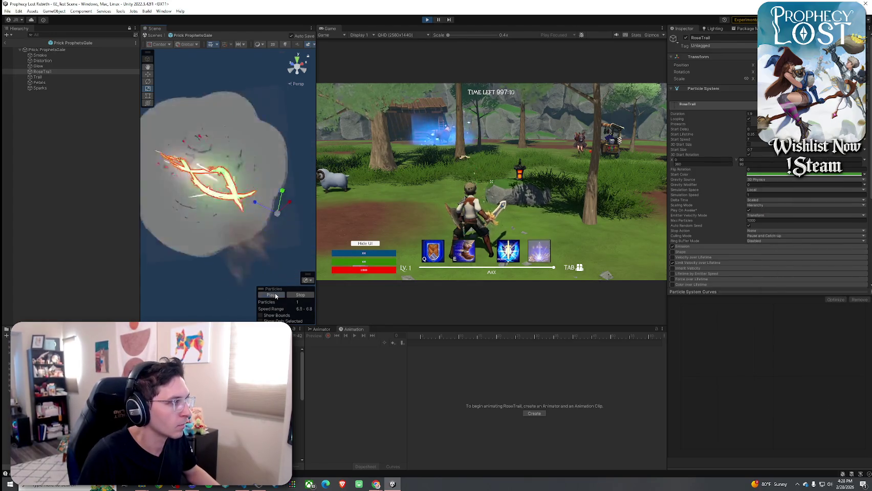
{"action": "left_click", "coordinate": [771, 176]}
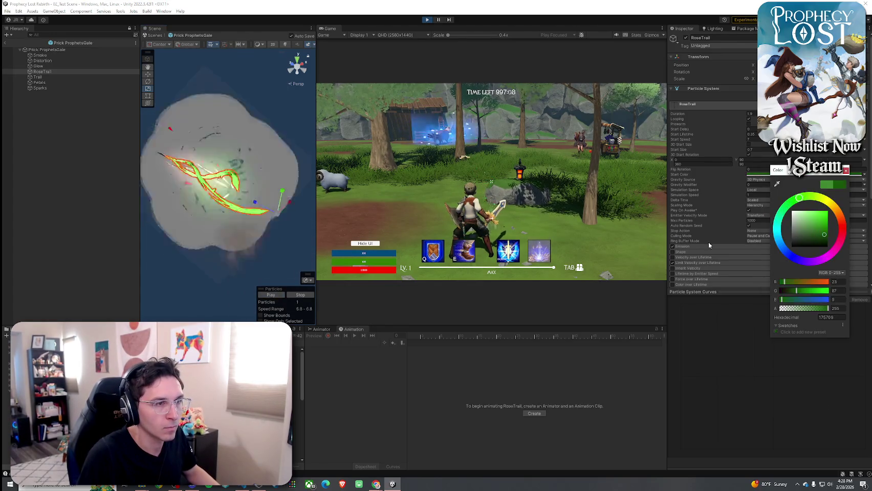
{"action": "left_click", "coordinate": [271, 295]}
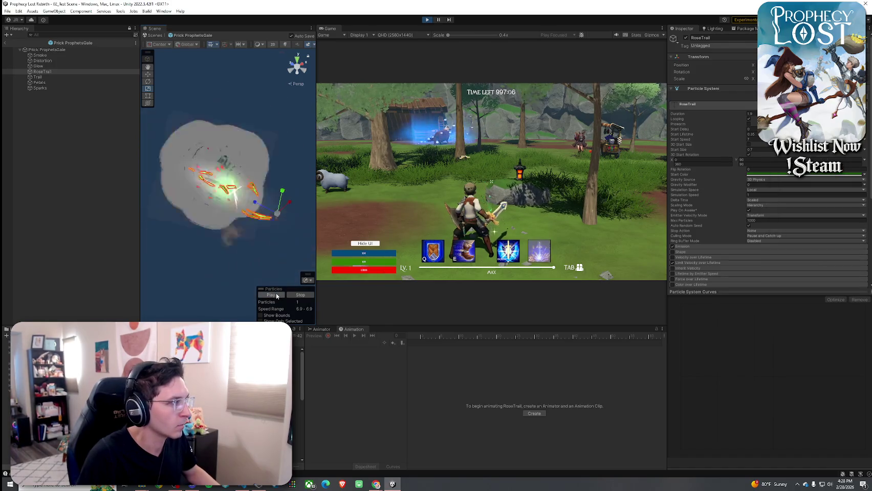
{"action": "left_click", "coordinate": [775, 175]}
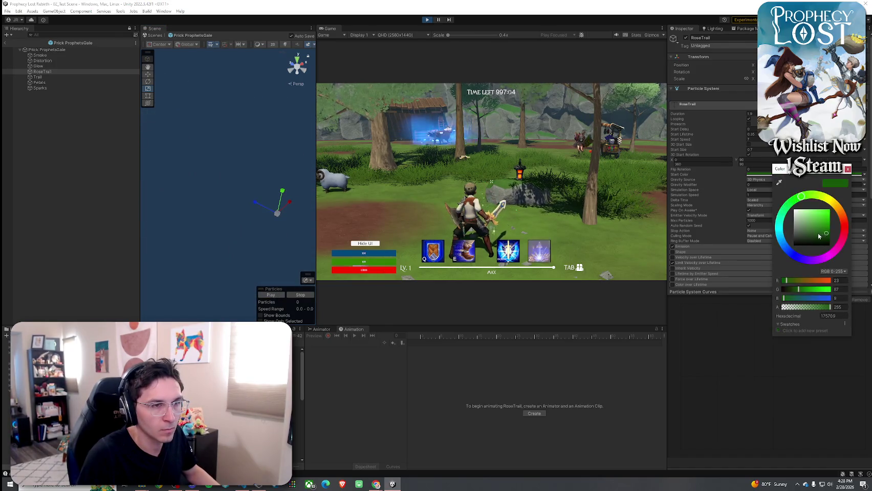
{"action": "left_click", "coordinate": [282, 295]}
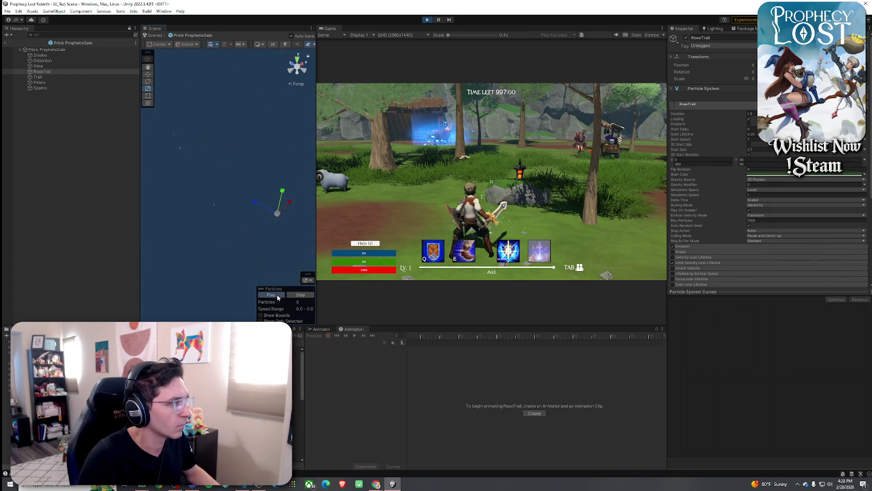
{"action": "left_click", "coordinate": [278, 297]}
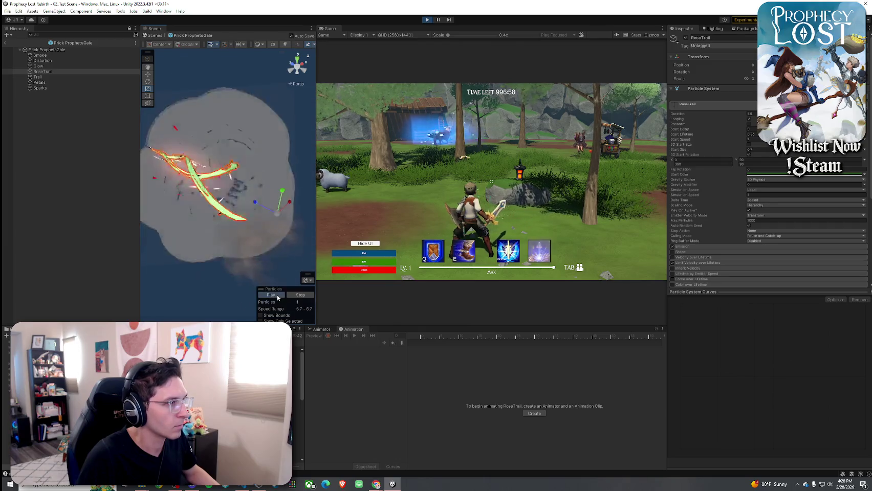
- Darken RoseTrail's start colour to a deeper green
{"action": "left_click", "coordinate": [759, 176]}
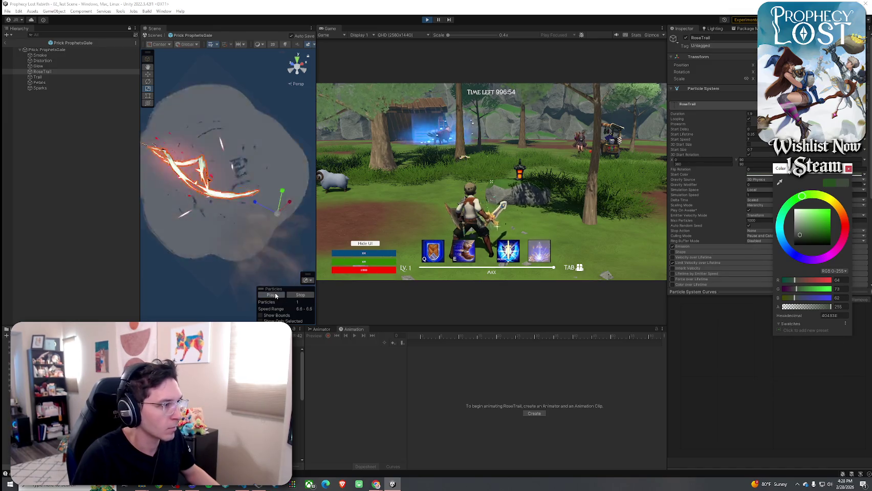
{"action": "key", "text": "Escape"}
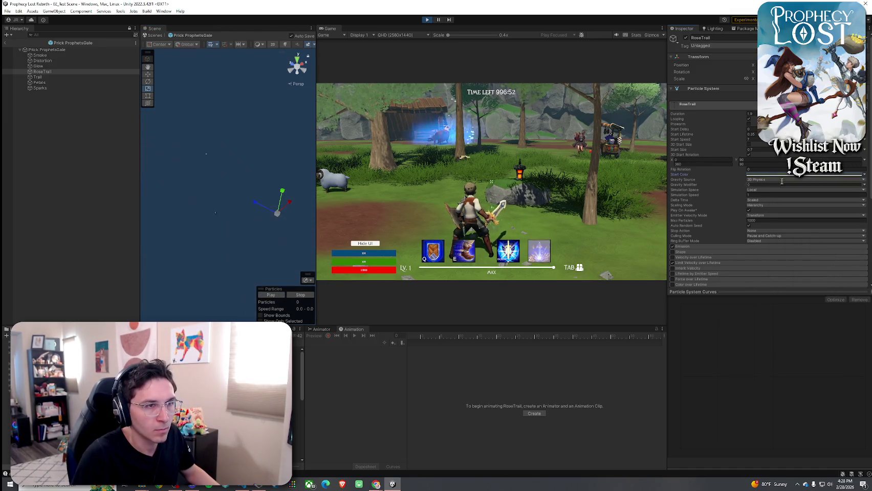
{"action": "left_click", "coordinate": [771, 175]}
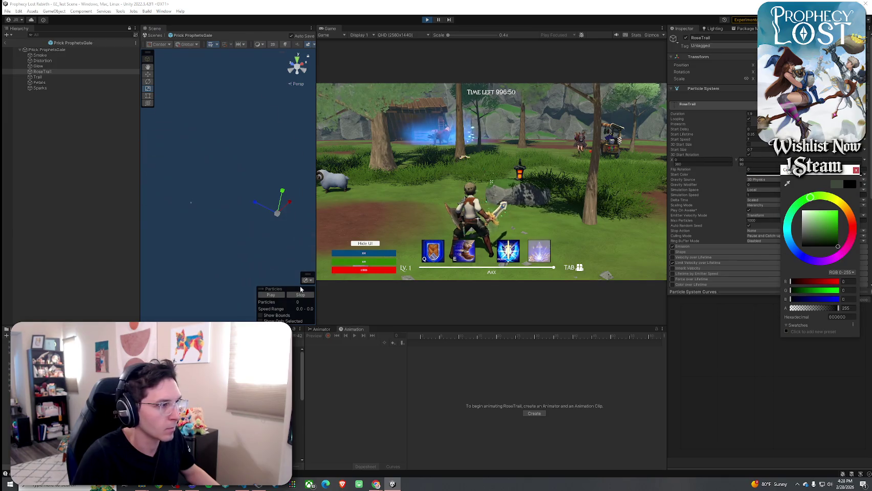
{"action": "key", "text": "Escape"}
{"action": "left_click", "coordinate": [775, 175]}
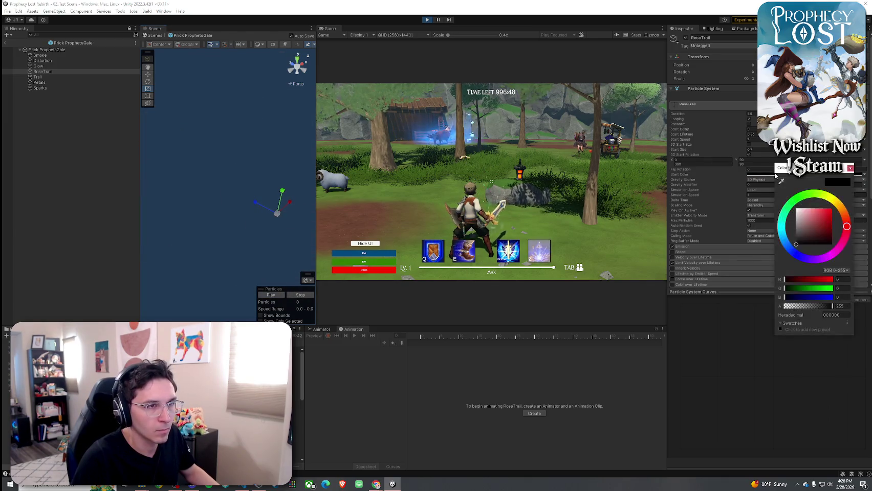
{"action": "key", "text": "Escape"}
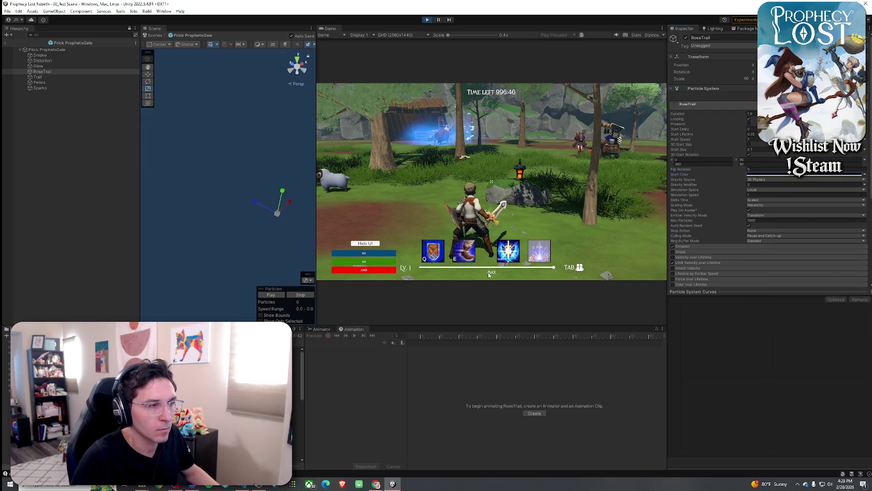
{"action": "left_click", "coordinate": [781, 177]}
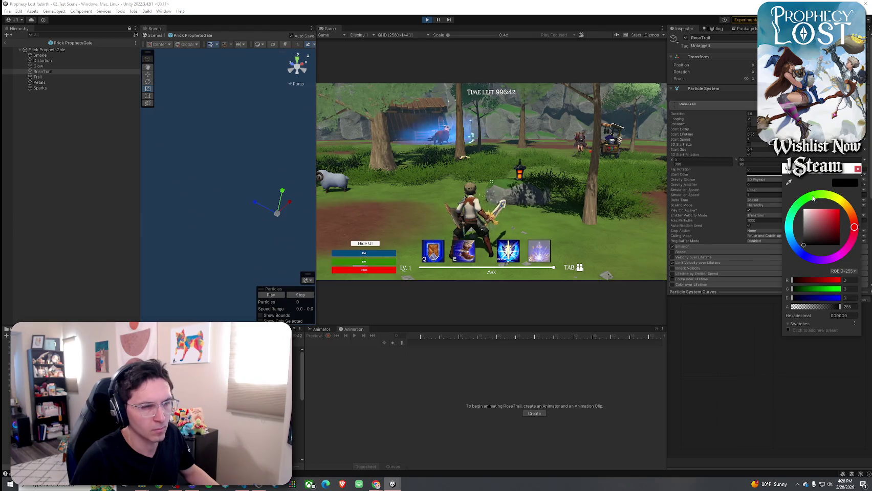
{"action": "left_click", "coordinate": [807, 198]}
{"action": "left_click", "coordinate": [833, 234]}
{"action": "left_click", "coordinate": [838, 236]}
- Check the green trail burst, then open the Sword Slash ProphetsGale1 prefab
{"action": "left_click", "coordinate": [271, 295]}
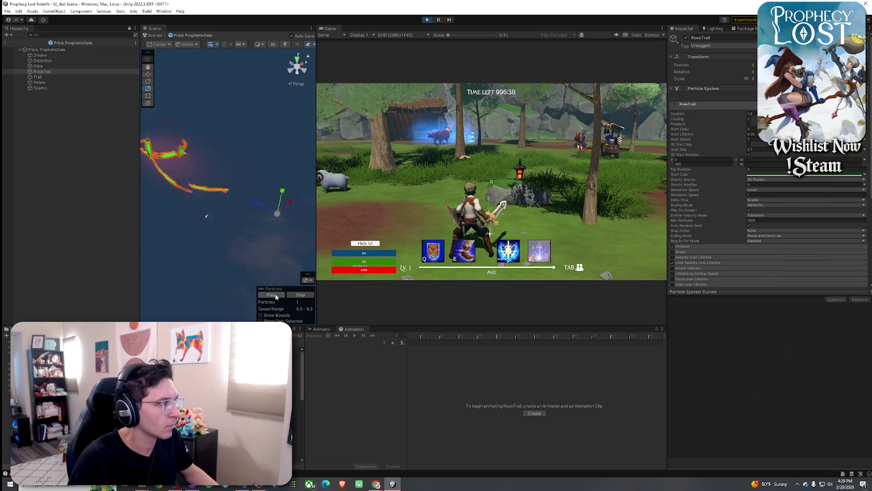
{"action": "left_click", "coordinate": [769, 176]}
{"action": "left_click", "coordinate": [816, 229]}
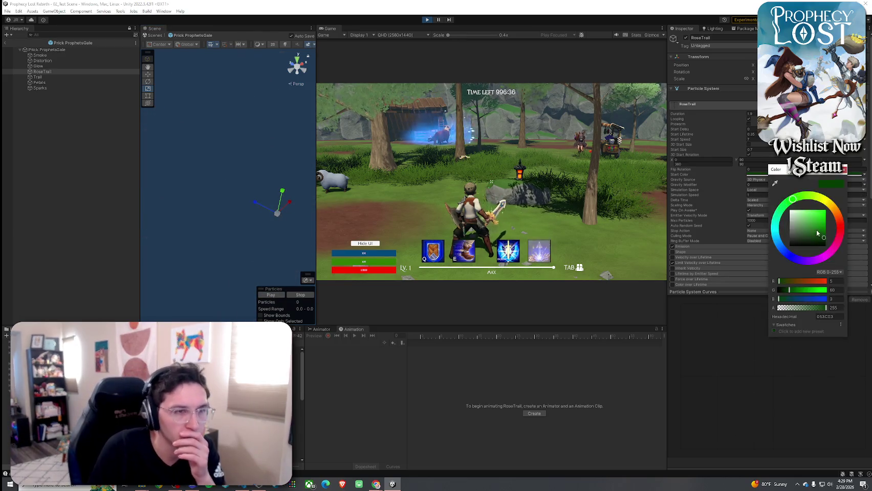
{"action": "left_click", "coordinate": [279, 295]}
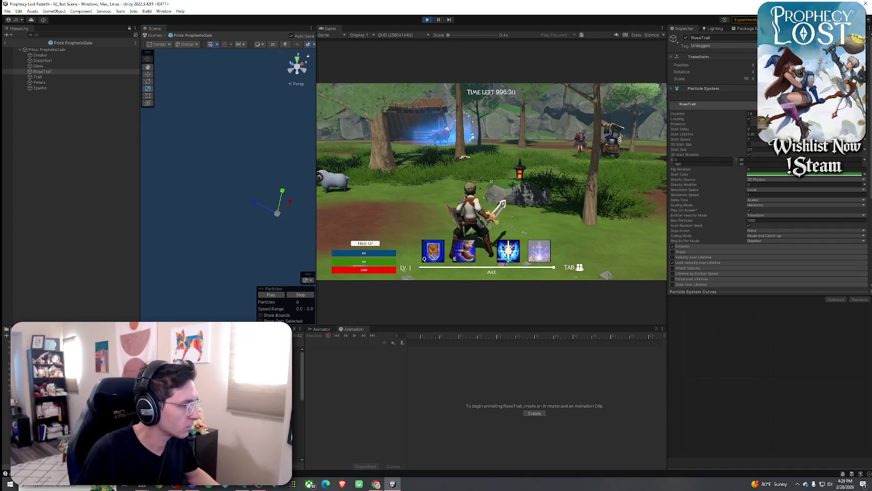
{"action": "double_click", "coordinate": [154, 389]}
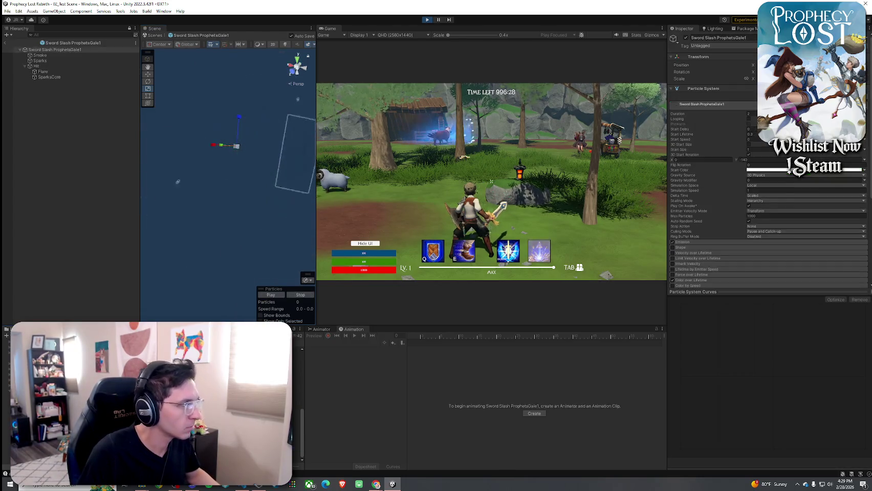
- Preview the slash and darken the Flare layer's start colour to green 3D913D
{"action": "left_click", "coordinate": [272, 294]}
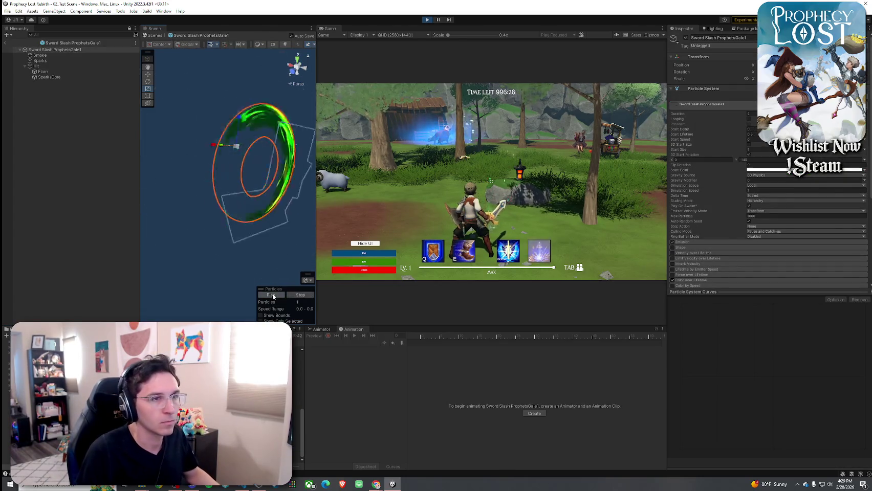
{"action": "left_click", "coordinate": [273, 295]}
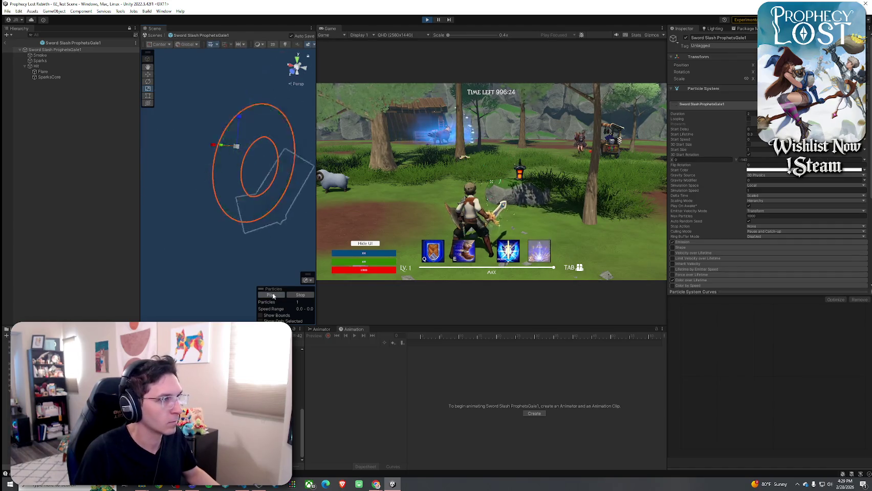
{"action": "left_click", "coordinate": [272, 295]}
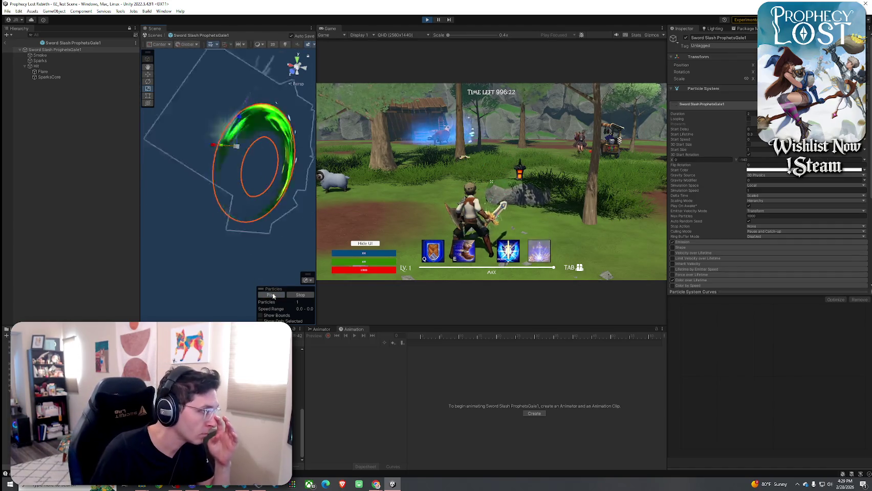
{"action": "left_click", "coordinate": [51, 77]}
{"action": "left_click", "coordinate": [56, 72]}
{"action": "left_click", "coordinate": [803, 170]}
{"action": "left_click", "coordinate": [800, 219]}
{"action": "left_click_drag", "start_coordinate": [800, 220], "coordinate": [806, 228]}
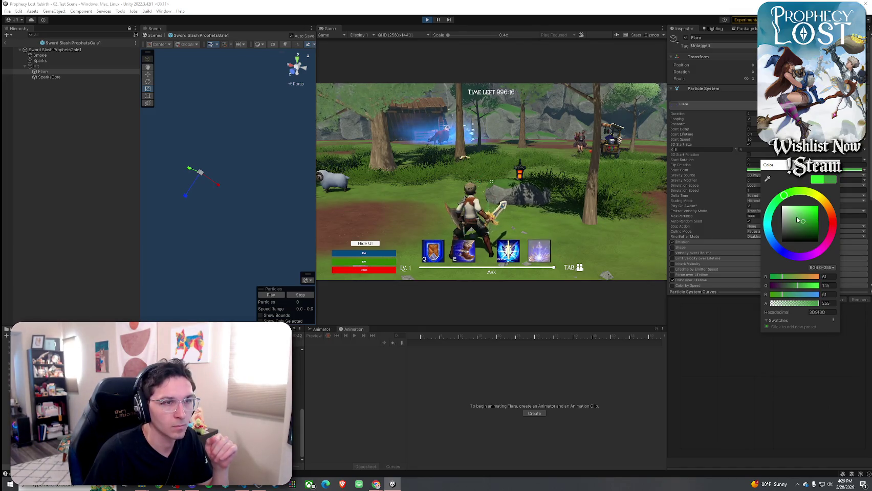
{"action": "left_click", "coordinate": [270, 290]}
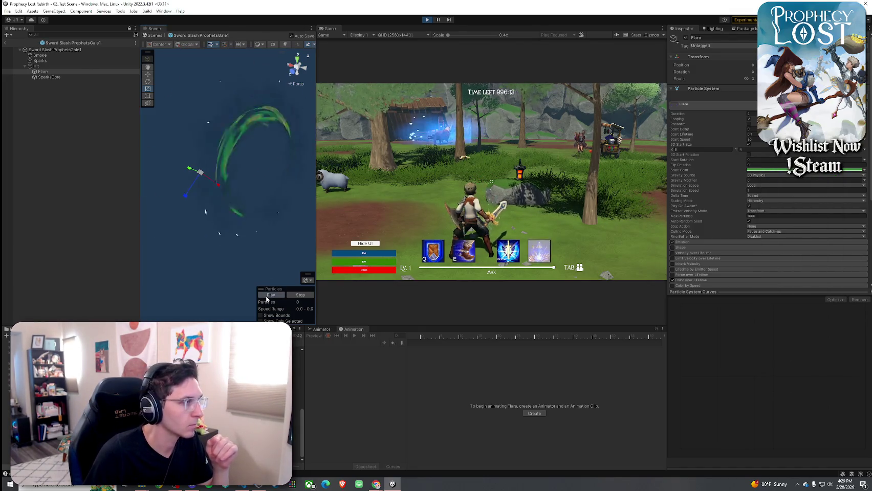
- Set the root slash object's start colour to green 609851 and preview the burst
{"action": "left_click", "coordinate": [64, 77]}
{"action": "key", "text": "Up"}
{"action": "key", "text": "Up"}
{"action": "key", "text": "Down"}
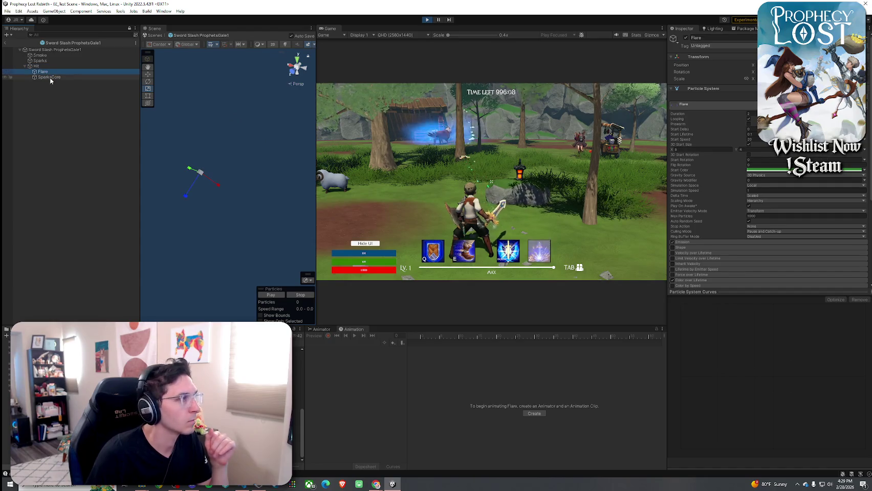
{"action": "left_click", "coordinate": [274, 295]}
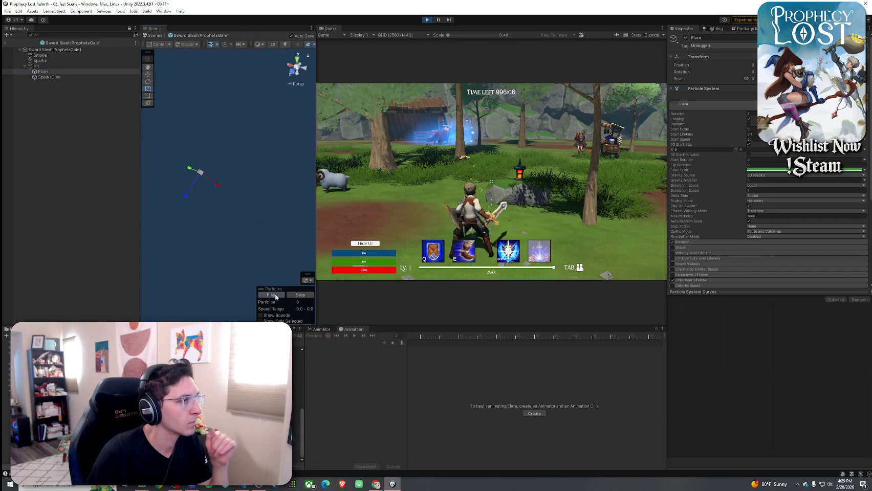
{"action": "key", "text": "Up"}
{"action": "key", "text": "Up"}
{"action": "key", "text": "Up"}
{"action": "left_click", "coordinate": [776, 171]}
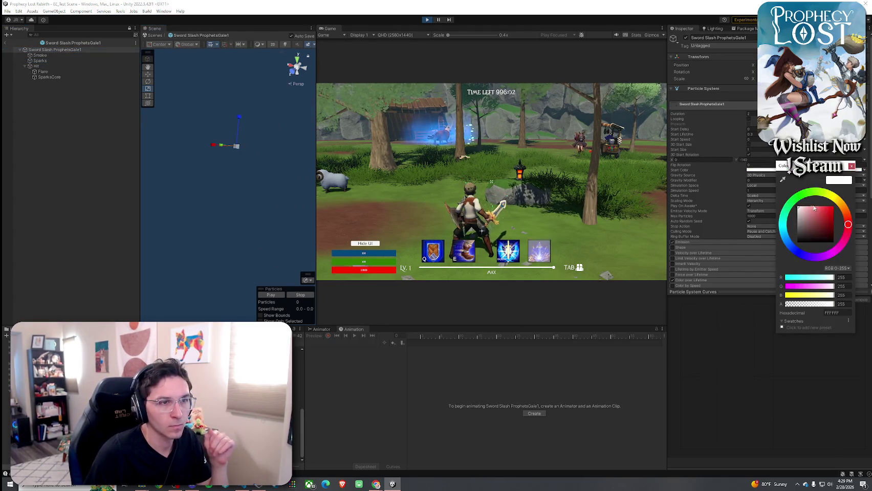
{"action": "left_click", "coordinate": [813, 224]}
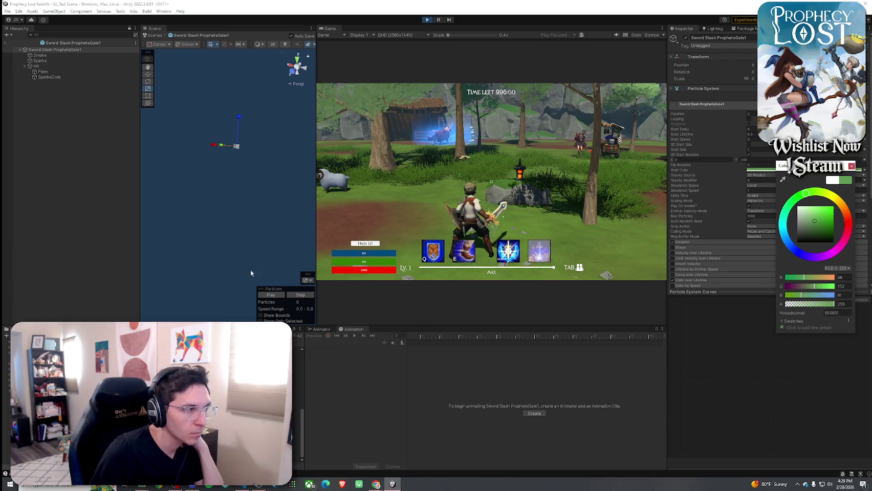
{"action": "left_click", "coordinate": [271, 295]}
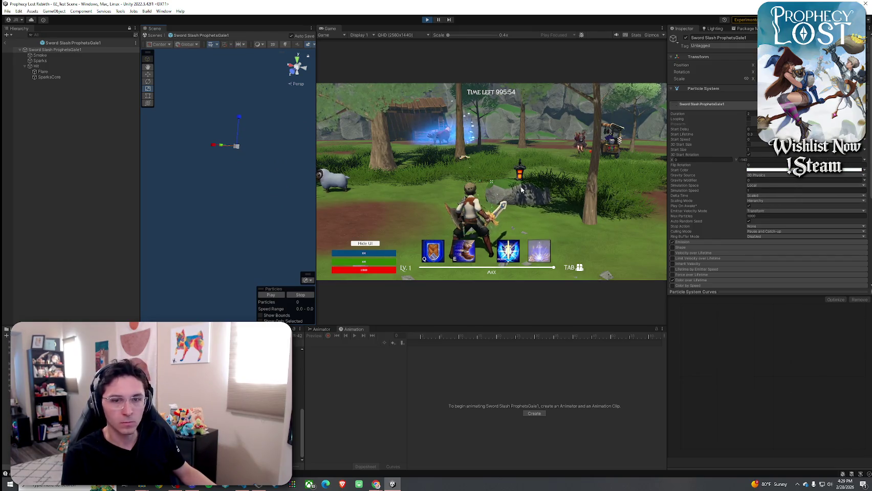
- Swing the sword repeatedly in the running game to watch the green slashes
{"action": "left_click", "coordinate": [491, 181]}
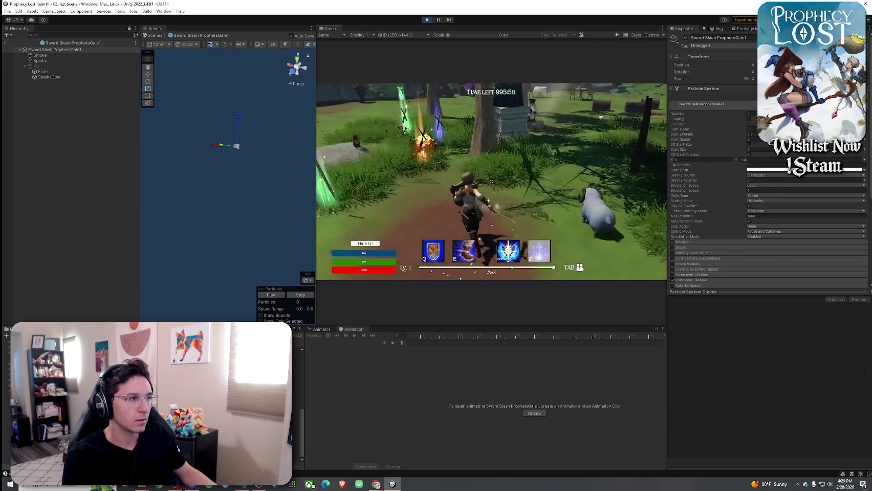
{"action": "left_click", "coordinate": [491, 182]}
{"action": "left_click", "coordinate": [491, 181]}
{"action": "left_click", "coordinate": [491, 182]}
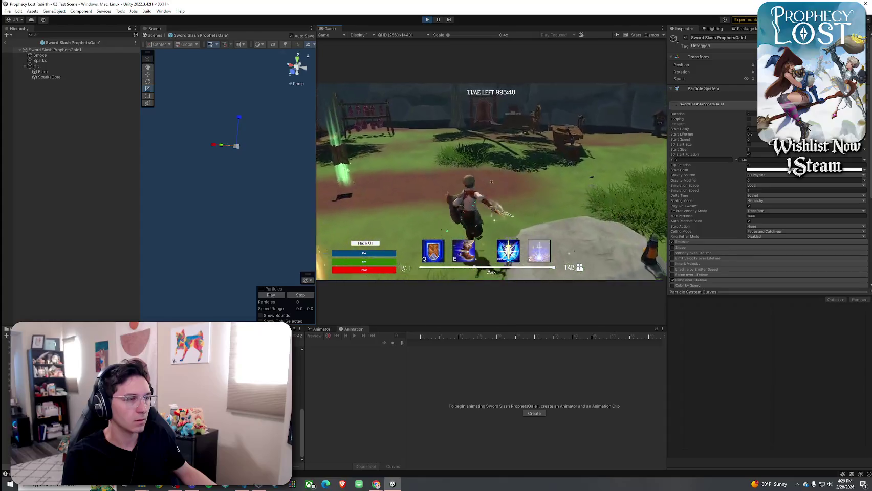
{"action": "left_click", "coordinate": [491, 181]}
{"action": "left_click", "coordinate": [491, 182]}
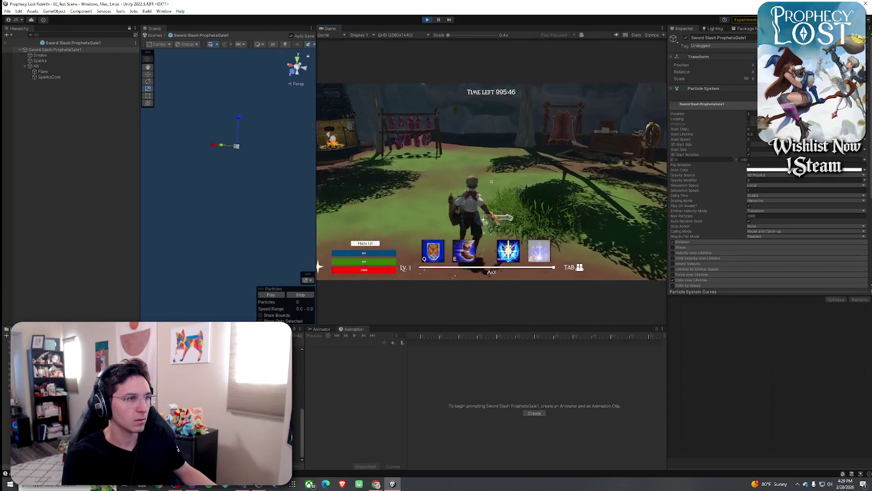
{"action": "left_click", "coordinate": [491, 182]}
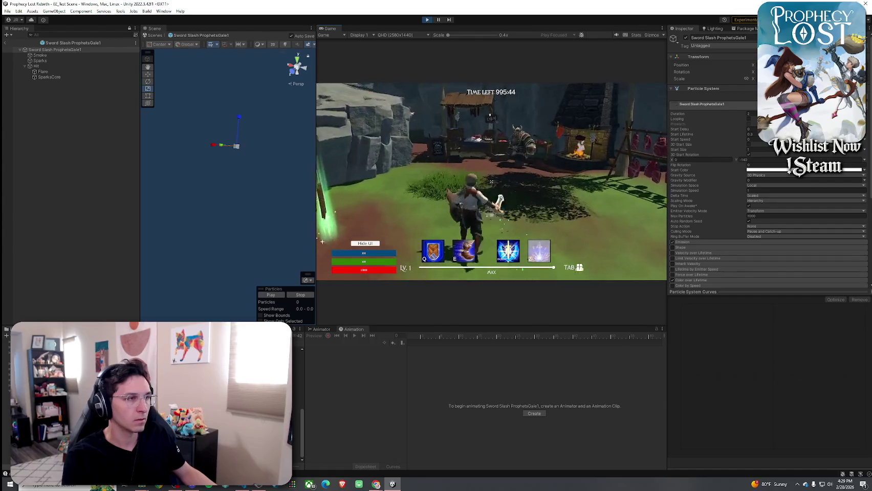
{"action": "left_click", "coordinate": [491, 182]}
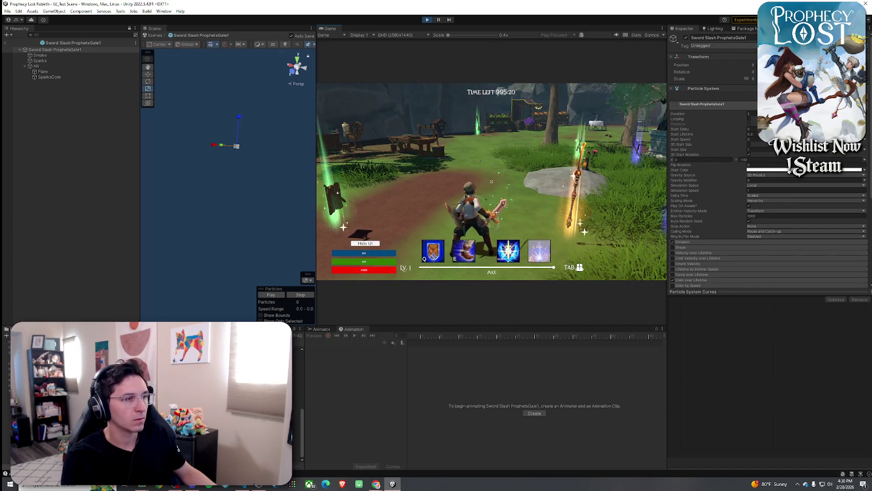
- Resume attacking, block with the shield, and confirm the large green slash arc
{"action": "key", "text": "super"}
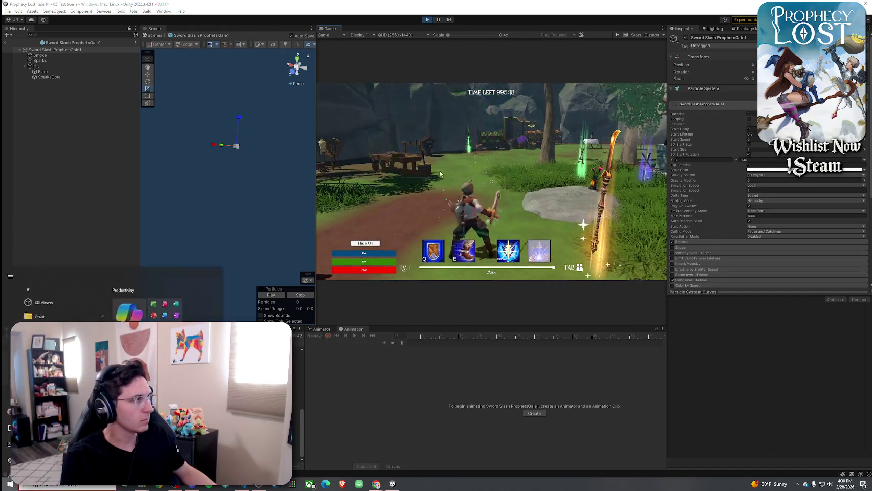
{"action": "left_click", "coordinate": [336, 128]}
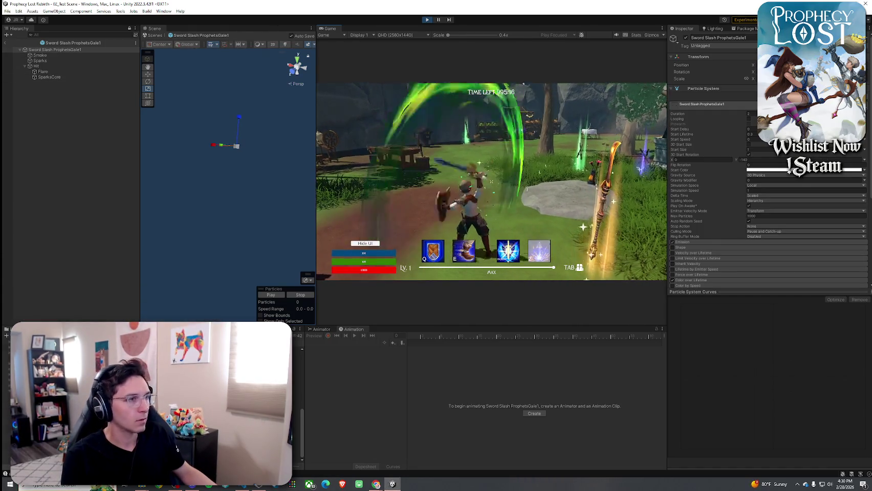
{"action": "left_click", "coordinate": [336, 128]}
{"action": "right_click", "coordinate": [491, 181]}
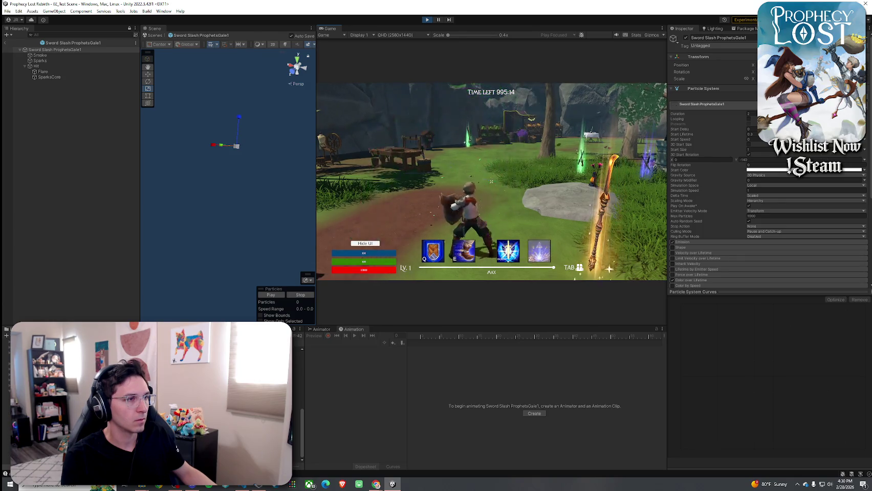
{"action": "left_click", "coordinate": [491, 182]}
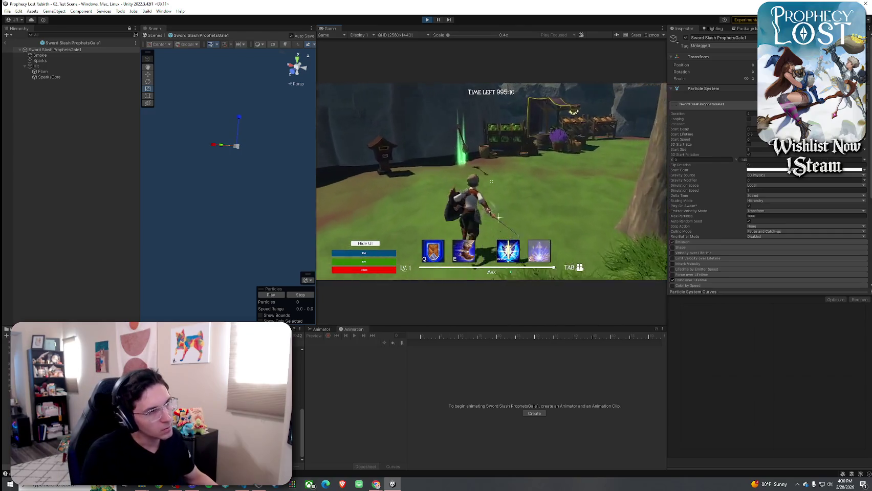
{"action": "left_click", "coordinate": [491, 182]}
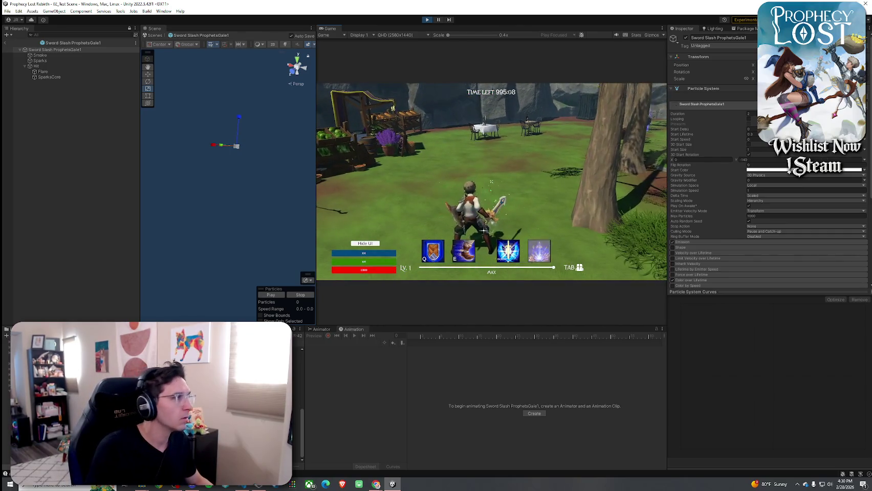
{"action": "key", "text": "super"}
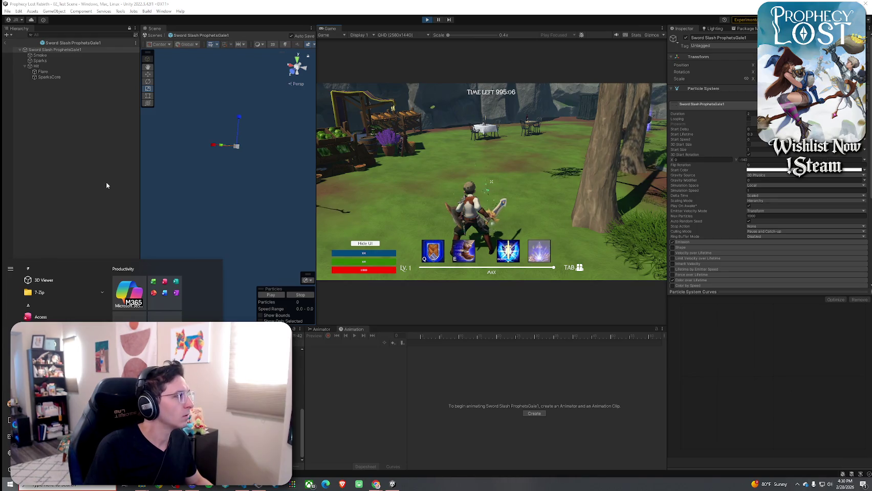
{"action": "left_click", "coordinate": [108, 186]}
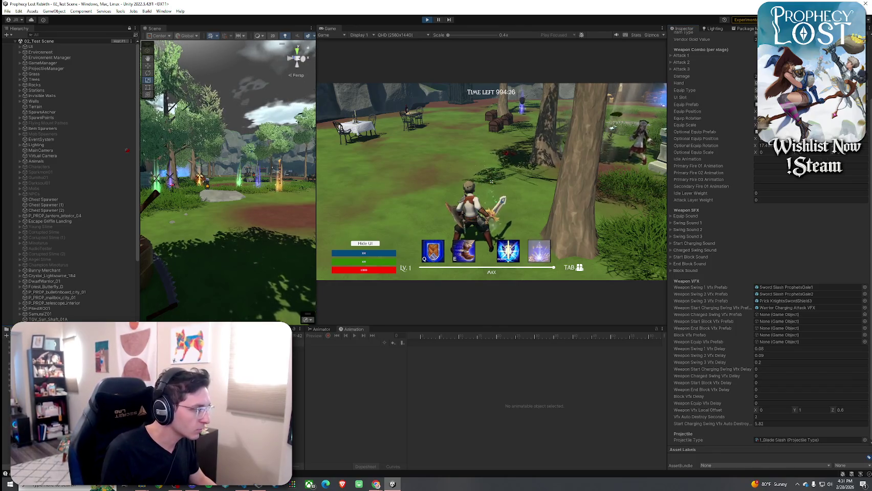
- Assign Prick ProphetsGale to Weapon Swing 3 Vfx Prefab and open the Warrior Charging Attack VFX for prophets gale
{"action": "left_click", "coordinate": [792, 308]}
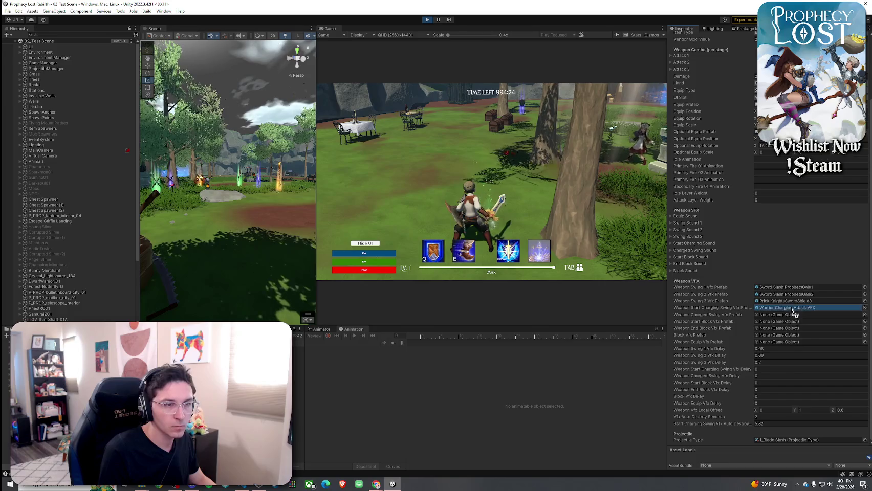
{"action": "left_click", "coordinate": [793, 302]}
{"action": "left_click_drag", "start_coordinate": [792, 304], "coordinate": [793, 303]}
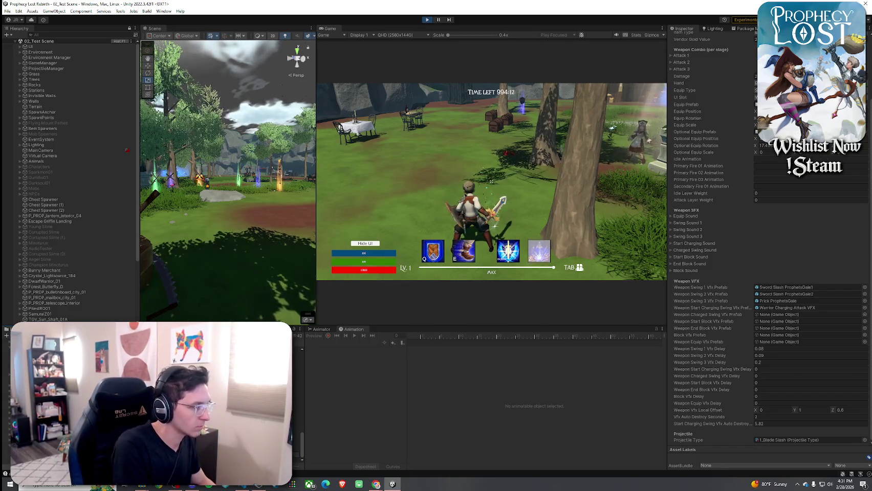
{"action": "double_click", "coordinate": [250, 267]}
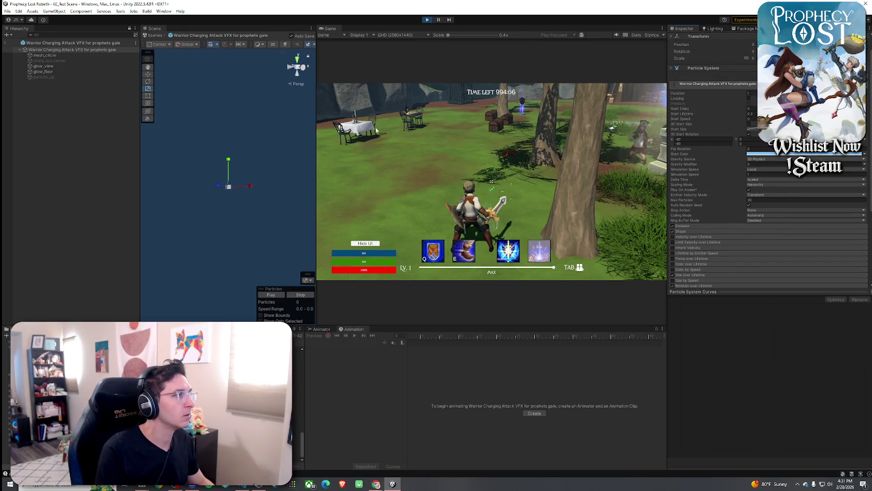
- Change the charging effect's start colour to dark green and preview it
{"action": "left_click", "coordinate": [779, 155]}
{"action": "left_click", "coordinate": [794, 185]}
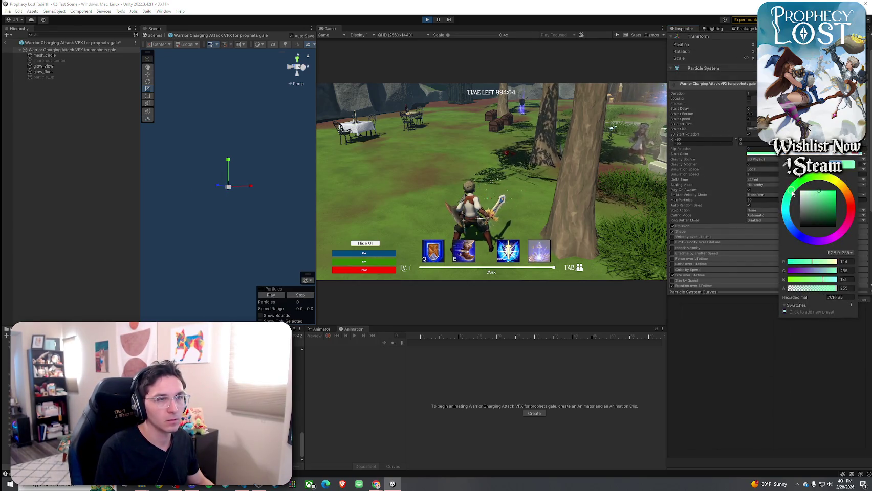
{"action": "left_click", "coordinate": [831, 214]}
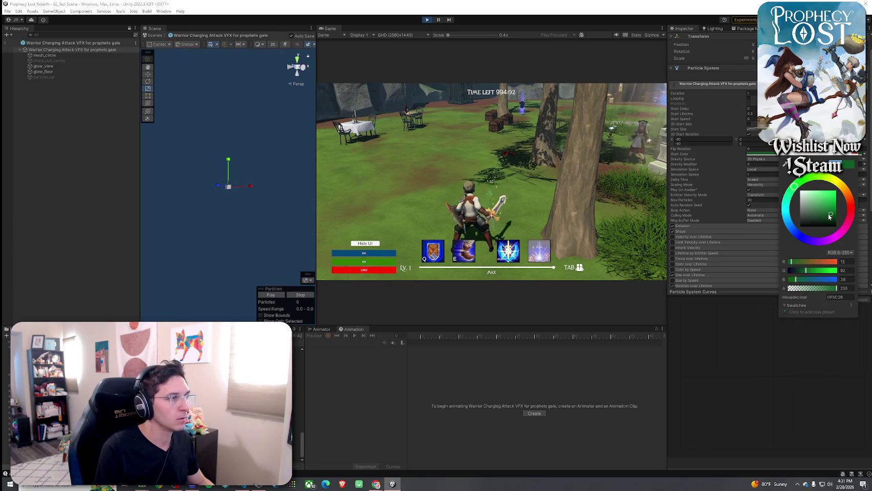
{"action": "left_click", "coordinate": [275, 295]}
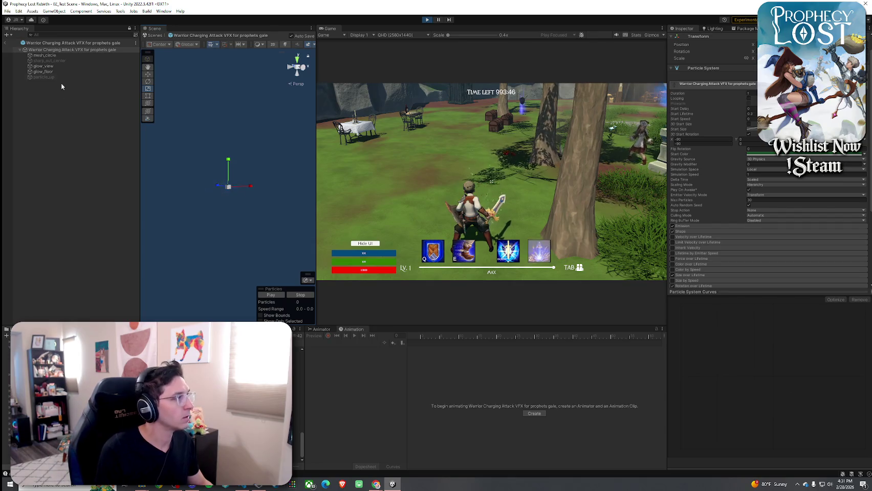
- Shift mesh_circle's start colour to green and preview the recoloured effect
{"action": "left_click", "coordinate": [71, 51]}
{"action": "left_click", "coordinate": [74, 56]}
{"action": "left_click", "coordinate": [750, 153]}
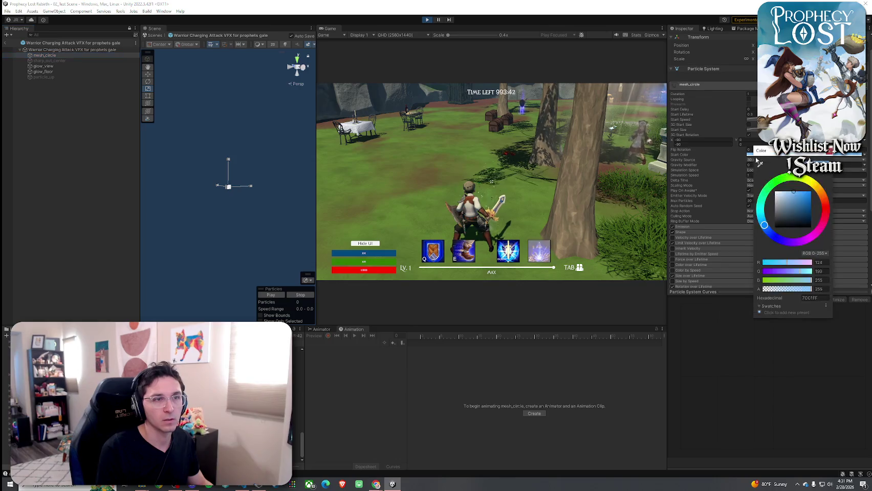
{"action": "left_click_drag", "start_coordinate": [769, 186], "coordinate": [775, 183]}
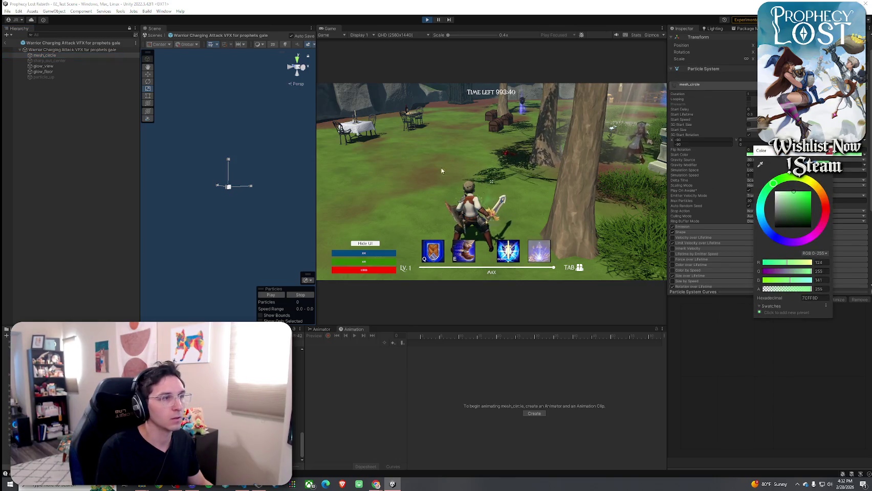
{"action": "left_click", "coordinate": [267, 281]}
{"action": "left_click_drag", "start_coordinate": [276, 293], "coordinate": [242, 225]}
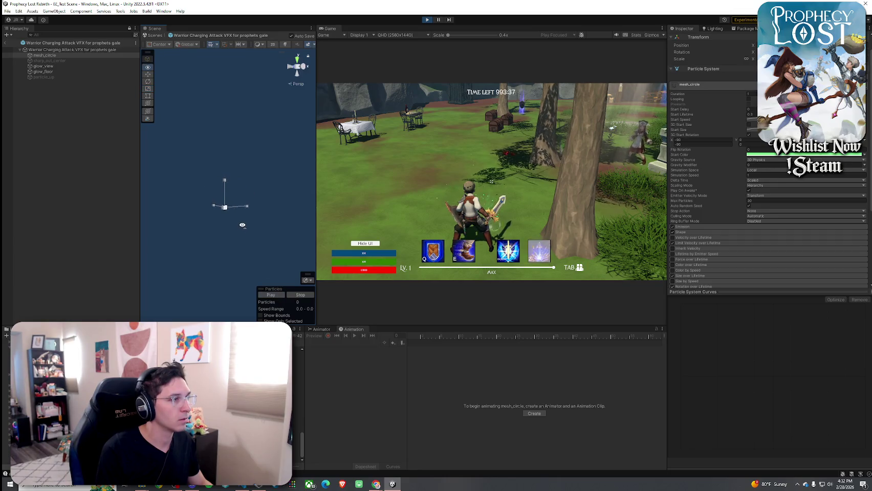
{"action": "left_click", "coordinate": [275, 294]}
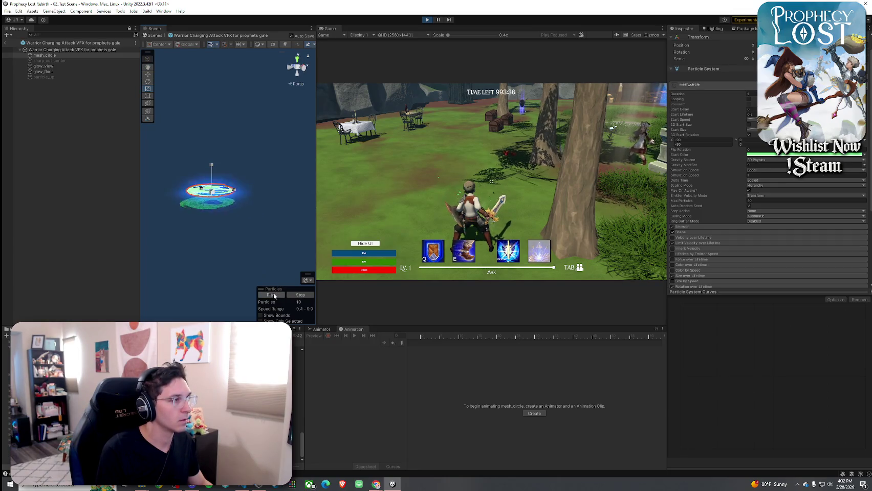
{"action": "left_click", "coordinate": [806, 154]}
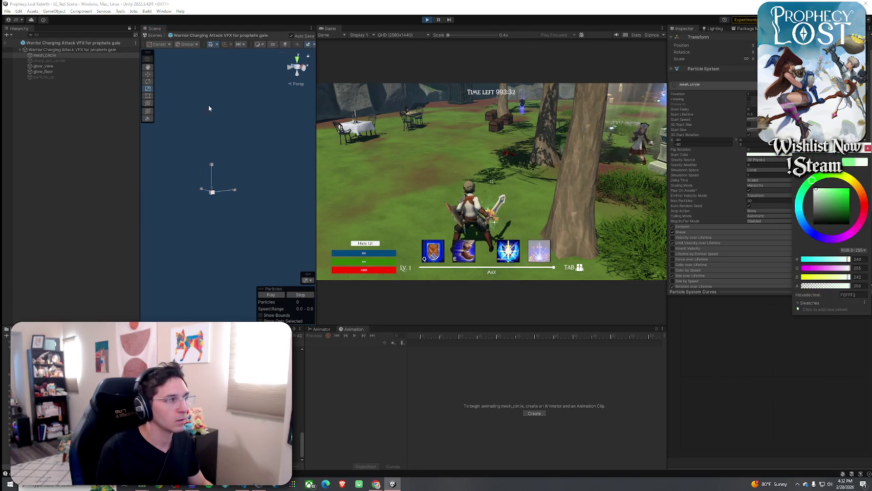
- Adjust the start colours of the parent effect and glow_view, previewing each
{"action": "left_click", "coordinate": [113, 49]}
{"action": "left_click", "coordinate": [806, 154]}
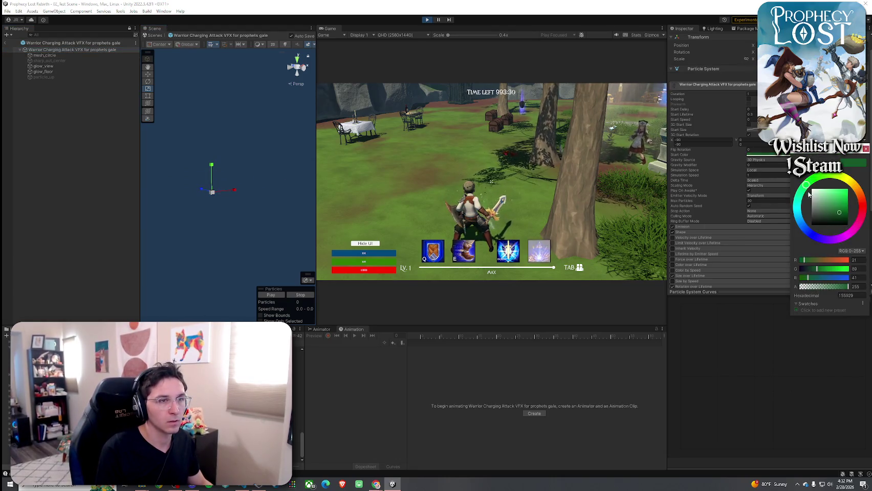
{"action": "left_click", "coordinate": [279, 295]}
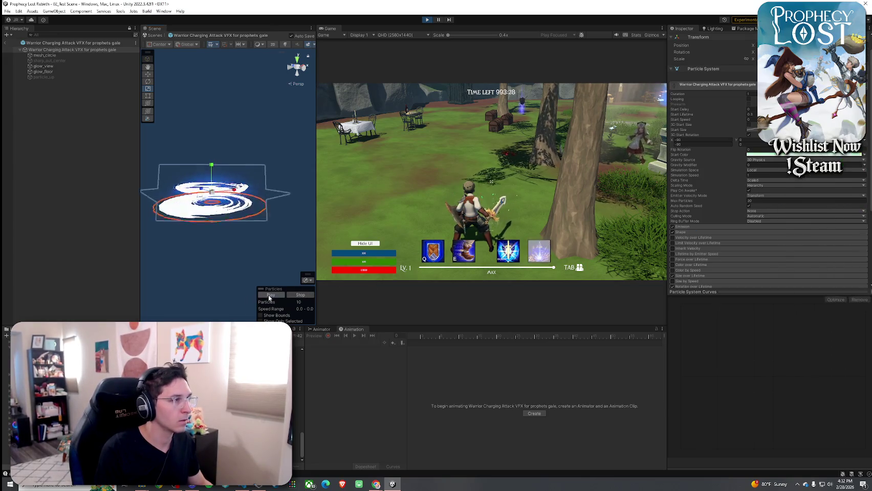
{"action": "left_click", "coordinate": [88, 66]}
{"action": "left_click", "coordinate": [777, 152]}
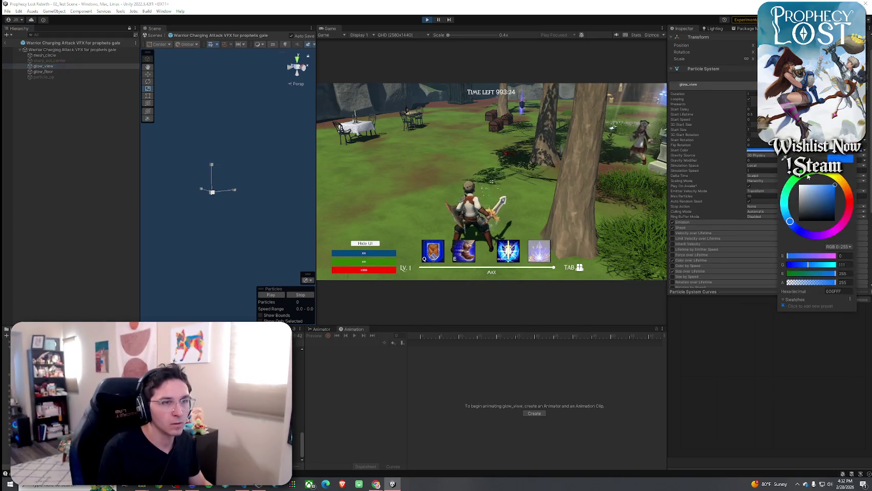
{"action": "left_click", "coordinate": [274, 295]}
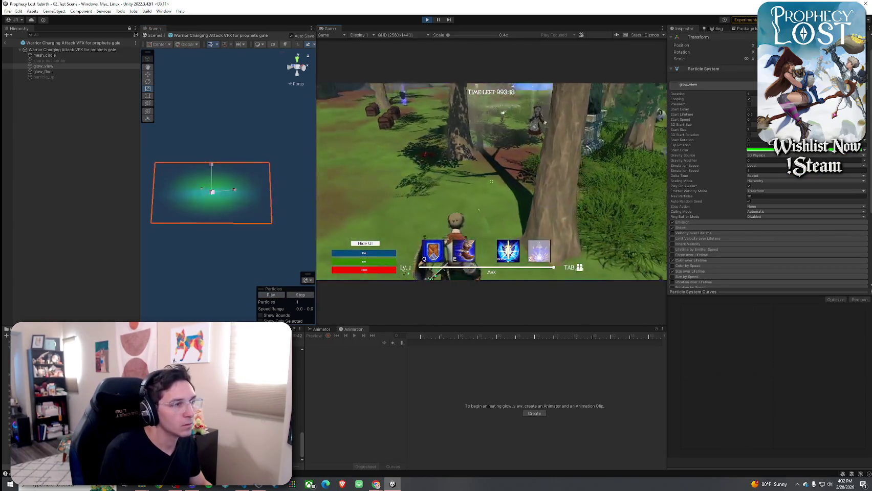
- Return to the test scene and open the Prophets Gale weapon item's start-charging swing VFX picker
{"action": "key", "text": "super"}
{"action": "left_click", "coordinate": [152, 259]}
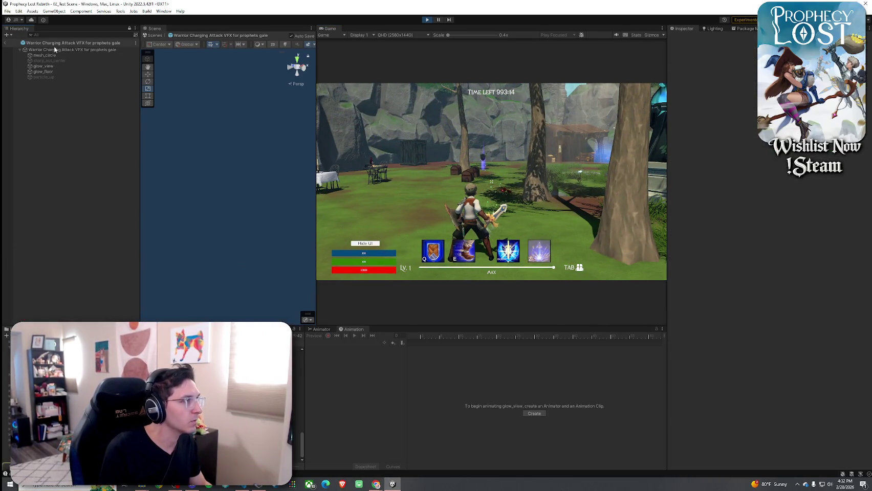
{"action": "left_click", "coordinate": [5, 43]}
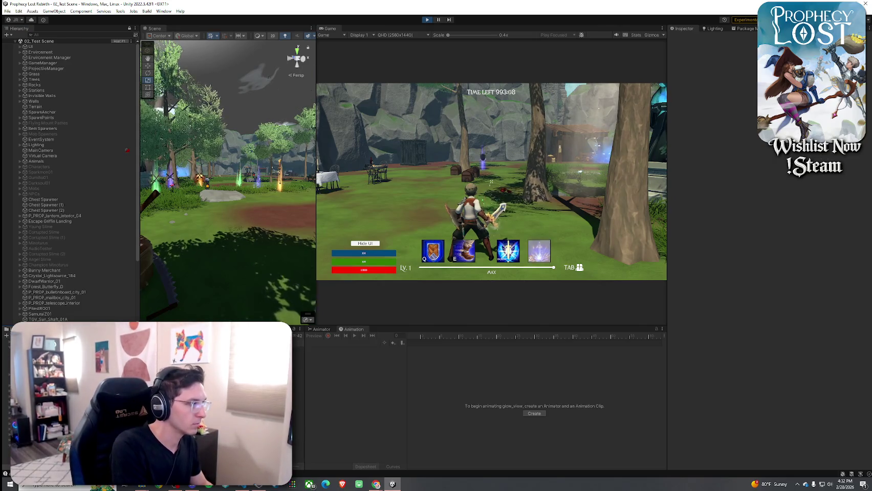
{"action": "left_click", "coordinate": [300, 354]}
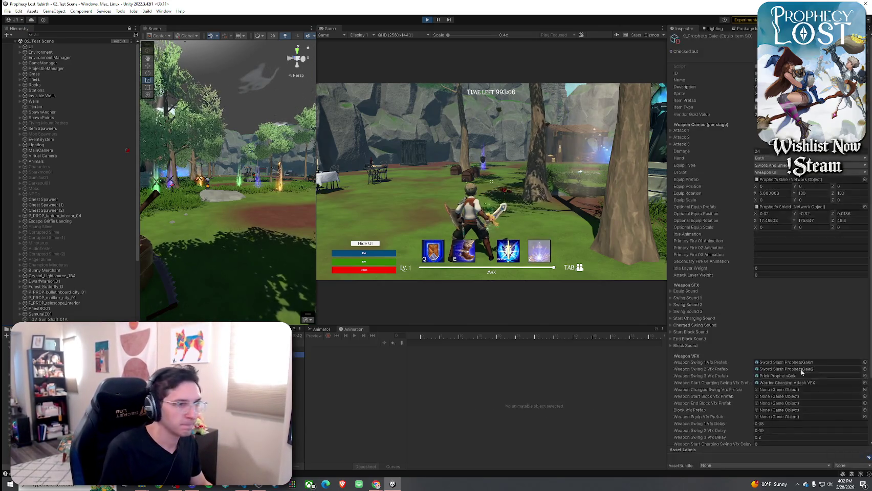
{"action": "left_click", "coordinate": [865, 308]}
{"action": "type", "text": "prophets gla"}
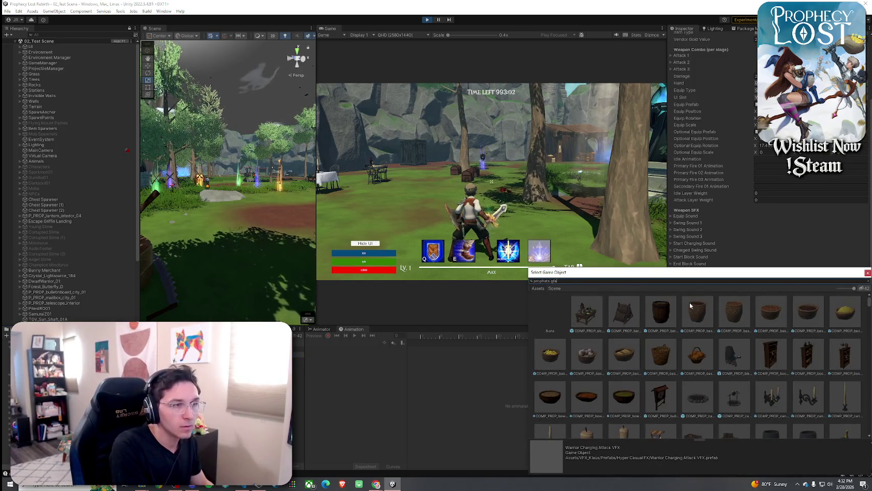
- Pick Warrior Charging Attack VFX for prophets gale as the start-charging swing VFX, then open Prick ProphetsGale
{"action": "type", "text": "e"}
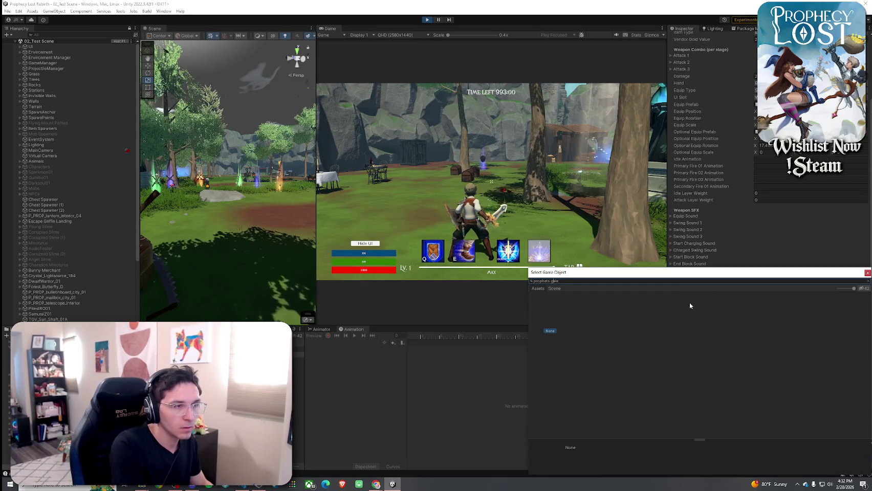
{"action": "double_click", "coordinate": [740, 316]}
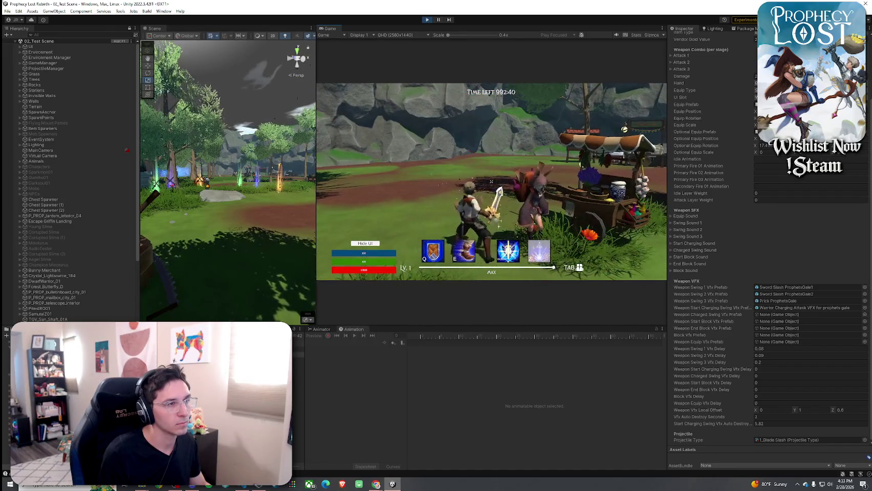
{"action": "left_click", "coordinate": [329, 395]}
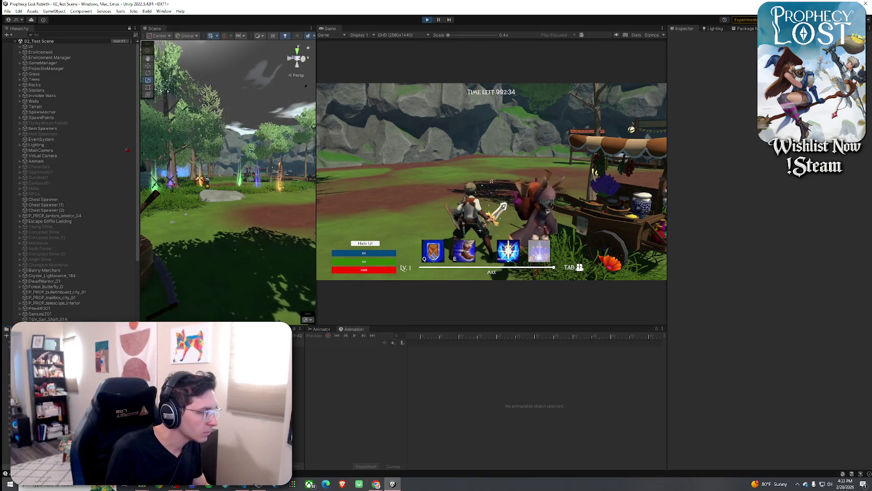
{"action": "double_click", "coordinate": [276, 399]}
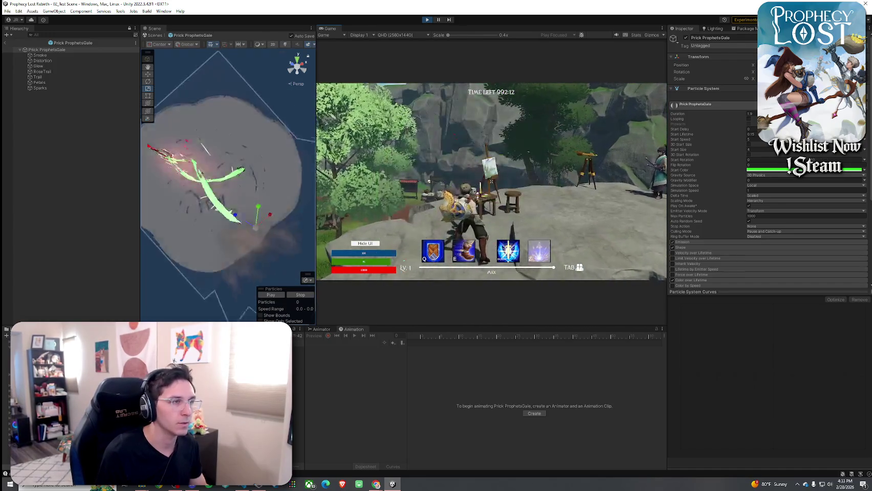
- Give the Smoke particles a darker 413737 start colour and preview them
{"action": "key", "text": "super"}
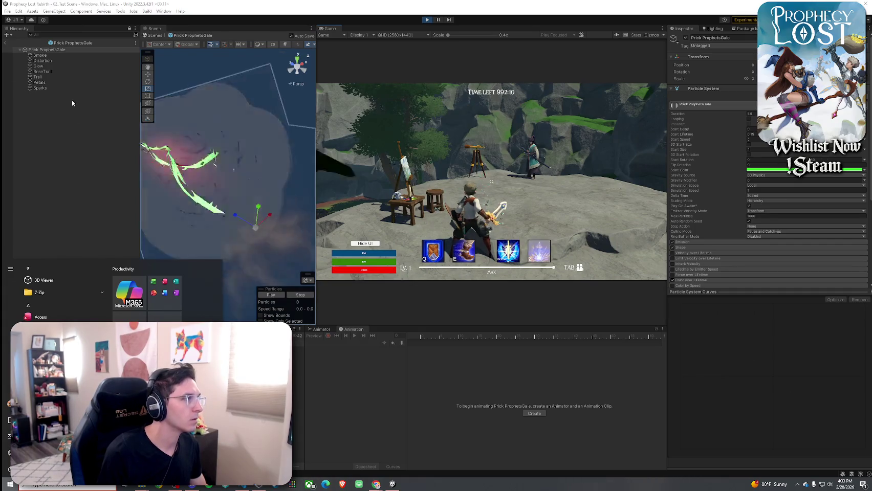
{"action": "left_click", "coordinate": [51, 89]}
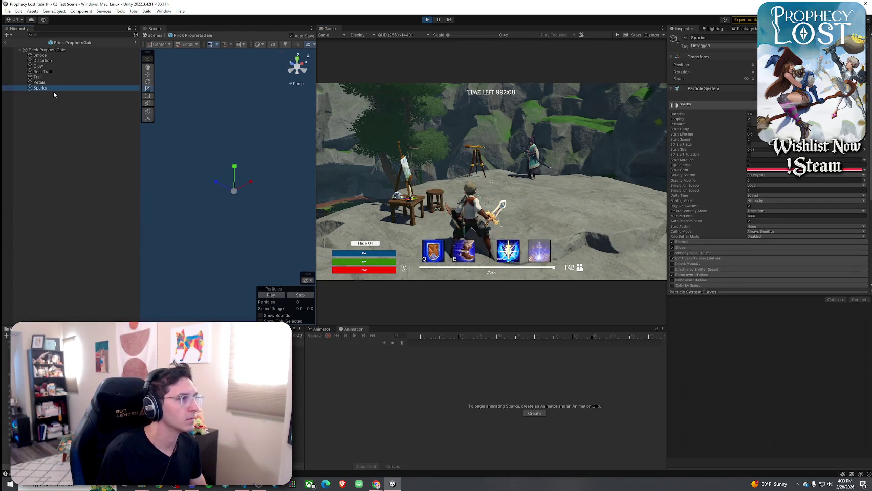
{"action": "left_click", "coordinate": [52, 56]}
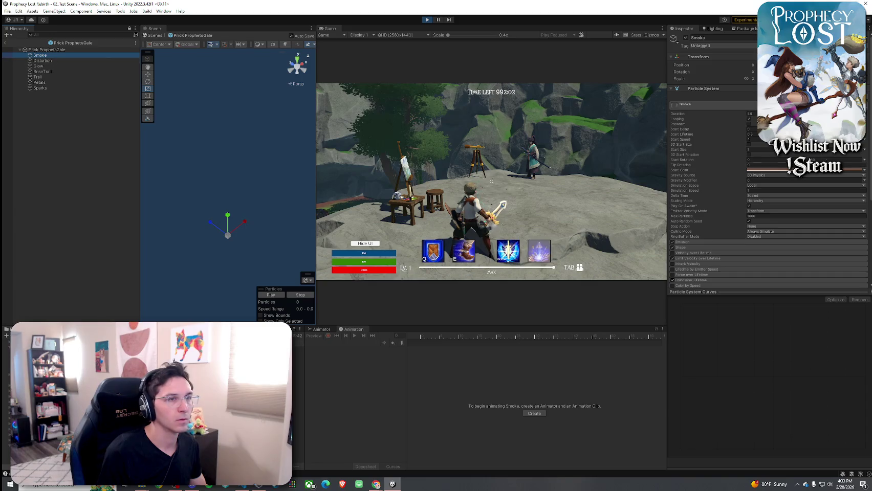
{"action": "left_click", "coordinate": [811, 171]}
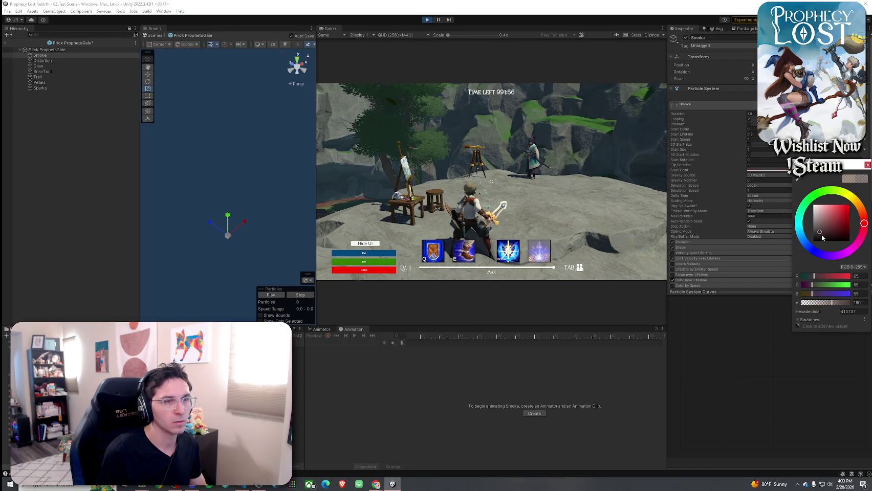
{"action": "left_click", "coordinate": [271, 295]}
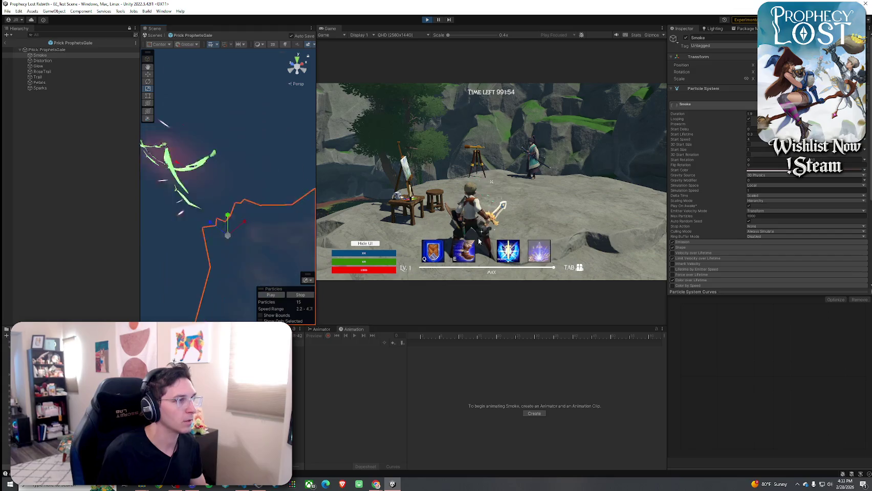
- Preview the Distortion-through-Sparks and Glow-through-Sparks systems together, then select only Glow
{"action": "left_click", "coordinate": [70, 87], "text": "shift"}
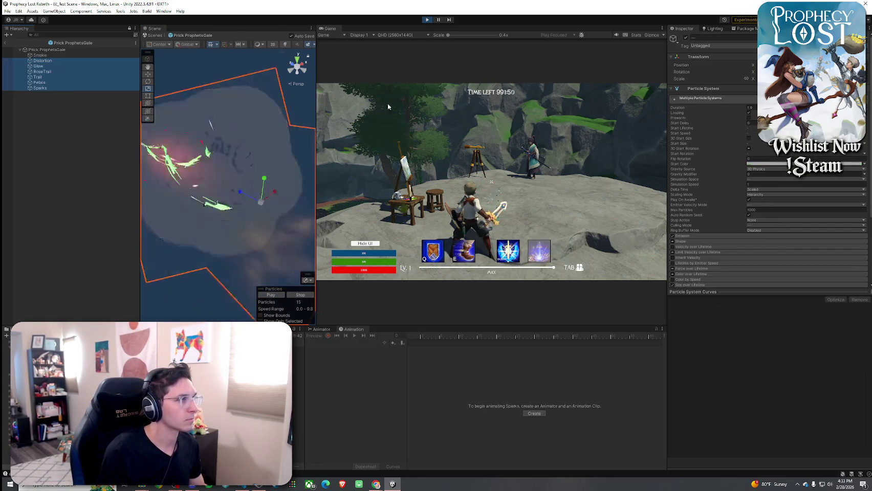
{"action": "left_click", "coordinate": [274, 294]}
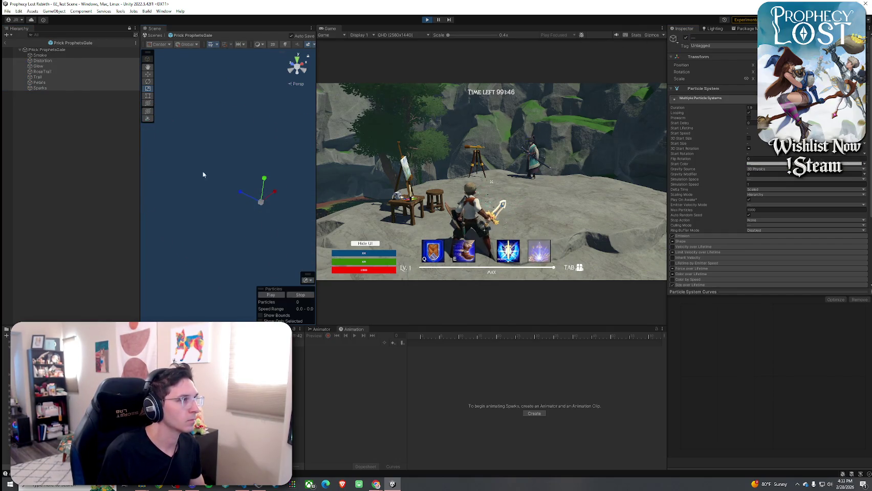
{"action": "left_click", "coordinate": [59, 65]}
{"action": "left_click", "coordinate": [58, 88], "text": "shift"}
{"action": "left_click", "coordinate": [274, 295]}
{"action": "left_click", "coordinate": [278, 296]}
{"action": "left_click", "coordinate": [278, 295]}
{"action": "left_click", "coordinate": [61, 66], "text": "ctrl"}
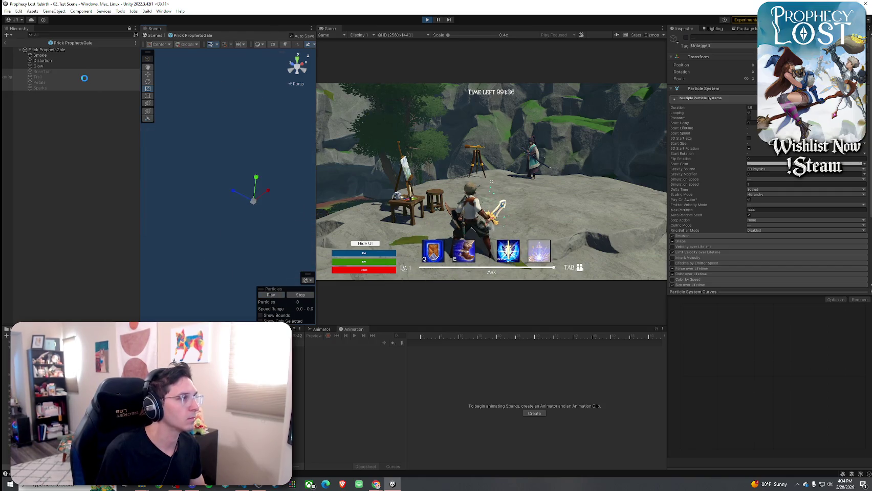
{"action": "left_click", "coordinate": [38, 66]}
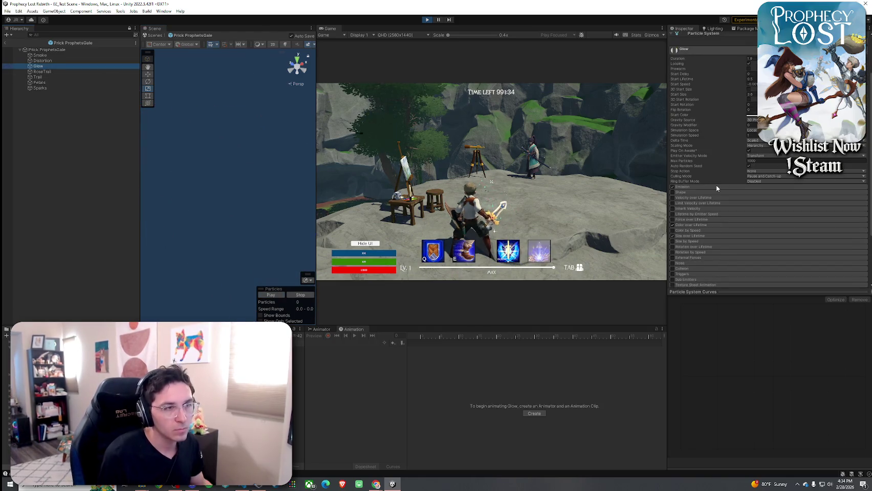
- Set the colour key of Glow's Color over Lifetime gradient to green
{"action": "scroll", "coordinate": [716, 188], "scroll_direction": "down", "scroll_amount": 3}
{"action": "scroll", "coordinate": [716, 189], "scroll_direction": "down", "scroll_amount": 2}
{"action": "left_click", "coordinate": [691, 191]}
{"action": "scroll", "coordinate": [716, 190], "scroll_direction": "down", "scroll_amount": 2}
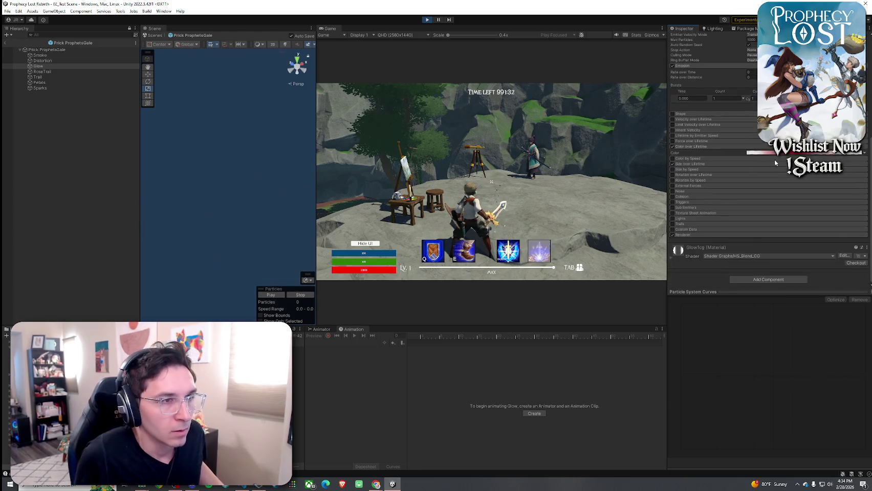
{"action": "left_click", "coordinate": [767, 153]}
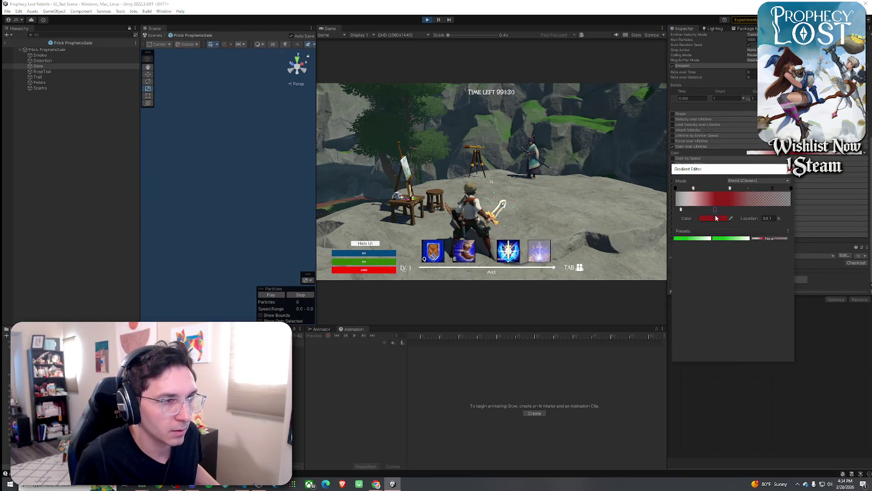
{"action": "left_click", "coordinate": [715, 218]}
{"action": "left_click", "coordinate": [746, 246]}
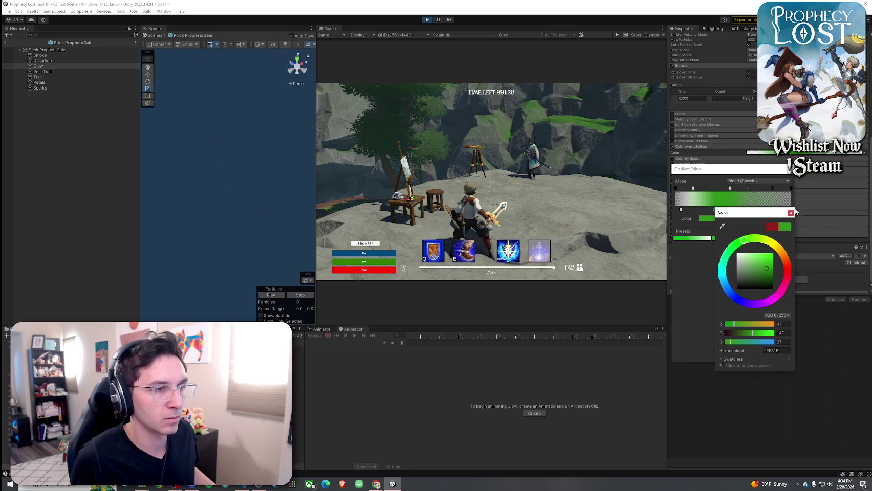
{"action": "left_click", "coordinate": [791, 213]}
{"action": "left_click", "coordinate": [278, 296]}
{"action": "left_click", "coordinate": [278, 296]}
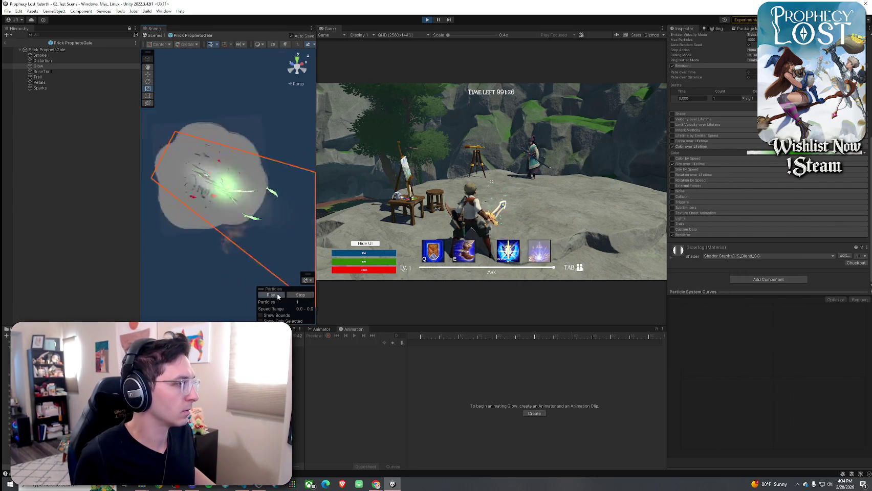
- Swing the sword repeatedly in Play mode to check the green glow
{"action": "left_click", "coordinate": [410, 205]}
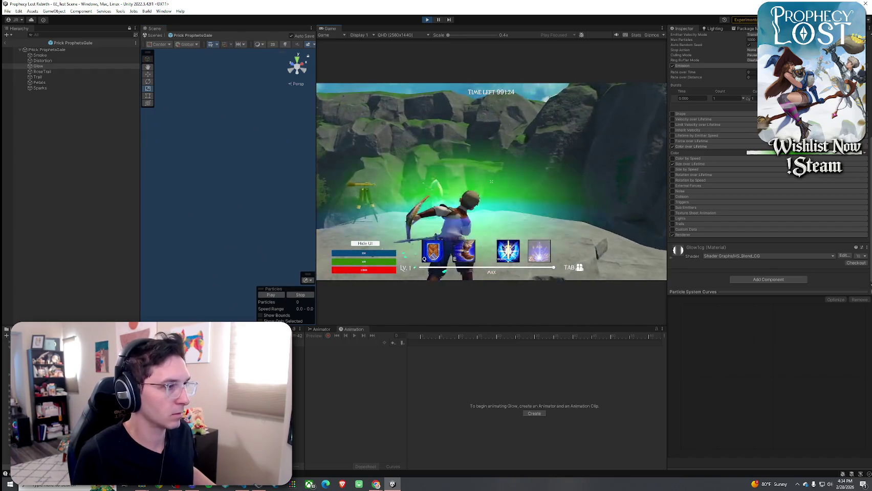
{"action": "left_click", "coordinate": [492, 181]}
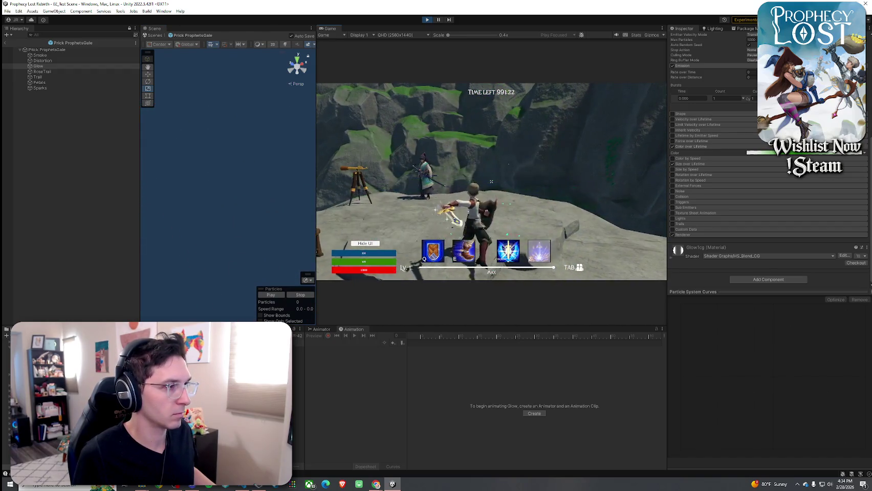
{"action": "left_click", "coordinate": [491, 181]}
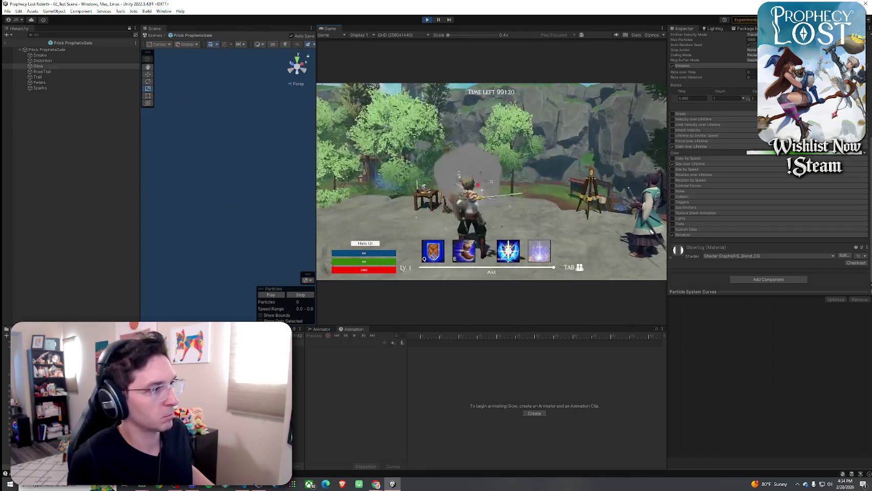
{"action": "left_click", "coordinate": [491, 181]}
{"action": "left_click", "coordinate": [491, 182]}
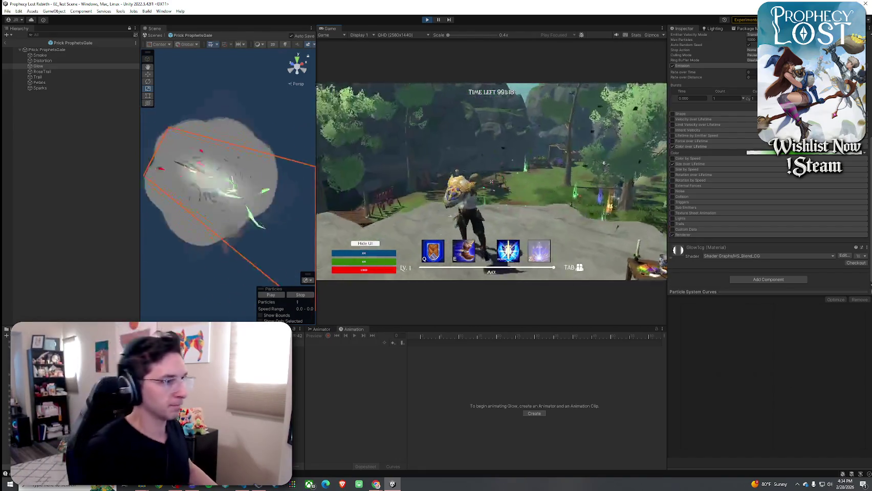
{"action": "left_click", "coordinate": [491, 182]}
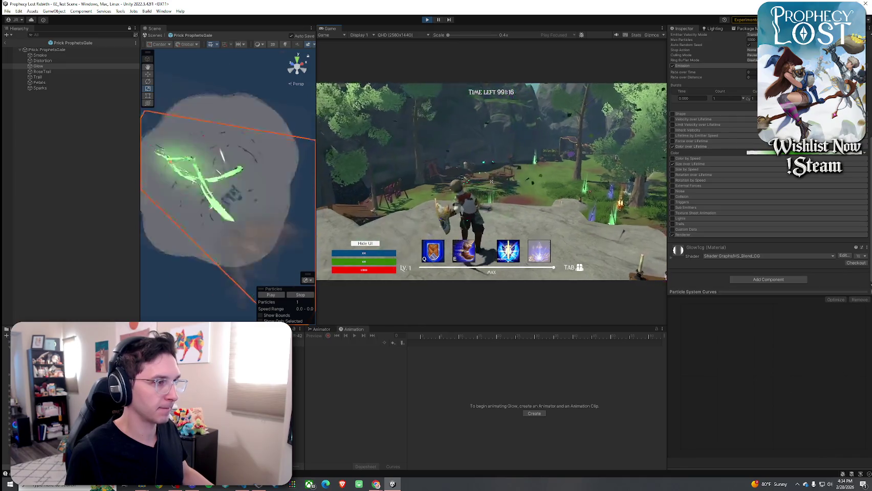
{"action": "left_click", "coordinate": [492, 182]}
{"action": "key", "text": "super"}
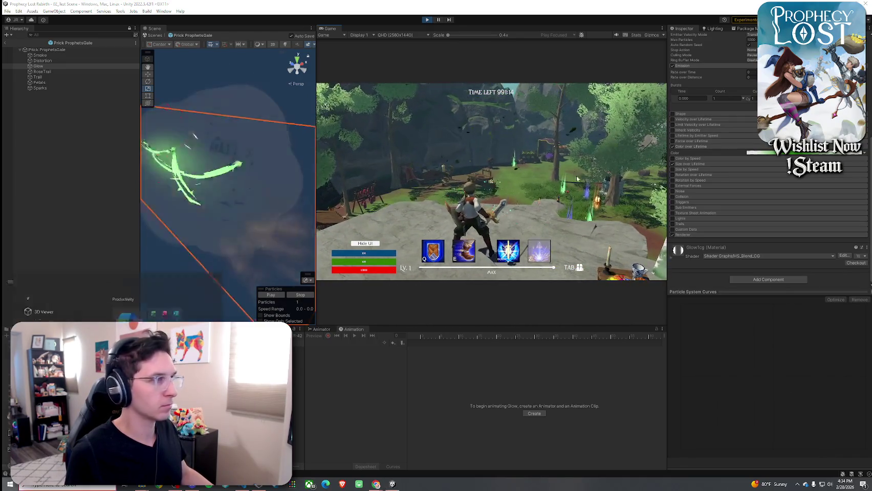
- Pick a different green for the gradient's colour key and attack to check it
{"action": "left_click", "coordinate": [793, 153]}
{"action": "left_click", "coordinate": [715, 210]}
{"action": "left_click", "coordinate": [709, 218]}
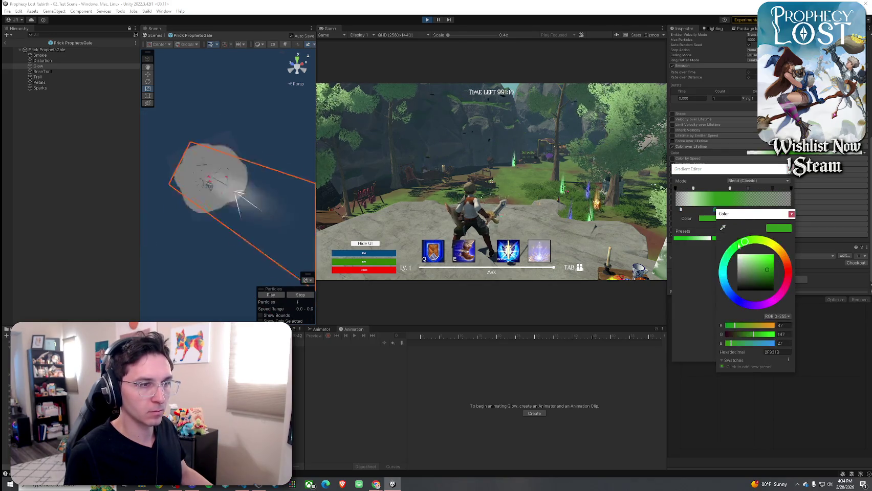
{"action": "left_click", "coordinate": [491, 179]}
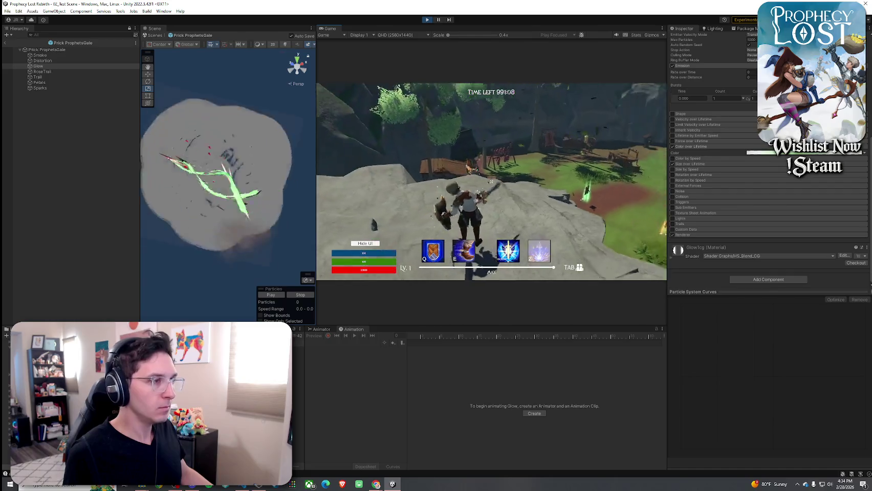
{"action": "left_click", "coordinate": [491, 182]}
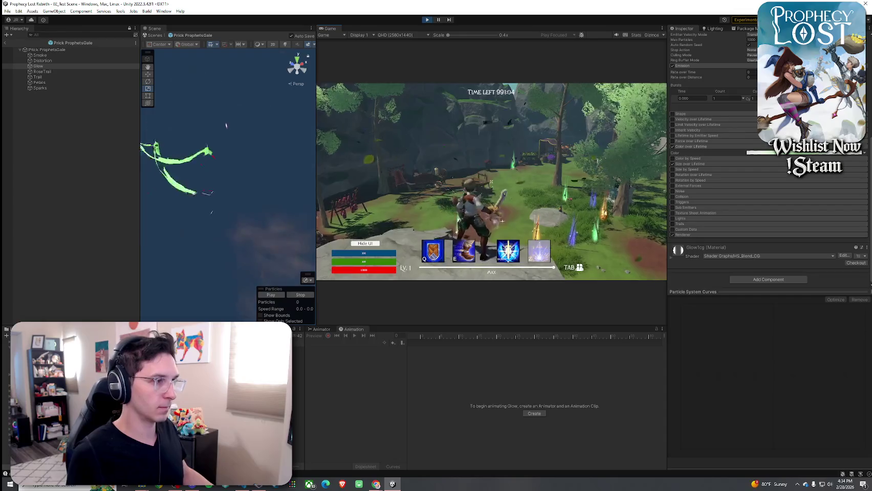
{"action": "key", "text": "super"}
- Test a few more swings, exit to 02_Test Scene, and reopen the Sword Slash ProphetsGale1 prefab
{"action": "left_click", "coordinate": [491, 181]}
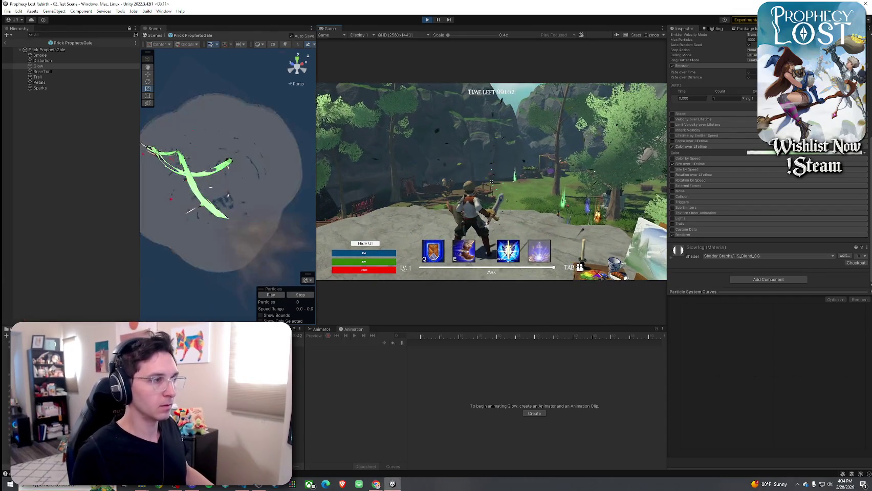
{"action": "left_click", "coordinate": [491, 181]}
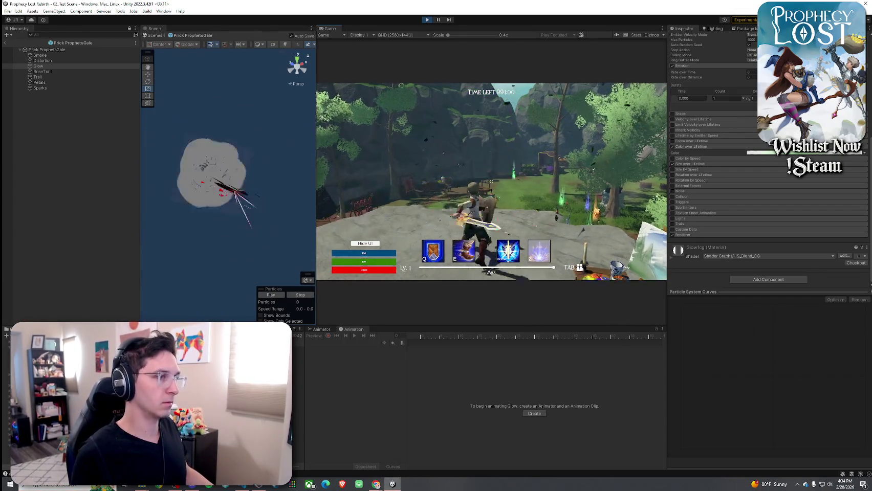
{"action": "left_click", "coordinate": [491, 182]}
{"action": "key", "text": "super"}
{"action": "key", "text": "Escape"}
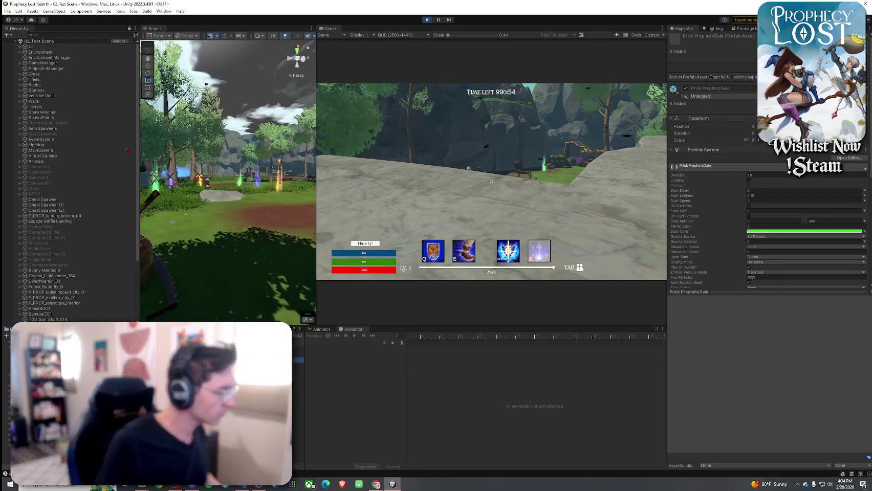
{"action": "key", "text": "Return"}
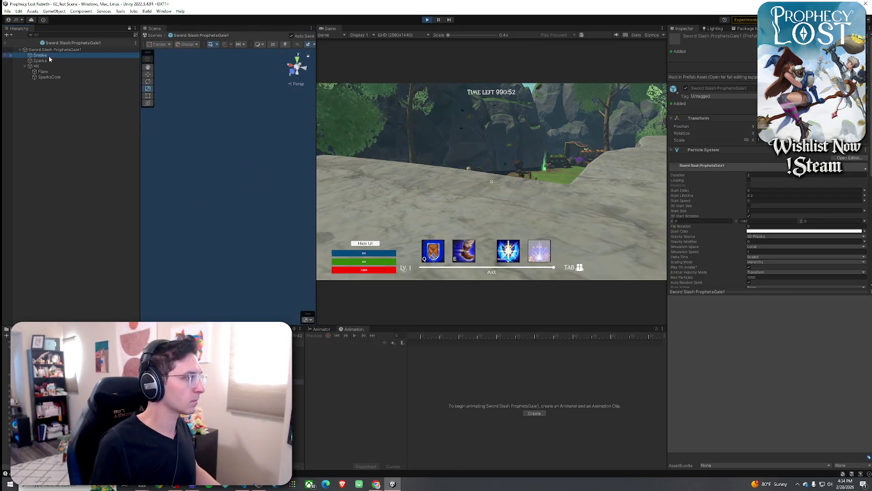
- Select the Sword Slash ProphetsGale1 root and expand its Renderer settings
{"action": "left_click", "coordinate": [36, 66]}
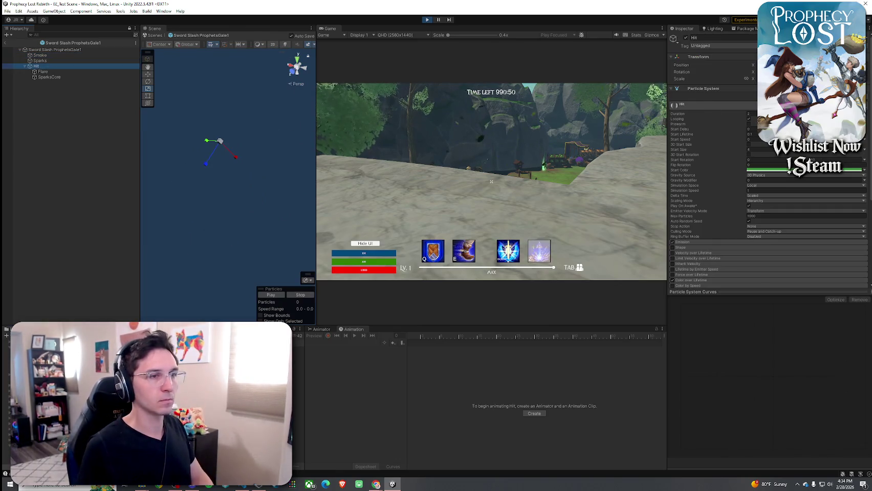
{"action": "key", "text": "Up"}
{"action": "key", "text": "Up"}
{"action": "key", "text": "Down"}
{"action": "key", "text": "Up"}
{"action": "key", "text": "Up"}
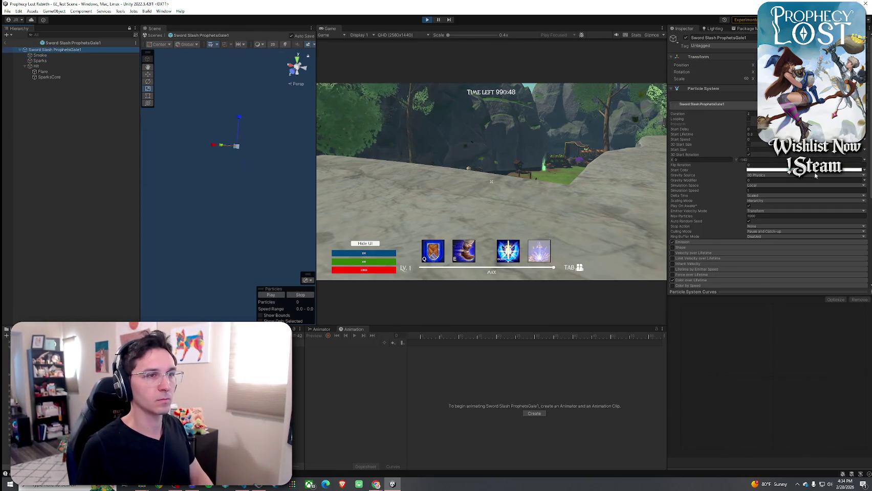
{"action": "left_click", "coordinate": [687, 243]}
{"action": "scroll", "coordinate": [708, 200], "scroll_direction": "down", "scroll_amount": 4}
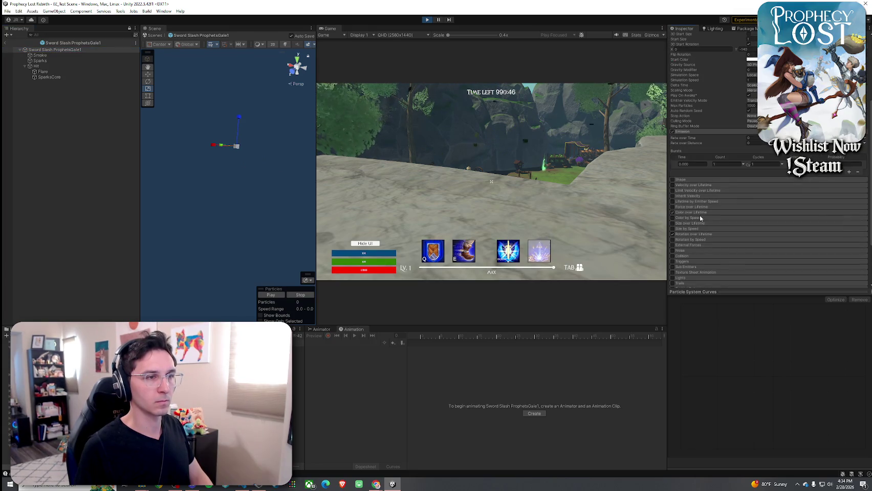
{"action": "scroll", "coordinate": [705, 215], "scroll_direction": "down", "scroll_amount": 3}
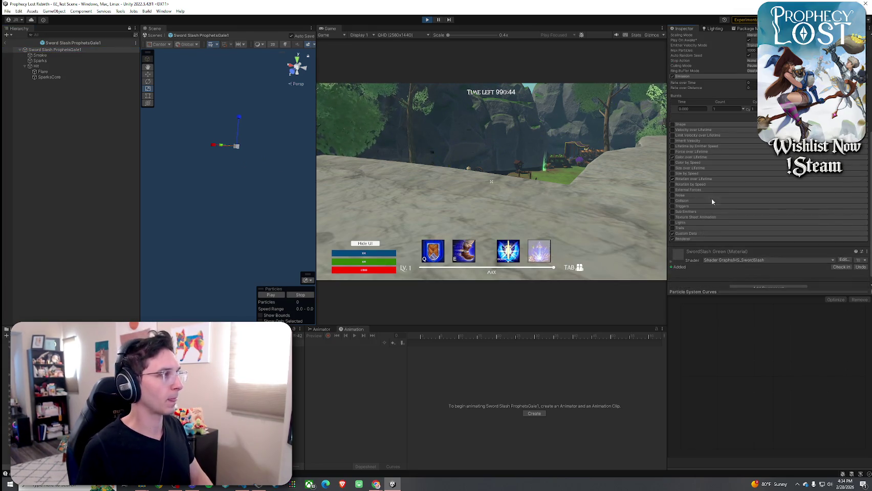
{"action": "left_click", "coordinate": [710, 239]}
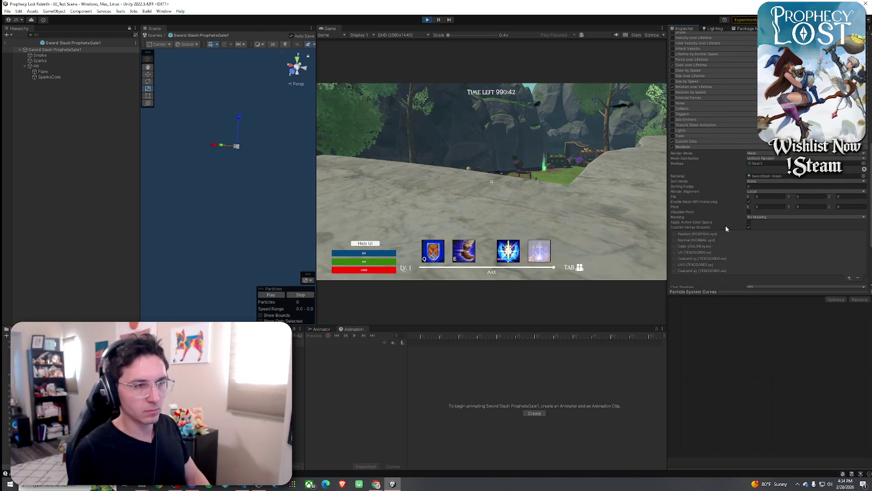
- Open the SwordSlash Green material and set its Add Color to pale green D5E7D6
{"action": "left_click", "coordinate": [770, 178]}
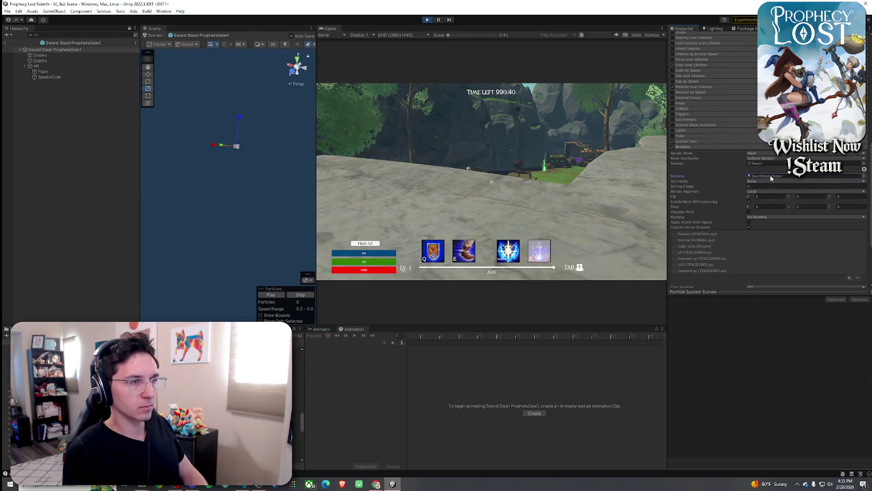
{"action": "double_click", "coordinate": [771, 178]}
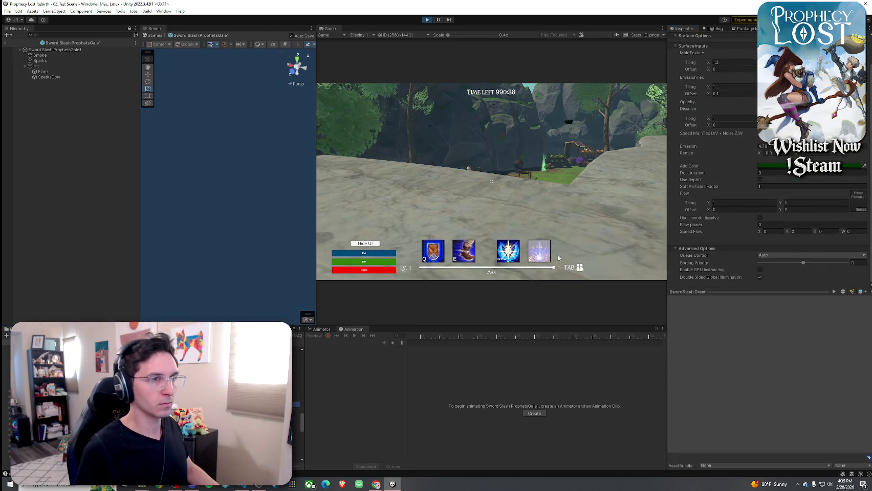
{"action": "left_click", "coordinate": [808, 166]}
{"action": "left_click", "coordinate": [817, 206]}
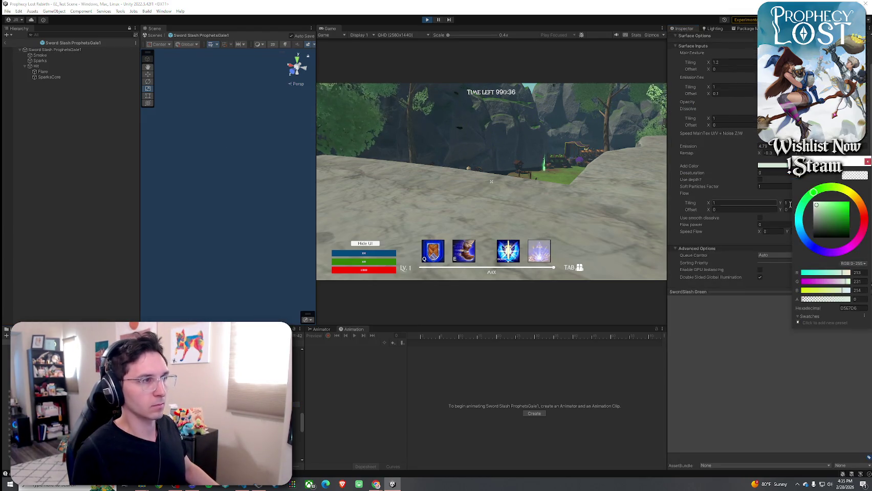
{"action": "left_click", "coordinate": [506, 150]}
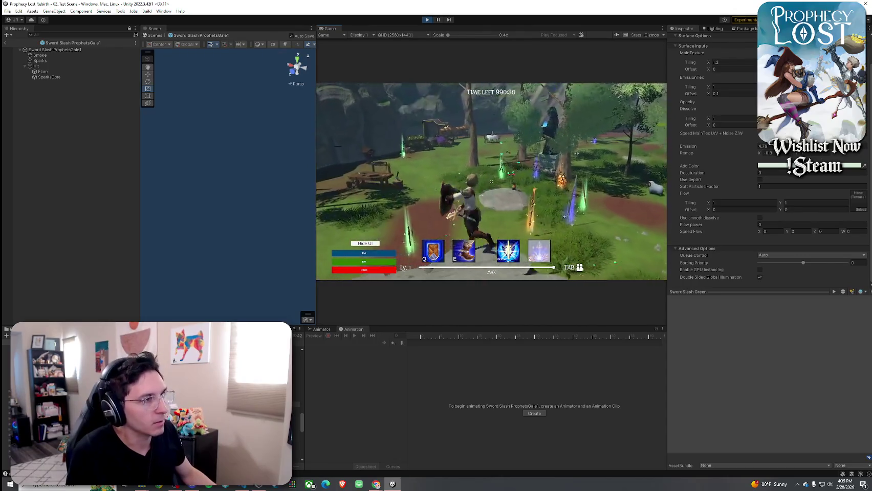
- Walk around and perform several slash combos to check the green sword slashes
{"action": "left_click", "coordinate": [491, 182]}
{"action": "key", "text": "w"}
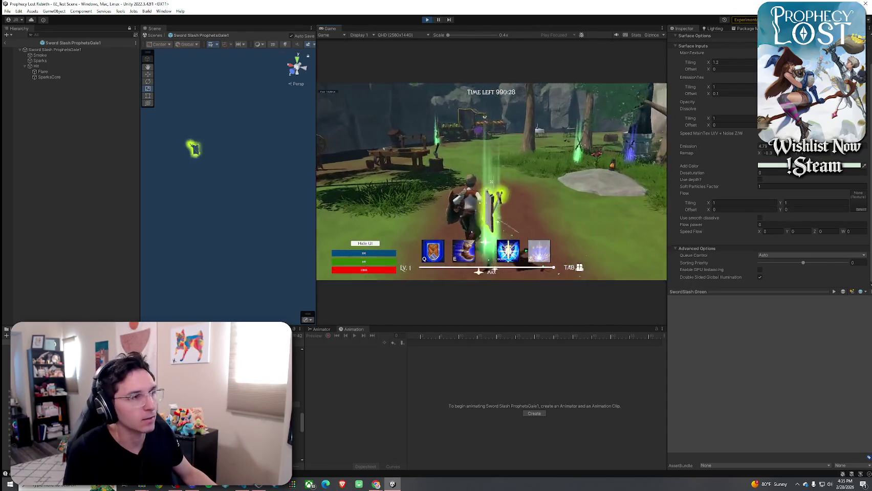
{"action": "left_click", "coordinate": [492, 182]}
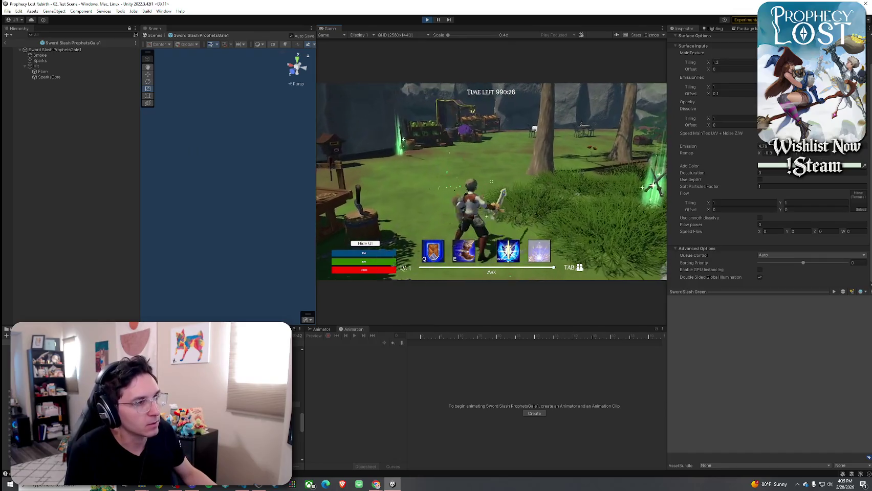
{"action": "left_click", "coordinate": [491, 181]}
{"action": "left_click", "coordinate": [491, 182]}
{"action": "key", "text": "w"}
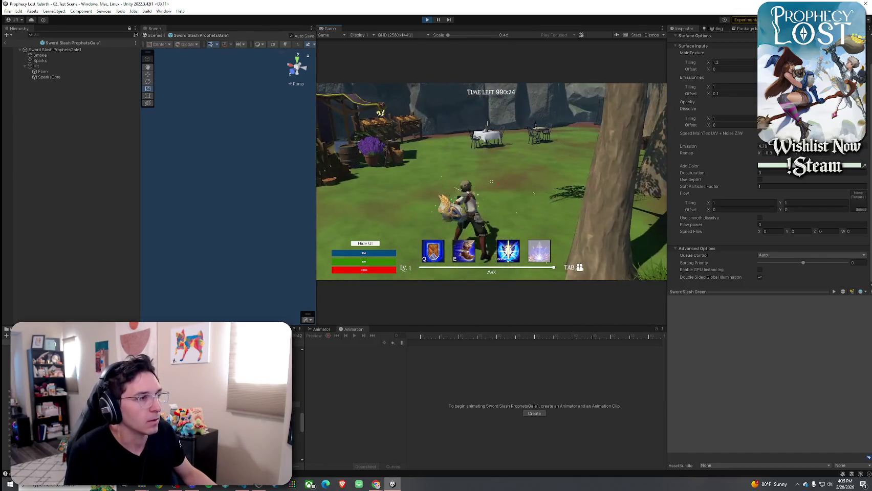
{"action": "left_click", "coordinate": [492, 182]}
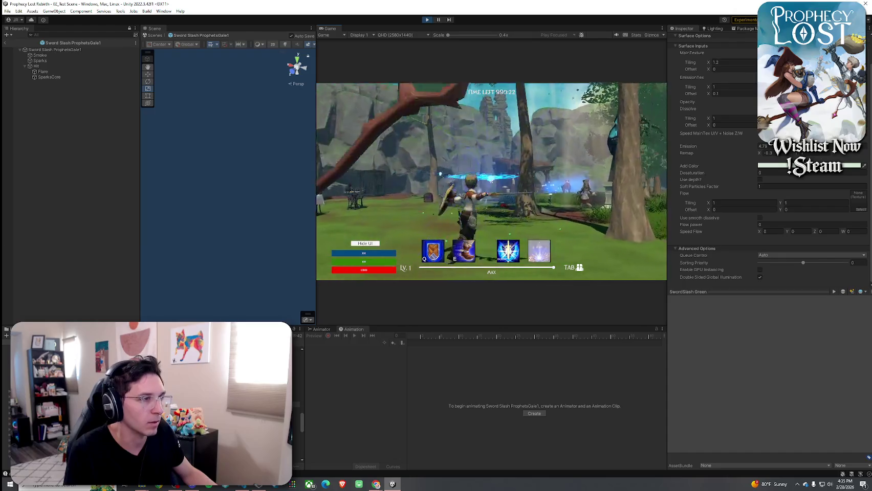
{"action": "left_click", "coordinate": [492, 181]}
{"action": "left_click", "coordinate": [491, 182]}
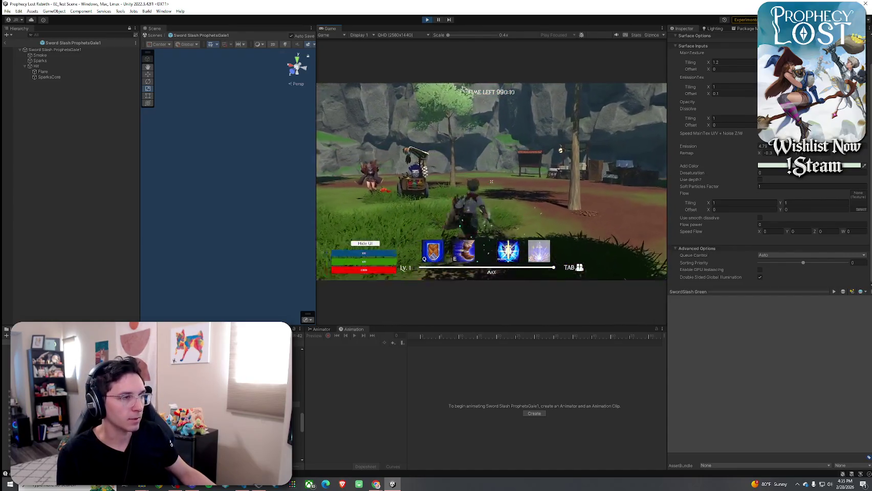
{"action": "key", "text": "super"}
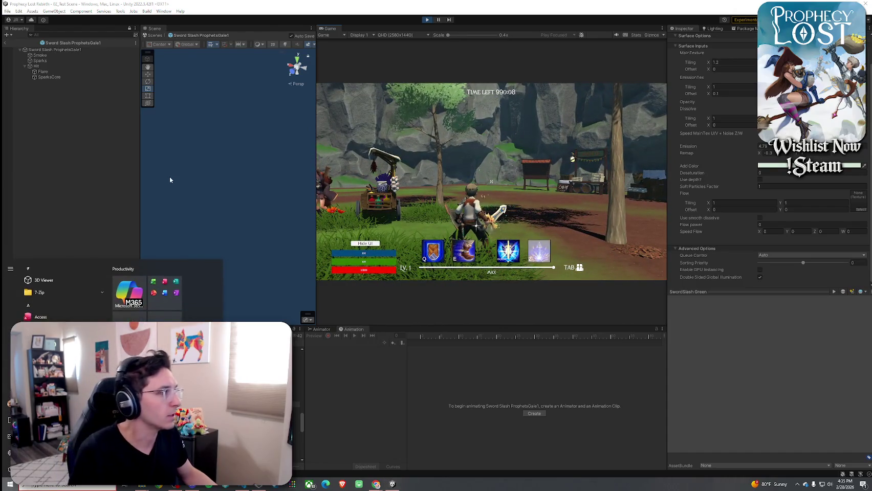
- Select the 9_Prophets Gale Equip Item and open its Warrior Charging Attack VFX prefab
{"action": "left_click", "coordinate": [119, 187]}
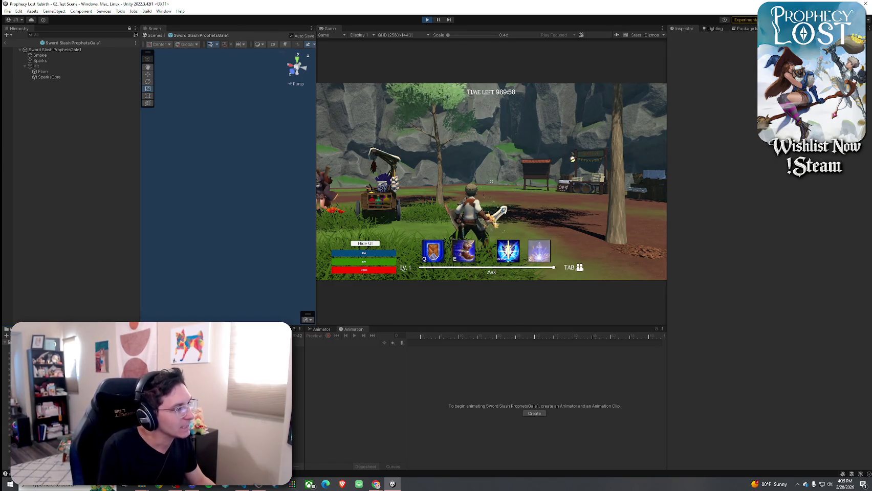
{"action": "left_click", "coordinate": [299, 354]}
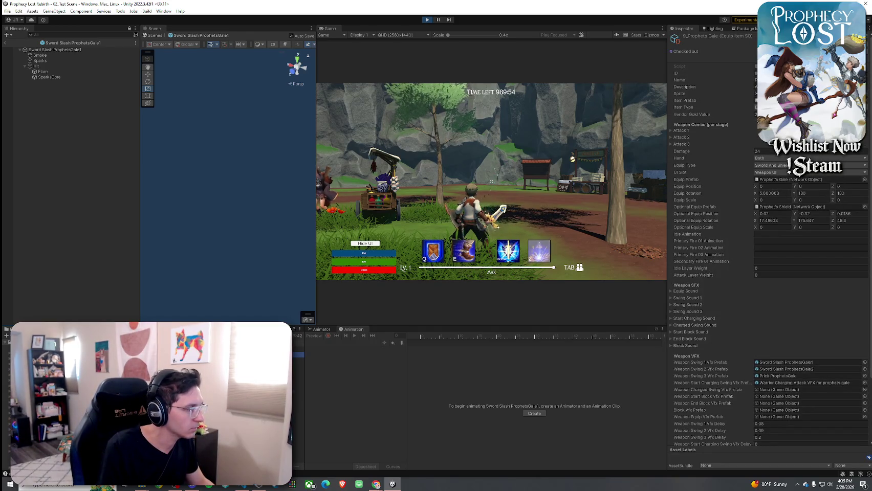
{"action": "double_click", "coordinate": [807, 383]}
{"action": "left_click", "coordinate": [60, 71]}
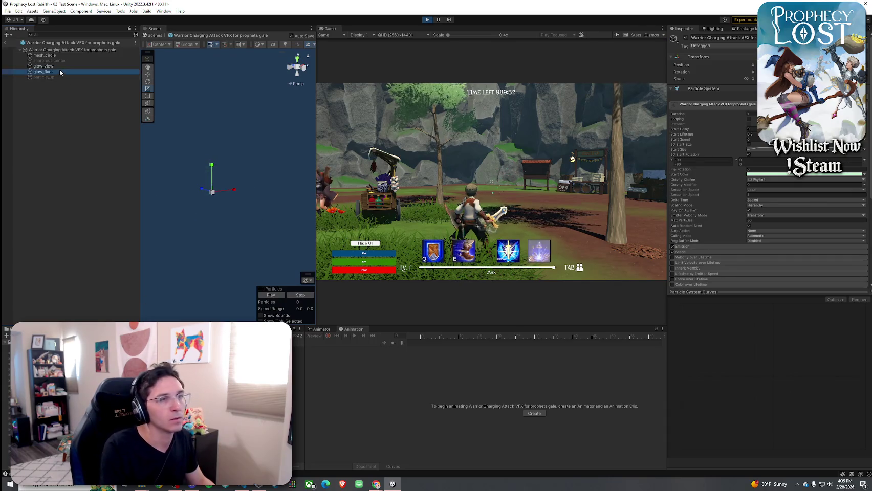
- Adjust glow_floor's Start Color hue and attack in game to test it
{"action": "left_click", "coordinate": [763, 175]}
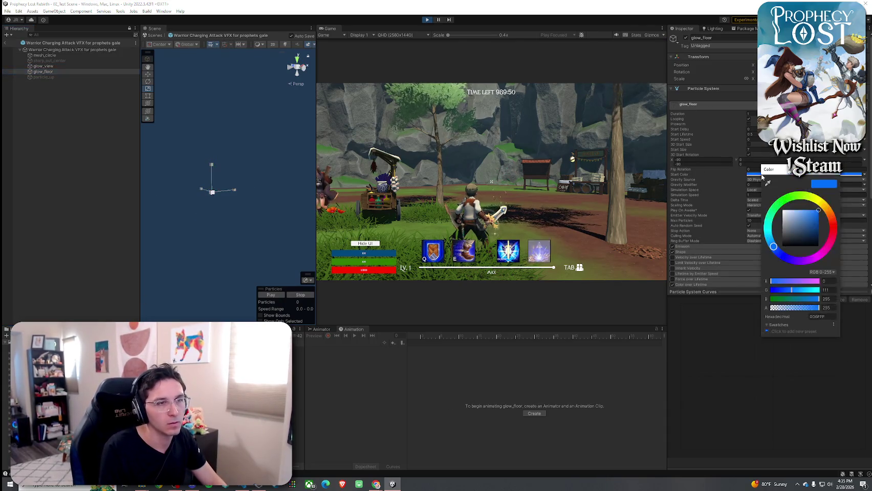
{"action": "left_click", "coordinate": [815, 202]}
{"action": "left_click", "coordinate": [528, 188]}
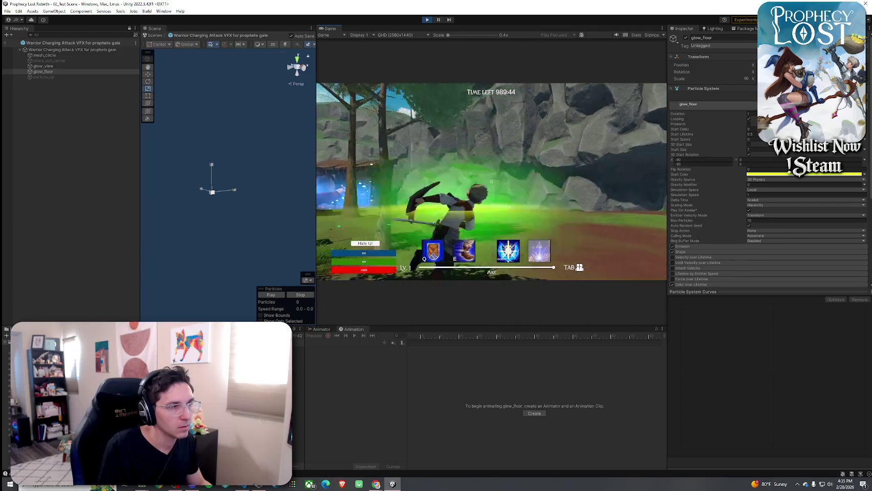
{"action": "key", "text": "super"}
{"action": "left_click", "coordinate": [806, 174]}
{"action": "left_click", "coordinate": [821, 213]}
{"action": "left_click", "coordinate": [492, 182]}
{"action": "left_click", "coordinate": [492, 178]}
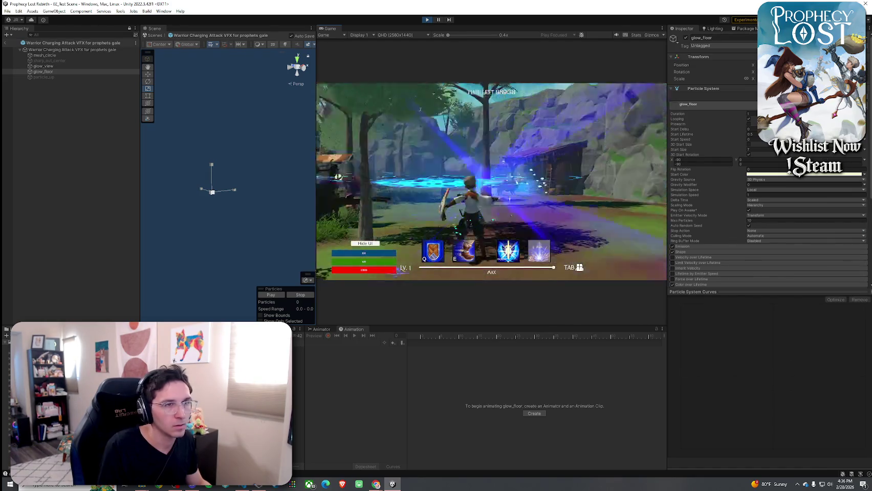
- Shift glow_floor's Start Color to pale green D6F3CB and replay the particle preview
{"action": "key", "text": "super"}
{"action": "left_click", "coordinate": [768, 175]}
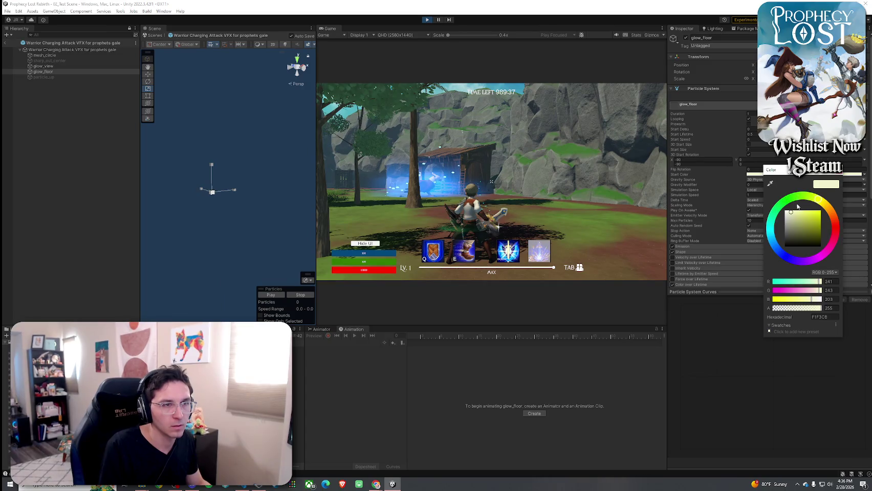
{"action": "left_click_drag", "start_coordinate": [797, 204], "coordinate": [801, 204]}
{"action": "left_click", "coordinate": [491, 182]}
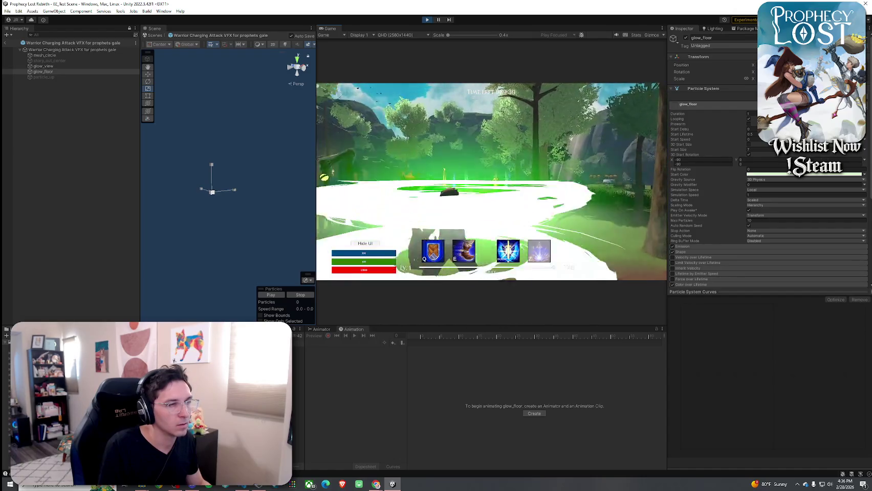
{"action": "left_click", "coordinate": [272, 295]}
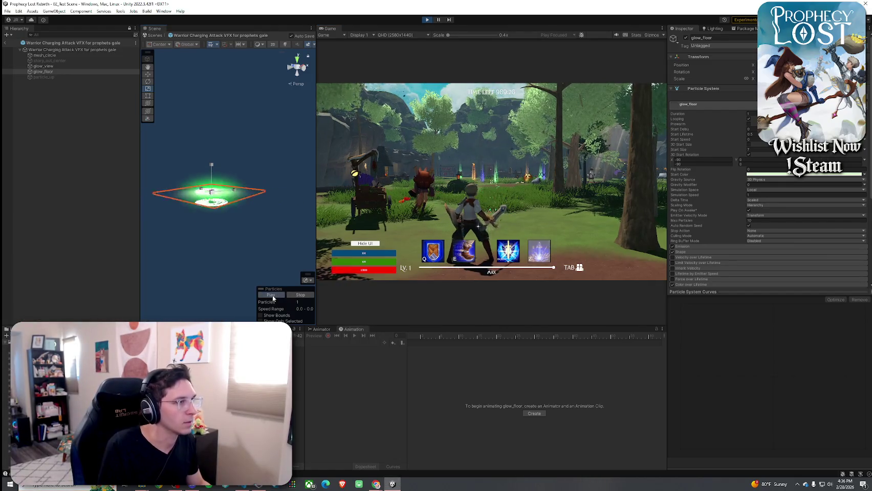
{"action": "left_click", "coordinate": [272, 295]}
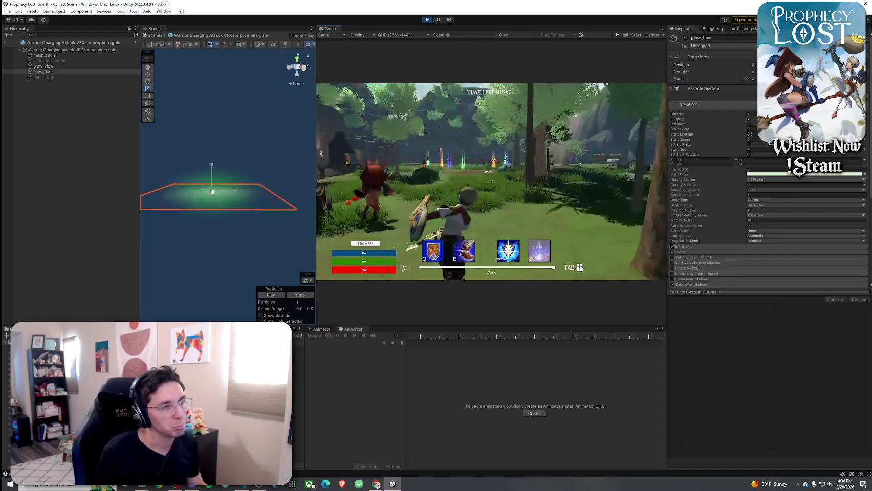
- Leave the prefab and save the scene from the File menu
{"action": "key", "text": "super"}
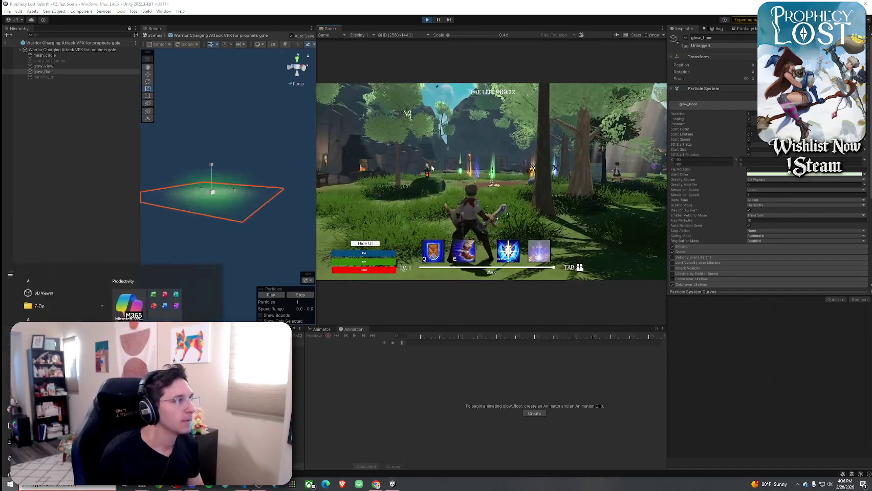
{"action": "left_click", "coordinate": [7, 45]}
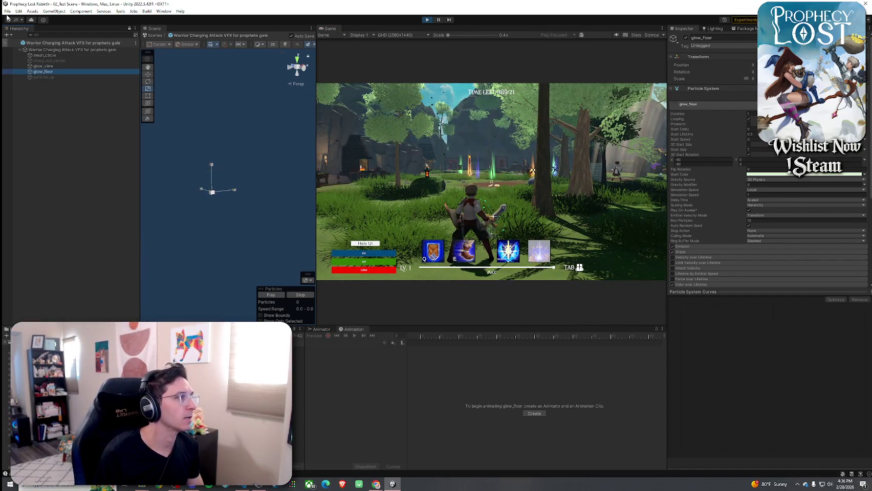
{"action": "left_click", "coordinate": [7, 11]}
{"action": "left_click", "coordinate": [20, 43]}
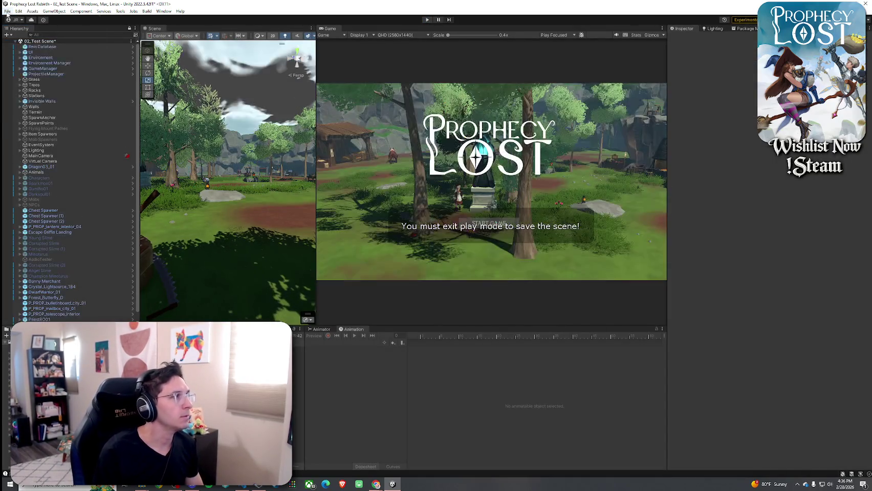
{"action": "left_click", "coordinate": [7, 11]}
{"action": "left_click", "coordinate": [28, 50]}
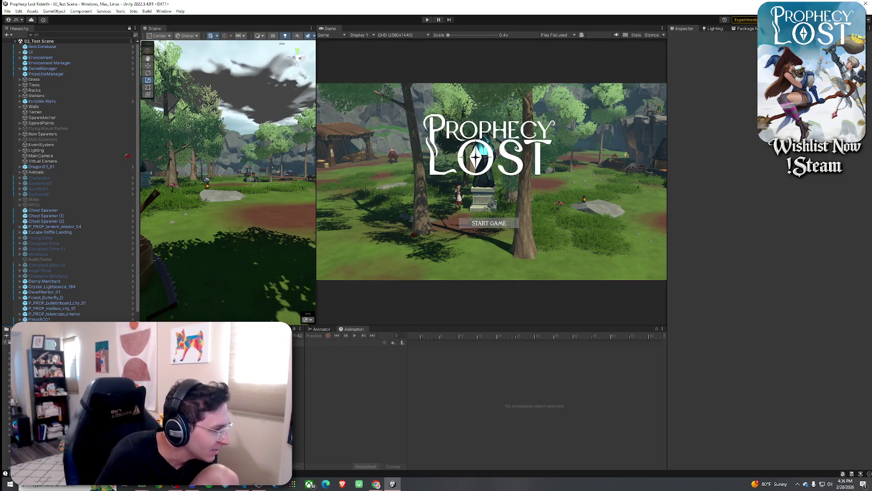
{"action": "left_click", "coordinate": [299, 361]}
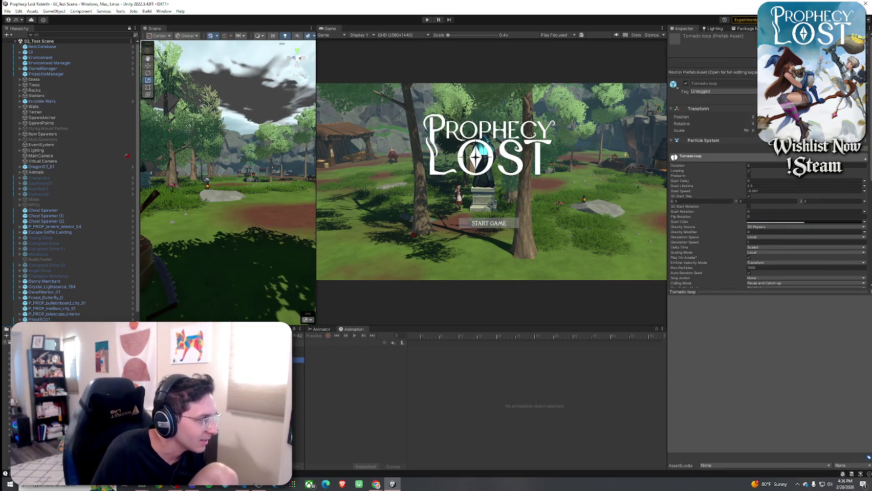
{"action": "double_click", "coordinate": [299, 360]}
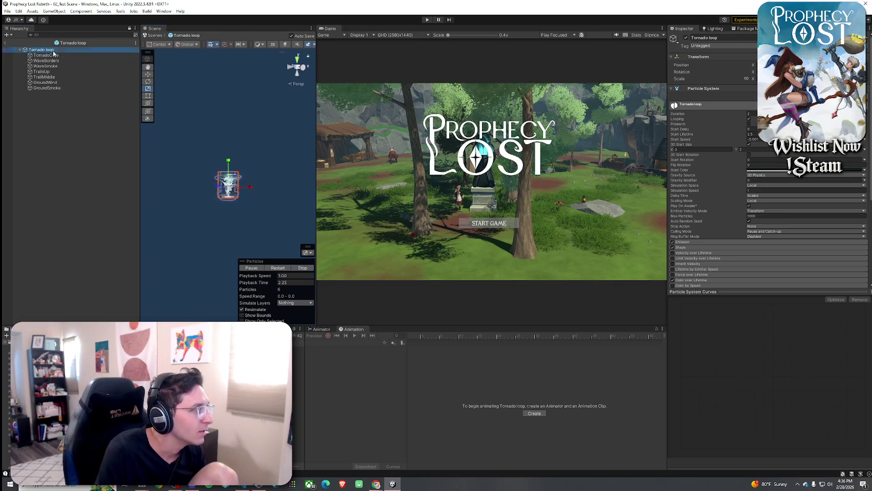
{"action": "double_click", "coordinate": [41, 49]}
{"action": "scroll", "coordinate": [215, 154], "scroll_direction": "down", "scroll_amount": 3}
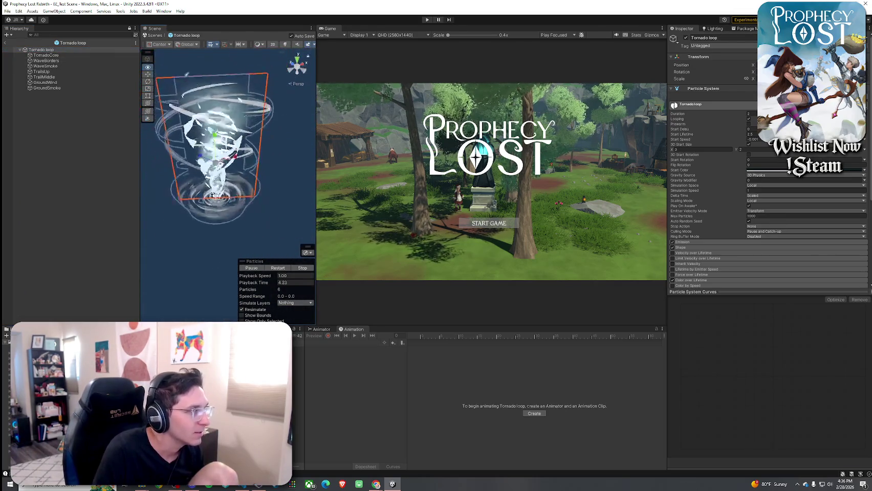
{"action": "scroll", "coordinate": [221, 196], "scroll_direction": "up", "scroll_amount": 3}
{"action": "left_click_drag", "start_coordinate": [227, 196], "coordinate": [228, 199]}
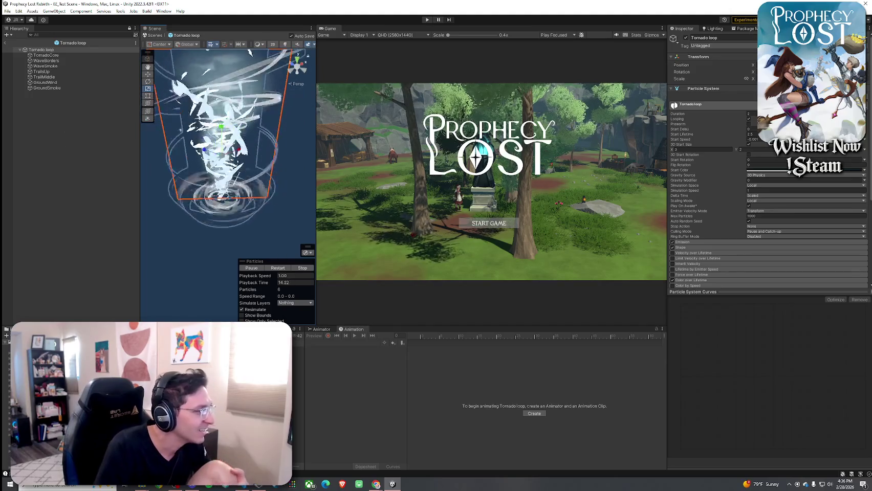
{"action": "left_click", "coordinate": [7, 43]}
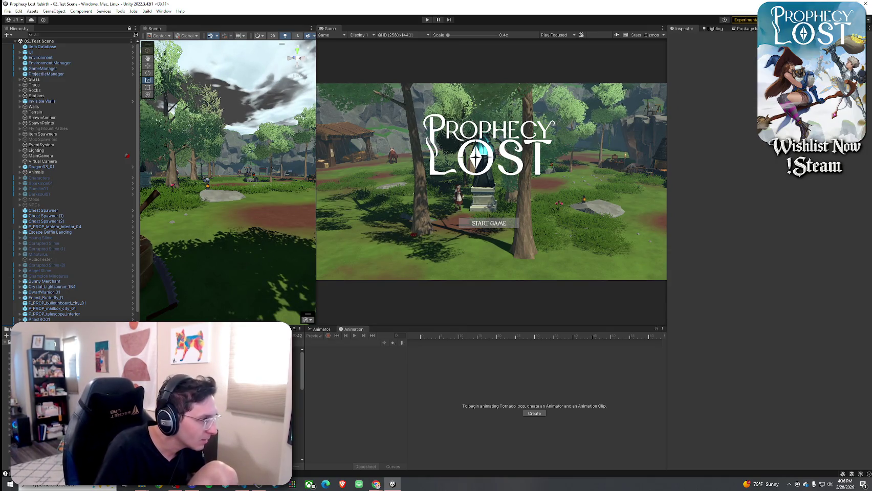
- Browse to Scriptable Objects > Projectiles, inspecting 5_Rune short swords, then Tornado for Prophets Gale
{"action": "left_click", "coordinate": [51, 358]}
{"action": "left_click", "coordinate": [296, 453]}
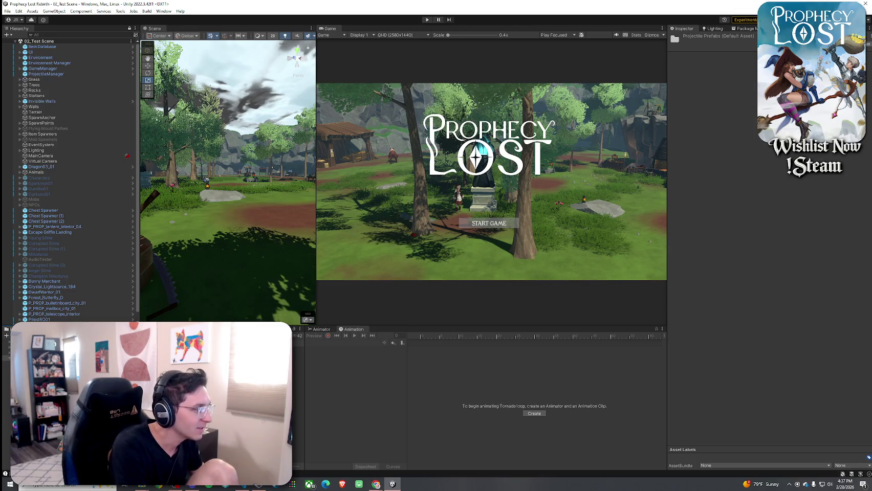
{"action": "left_click", "coordinate": [153, 358]}
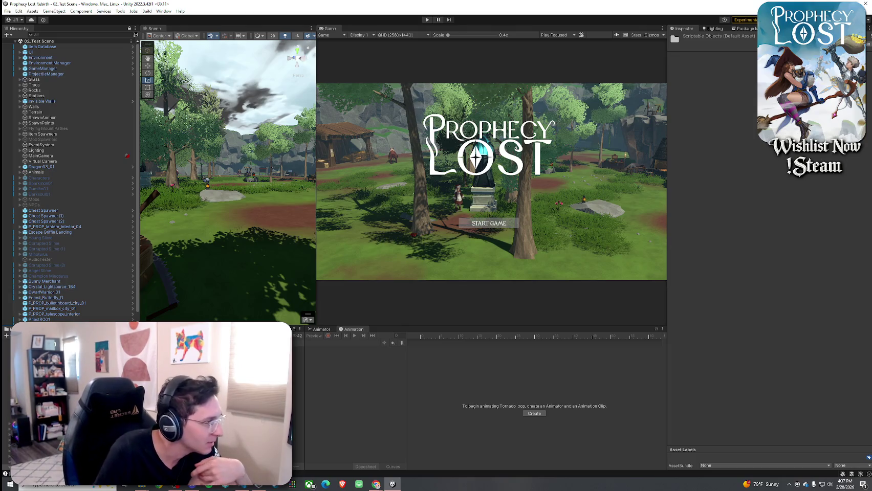
{"action": "left_click", "coordinate": [153, 360]}
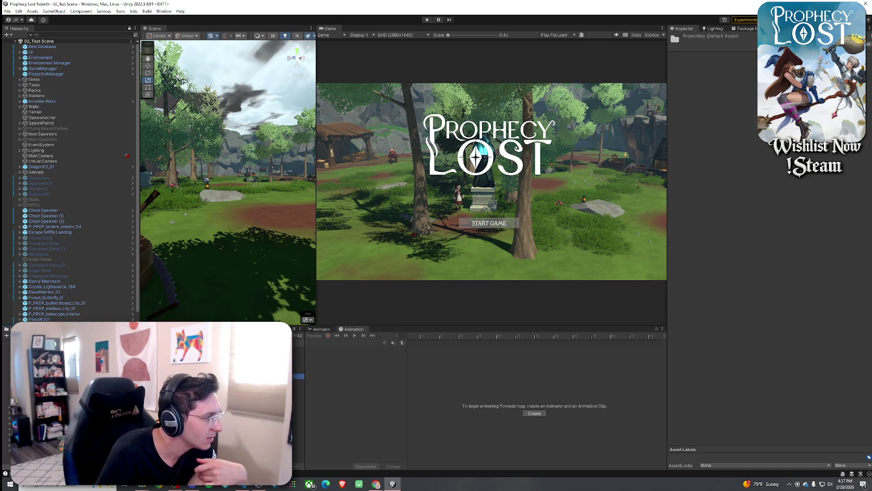
{"action": "left_click", "coordinate": [153, 368]}
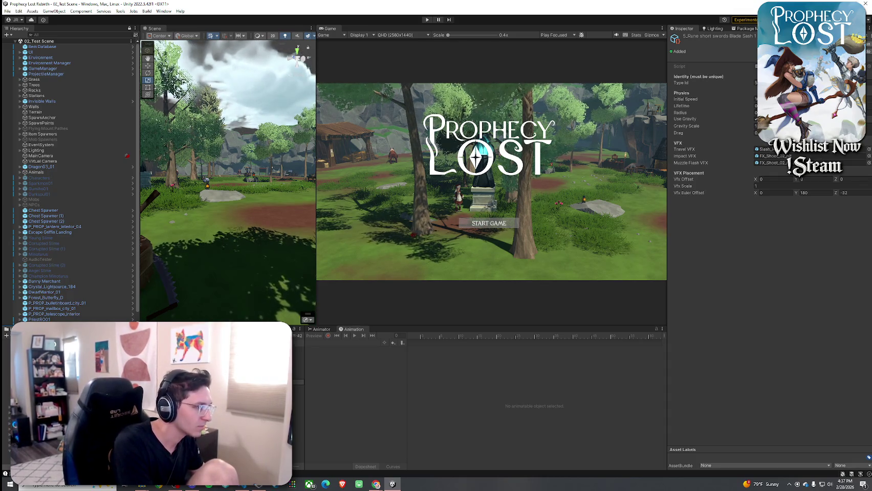
{"action": "left_click", "coordinate": [299, 381]}
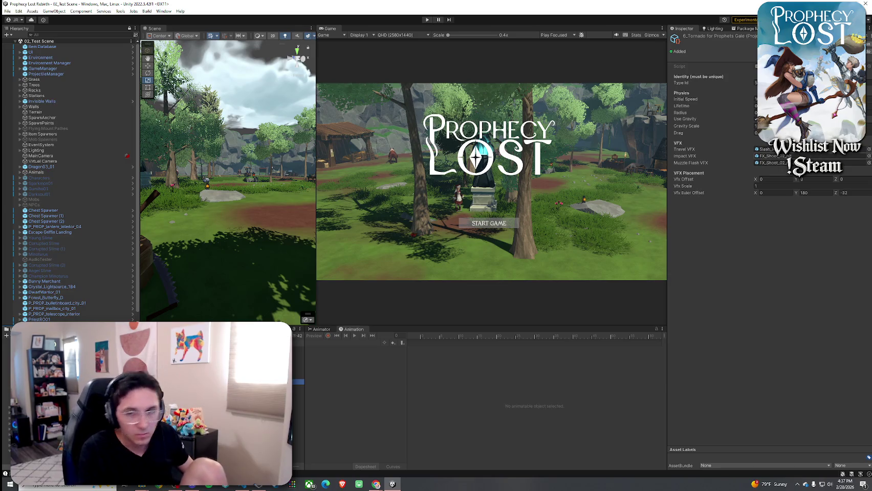
- Set the projectile's Travel VFX to Tornado loop
{"action": "left_click", "coordinate": [868, 149]}
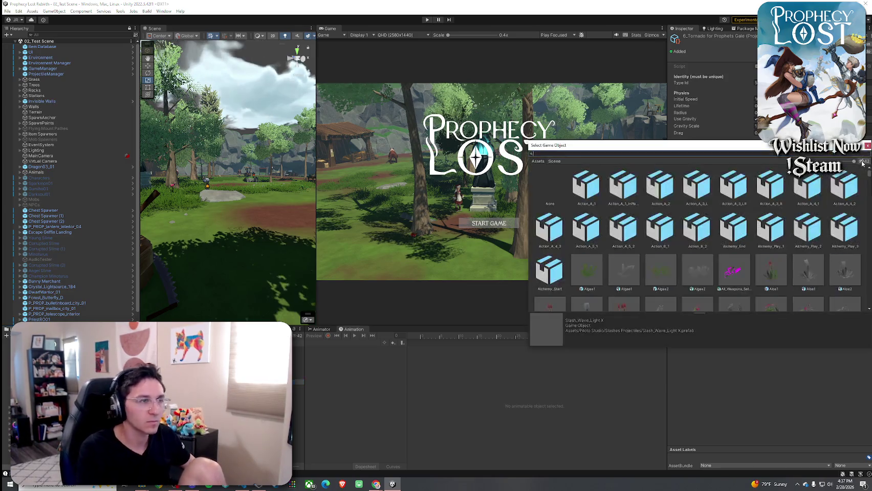
{"action": "type", "text": "tornado"}
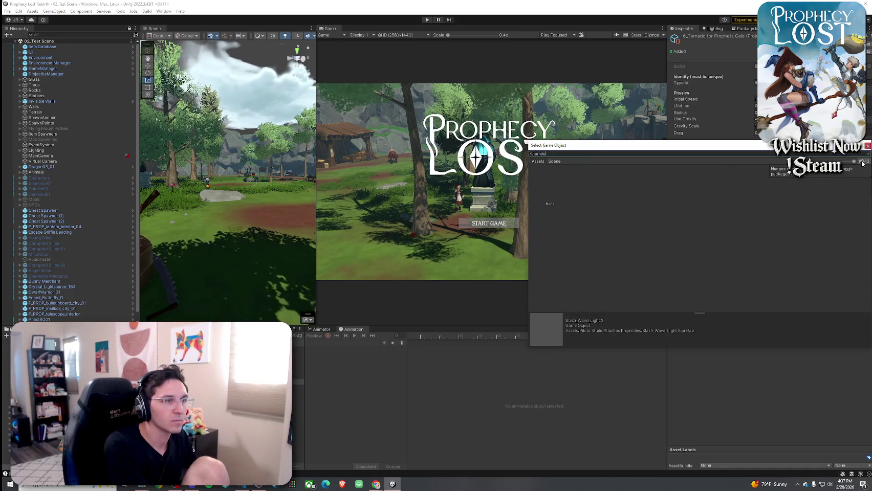
{"action": "type", "text": " loop"}
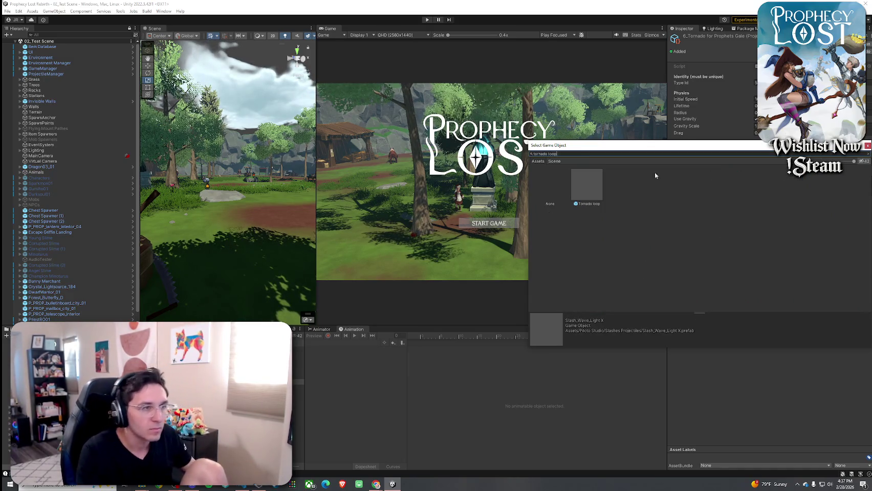
{"action": "double_click", "coordinate": [587, 185]}
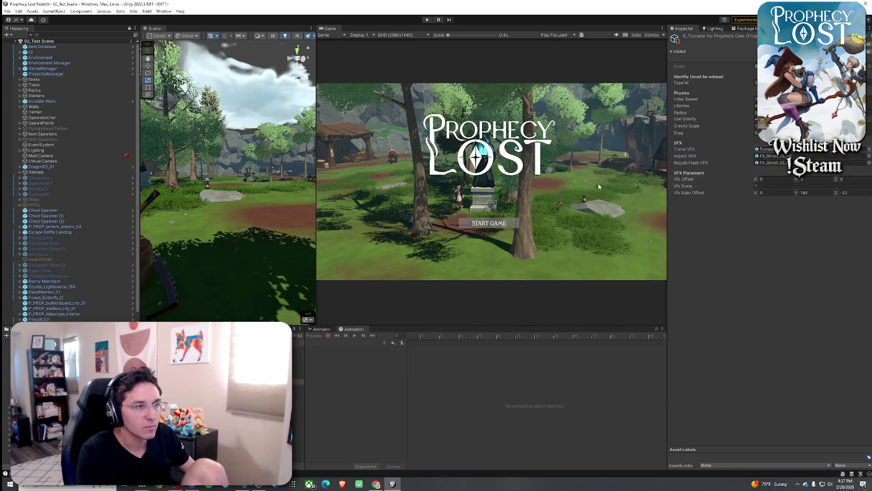
- Preview the FX_Shoot_02_hit impact effect prefab, then return to the scene
{"action": "left_click", "coordinate": [770, 156]}
{"action": "double_click", "coordinate": [771, 155]}
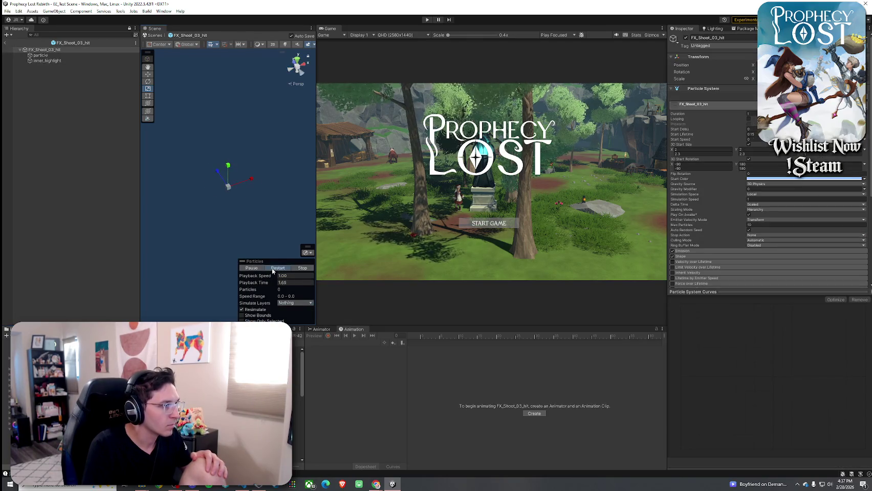
{"action": "left_click", "coordinate": [278, 268]}
{"action": "left_click", "coordinate": [277, 268]}
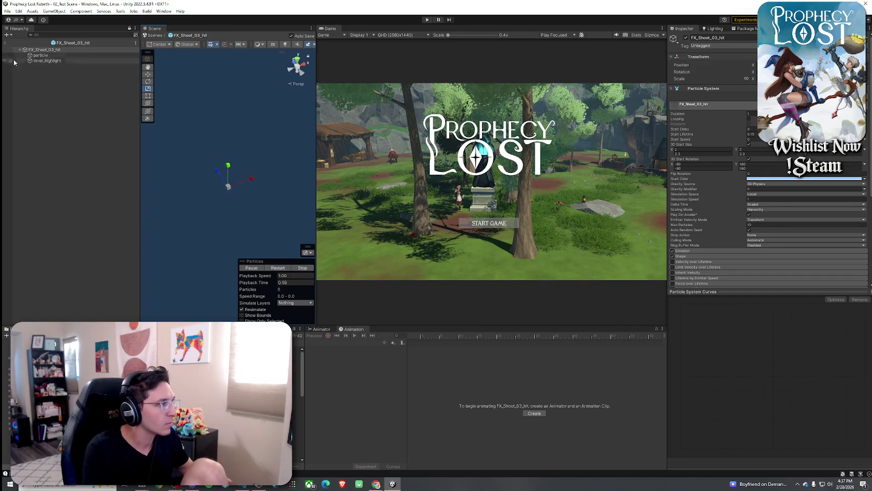
{"action": "left_click", "coordinate": [4, 42]}
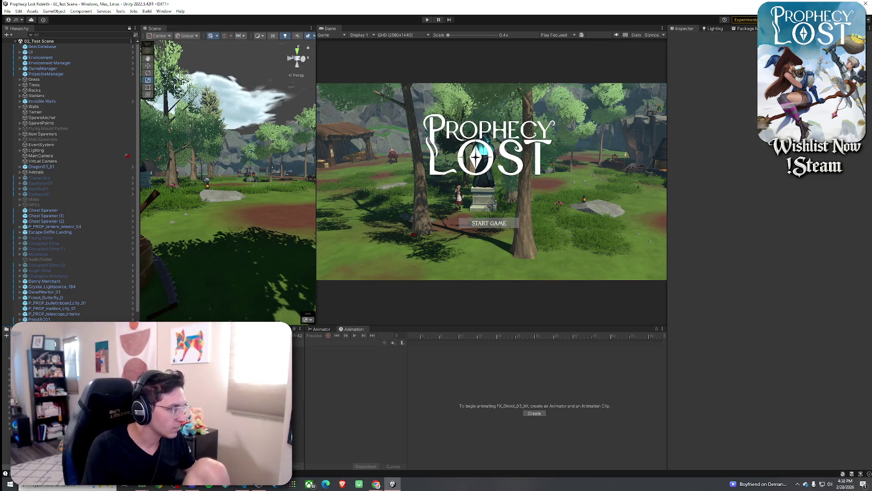
- Set the Tornado for Prophets Gale projectile's Impact VFX to FX_Shoot_03_hit
{"action": "left_click", "coordinate": [298, 349]}
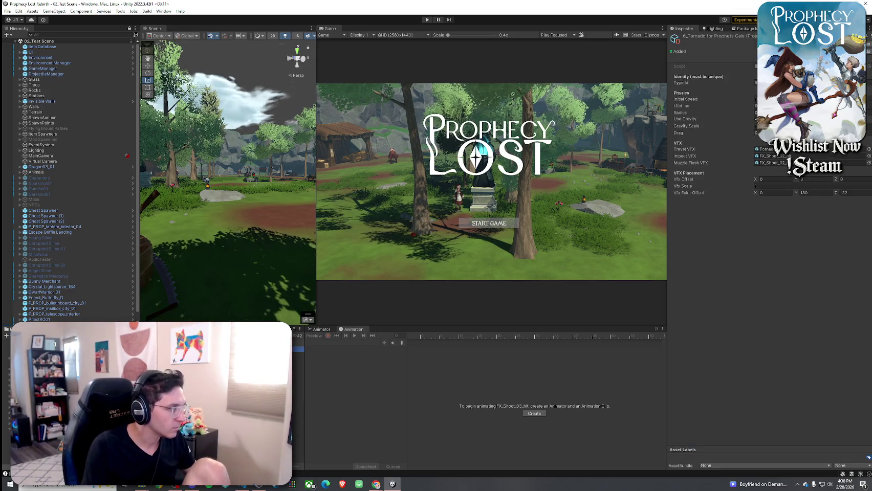
{"action": "left_click", "coordinate": [868, 156]}
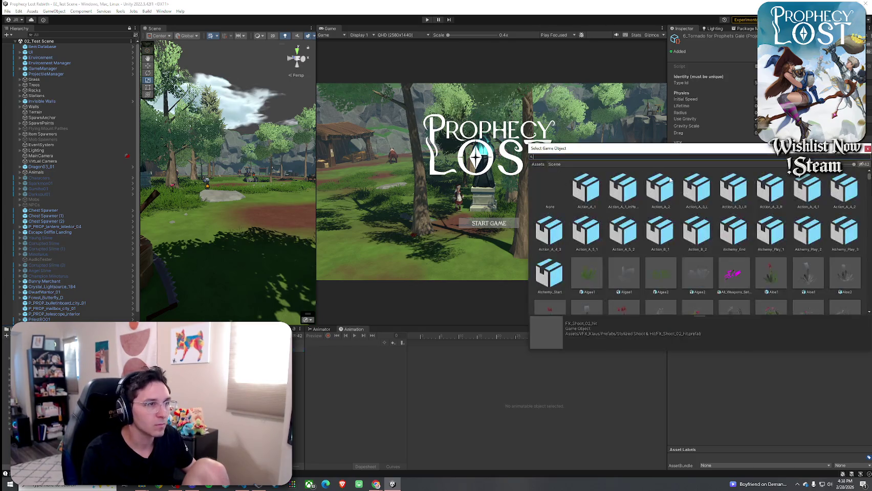
{"action": "type", "text": "shoot 03"}
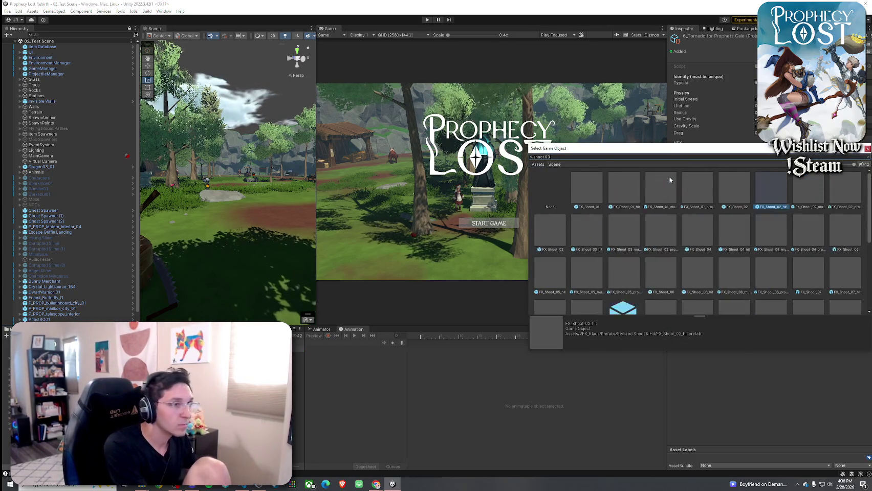
{"action": "type", "text": " hit"}
{"action": "double_click", "coordinate": [586, 187]}
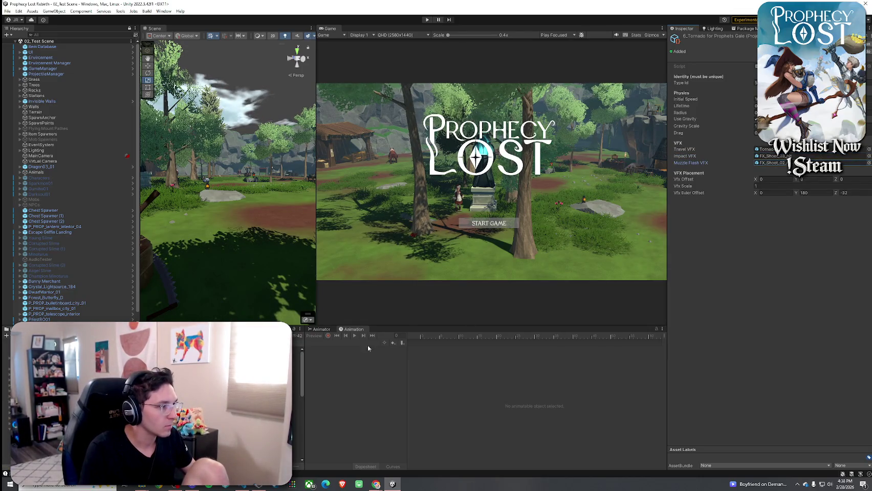
- Set the Muzzle Flash VFX to FX_Shoot_03_muzzle
{"action": "left_click", "coordinate": [869, 164]}
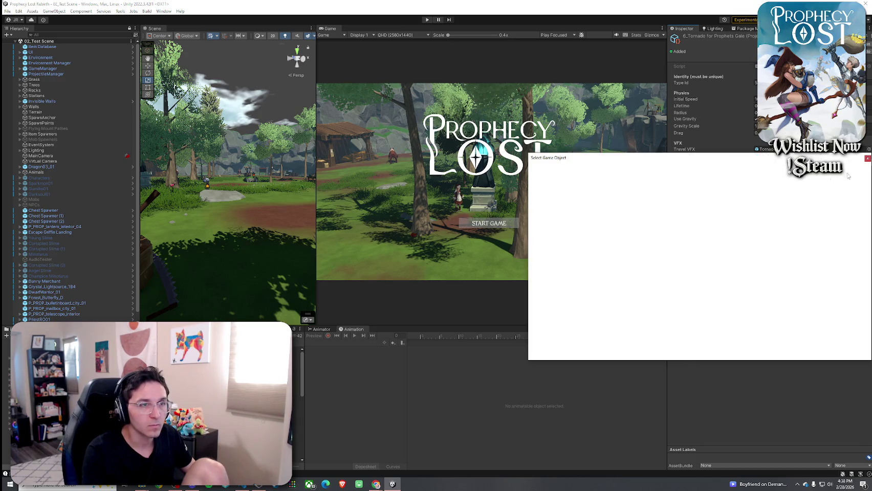
{"action": "type", "text": "3 muzzle"}
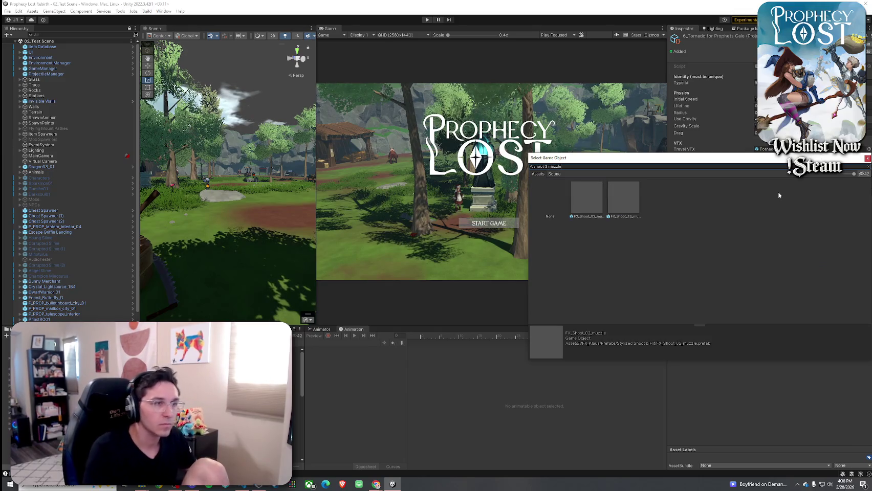
{"action": "left_click", "coordinate": [623, 200]}
{"action": "left_click", "coordinate": [585, 209]}
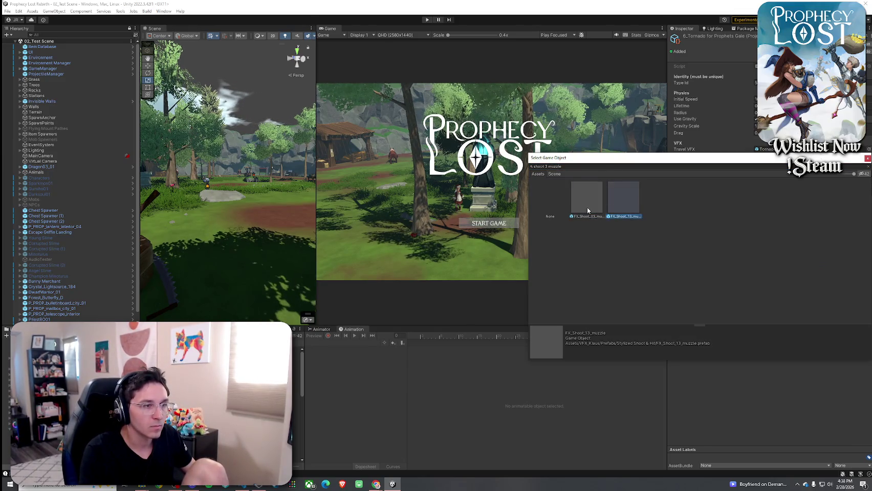
{"action": "double_click", "coordinate": [581, 214]}
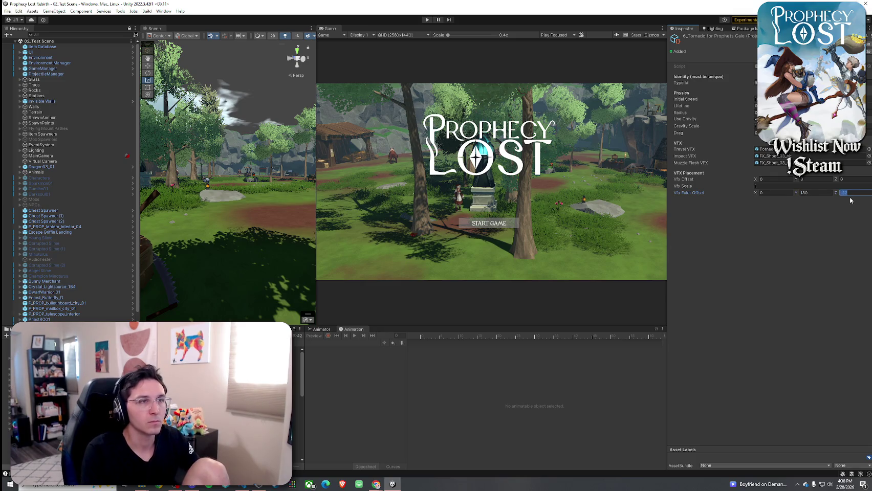
- Zero the Vfx Euler Offset Y and Z and the Gravity Scale, then save
{"action": "type", "text": "0"}
{"action": "left_click", "coordinate": [812, 193]}
{"action": "type", "text": "0"}
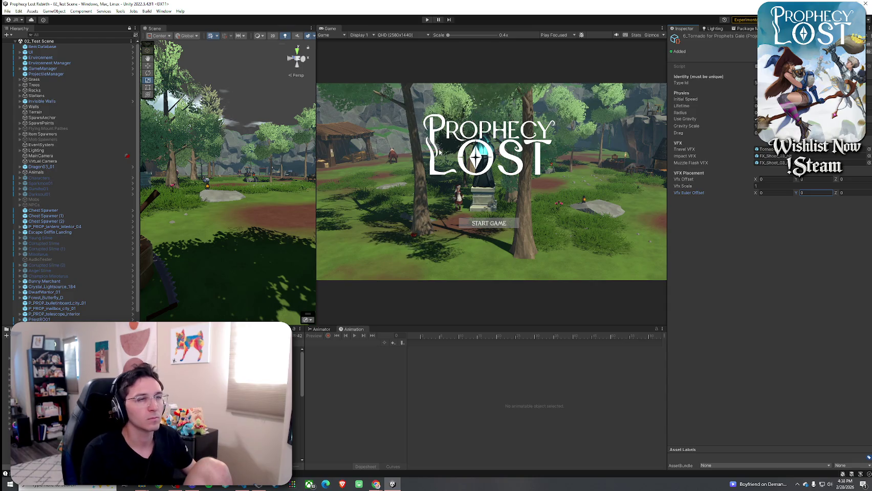
{"action": "left_click", "coordinate": [756, 125]}
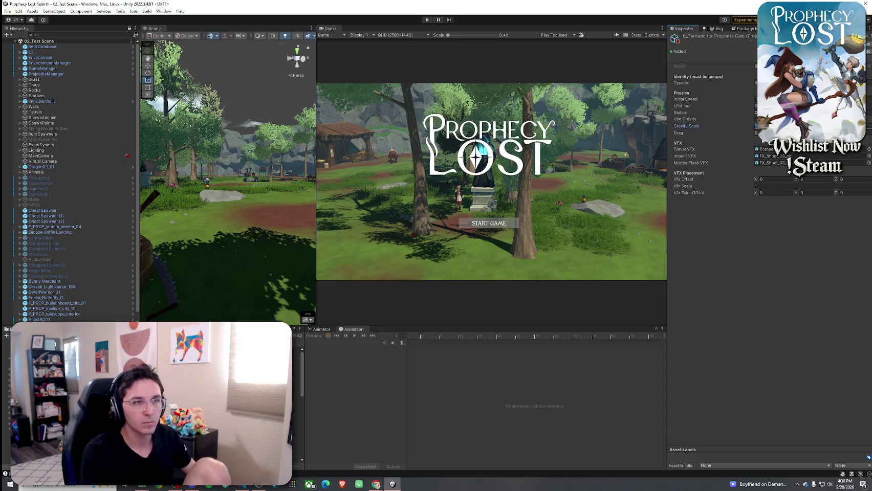
{"action": "type", "text": "0"}
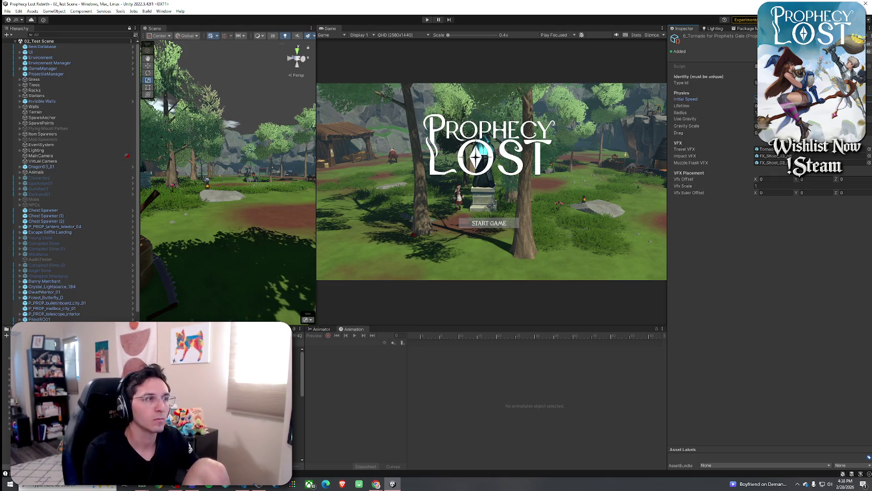
{"action": "left_click", "coordinate": [7, 10]}
{"action": "key", "text": "Escape"}
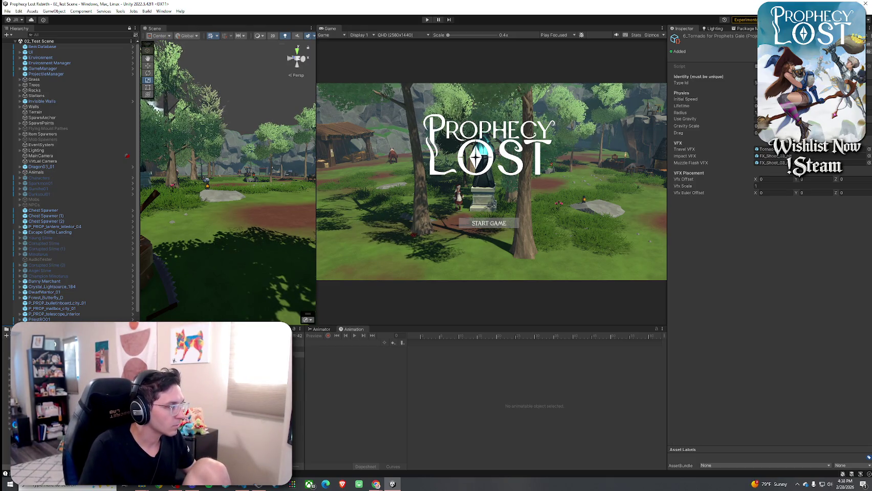
{"action": "key", "text": "Left"}
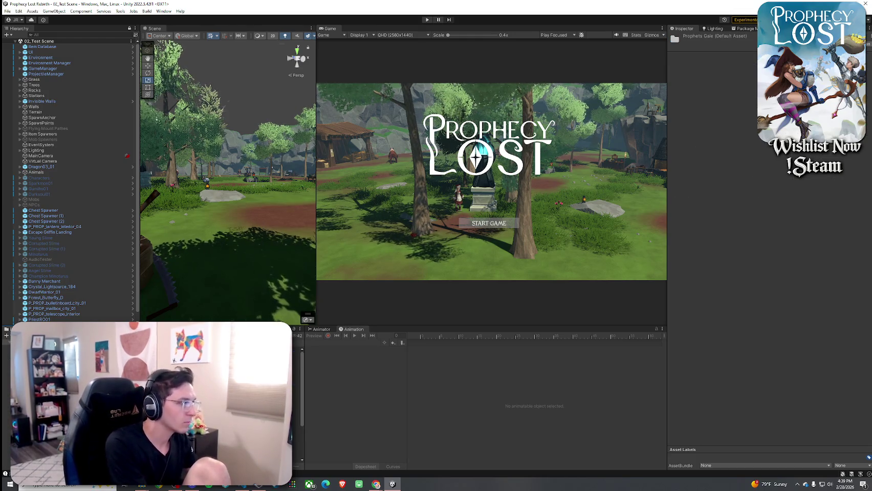
- Assign 6_Tornado for Prophets Gale as the Prophets Gale weapon's Projectile Type
{"action": "key", "text": "Down"}
{"action": "scroll", "coordinate": [706, 279], "scroll_direction": "down", "scroll_amount": 10}
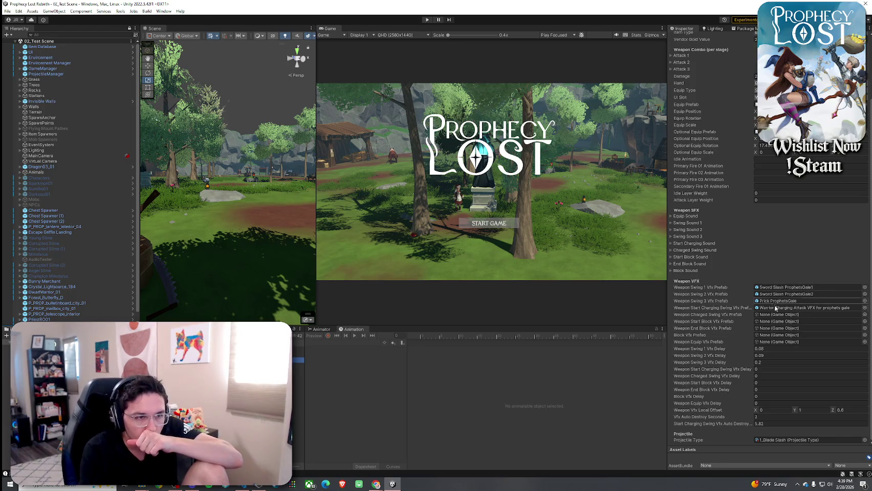
{"action": "left_click", "coordinate": [865, 440]}
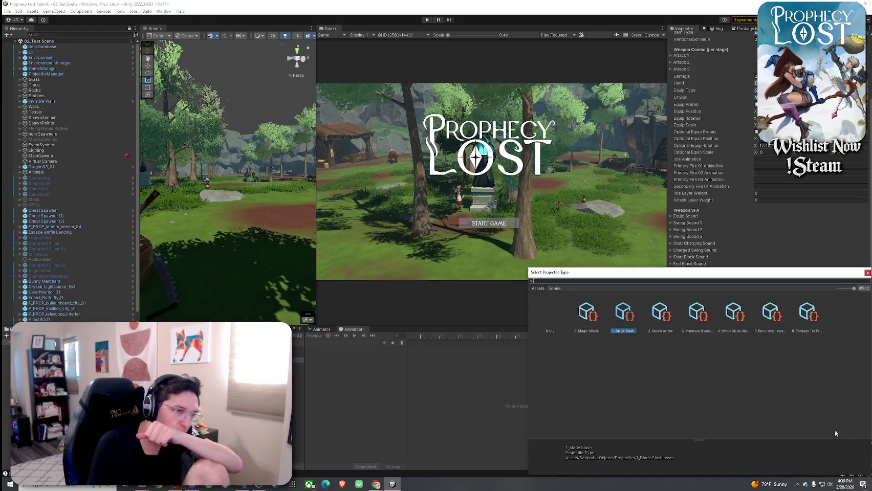
{"action": "type", "text": "proph"}
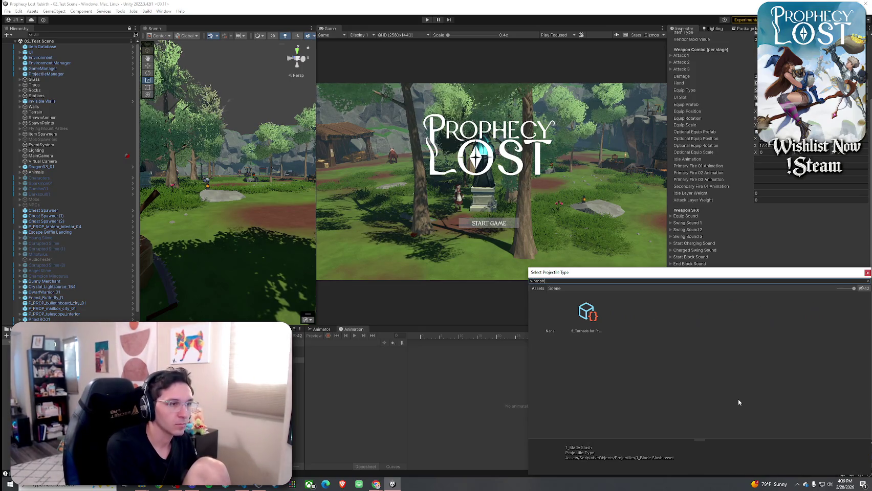
{"action": "double_click", "coordinate": [587, 319]}
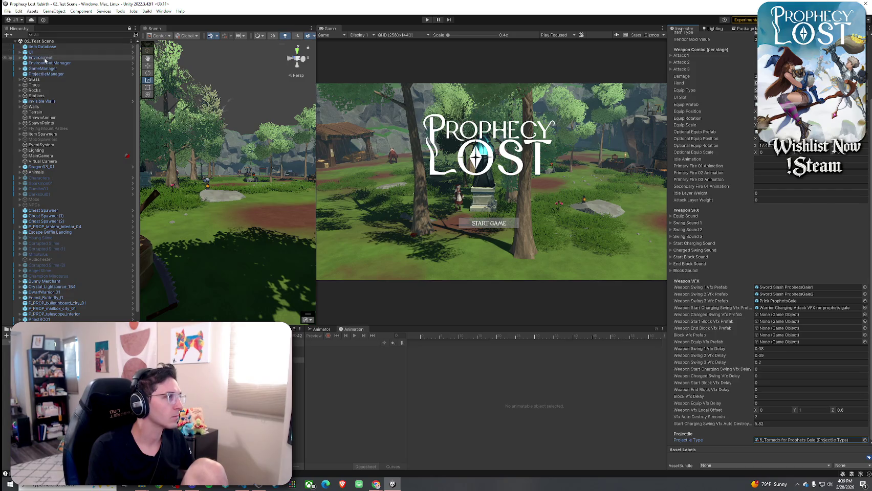
{"action": "left_click", "coordinate": [47, 74]}
- Add 6_Tornado for Prophets Gale as Element 6 of ProjectileManager's registry and save the scene
{"action": "left_click", "coordinate": [854, 357]}
{"action": "left_click", "coordinate": [867, 356]}
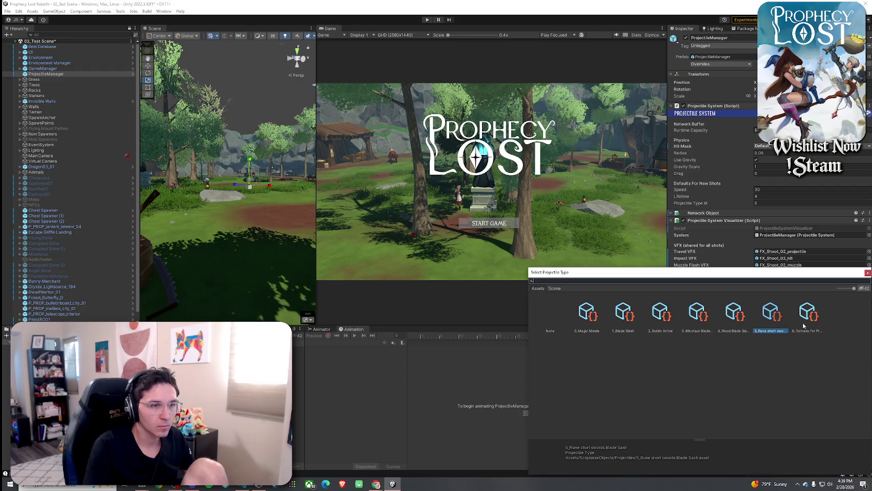
{"action": "double_click", "coordinate": [808, 323]}
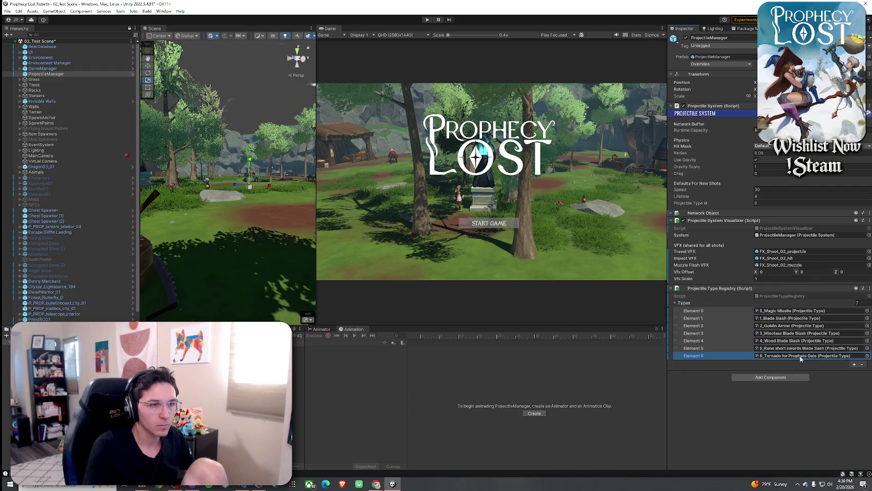
{"action": "double_click", "coordinate": [806, 355]}
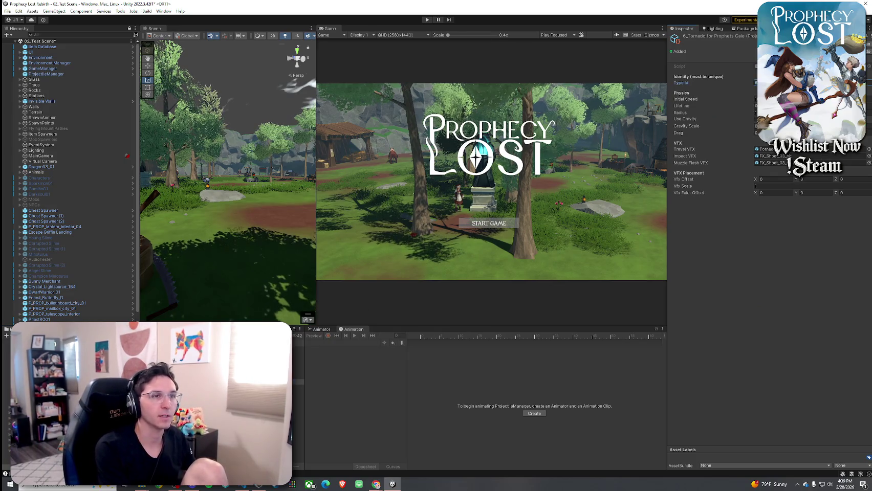
{"action": "left_click", "coordinate": [8, 11]}
{"action": "left_click", "coordinate": [46, 43]}
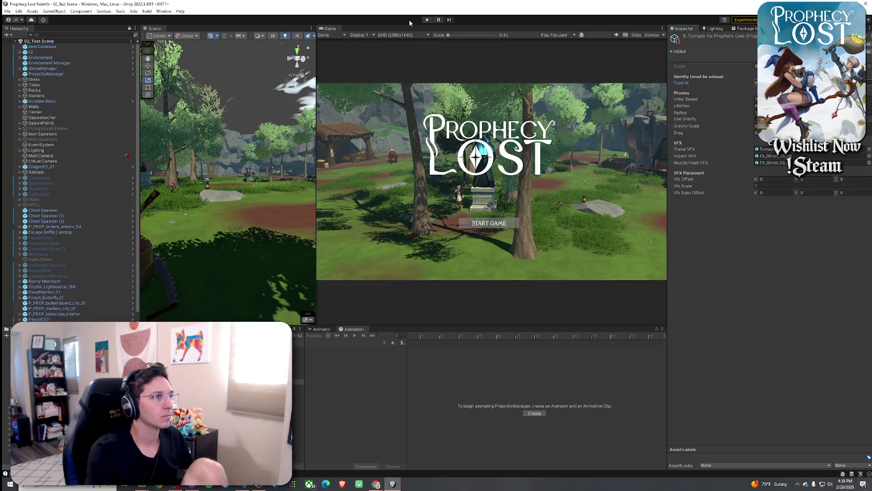
- Start a game session, walk across the field and swing the sword onto the rock plateau
{"action": "left_click", "coordinate": [426, 20]}
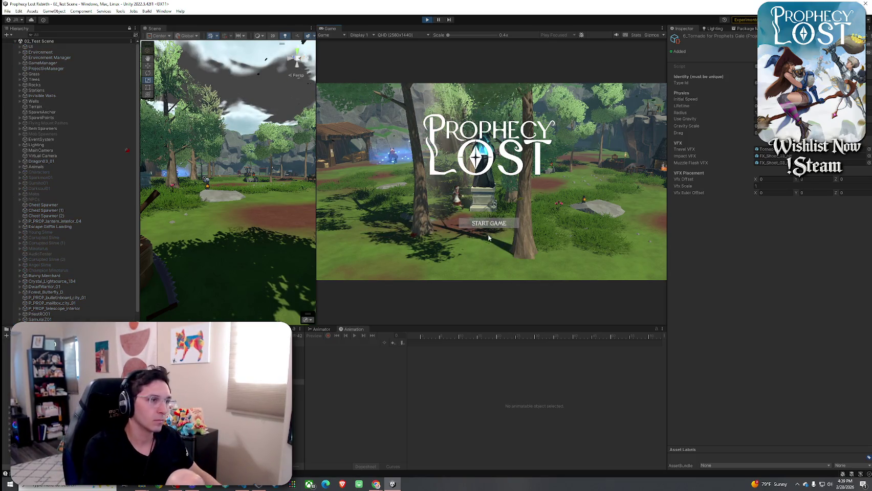
{"action": "left_click", "coordinate": [493, 223]}
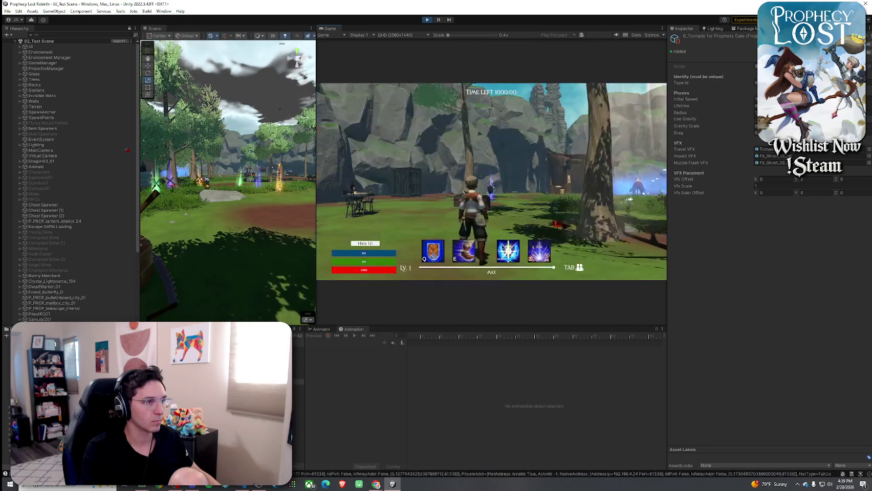
{"action": "key", "text": "w"}
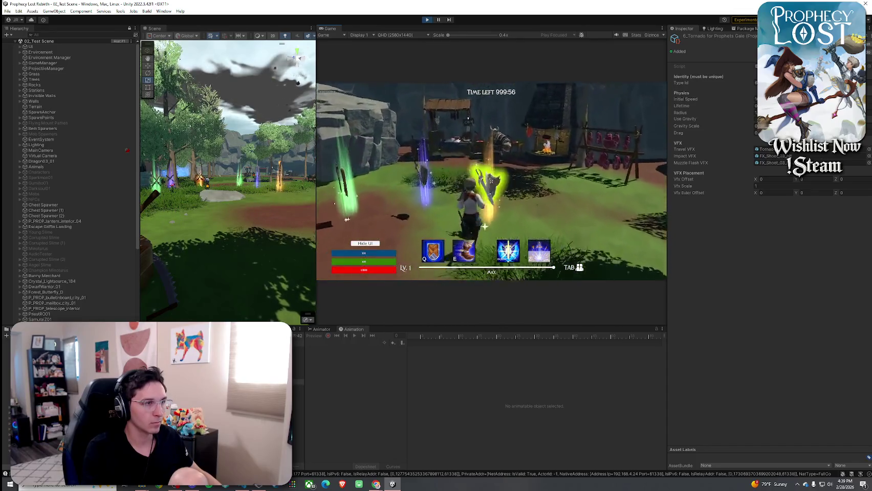
{"action": "key", "text": "Tab"}
{"action": "key", "text": "Tab"}
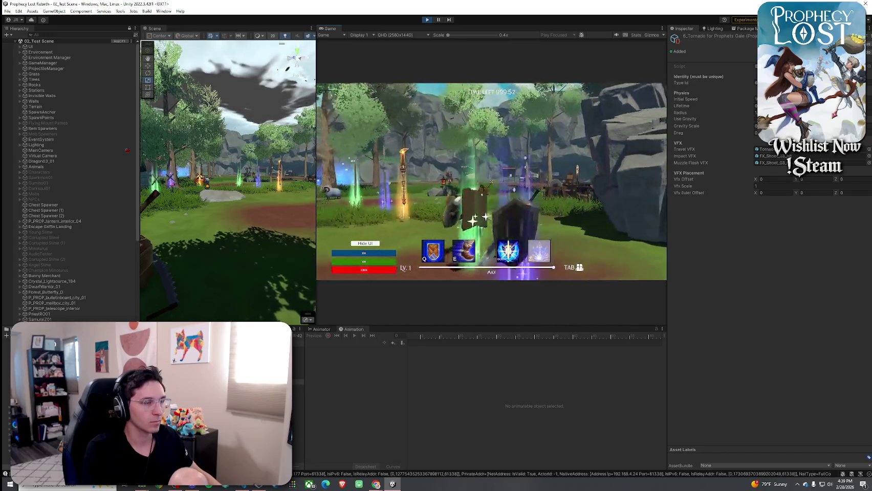
{"action": "key", "text": "z"}
{"action": "key", "text": "w"}
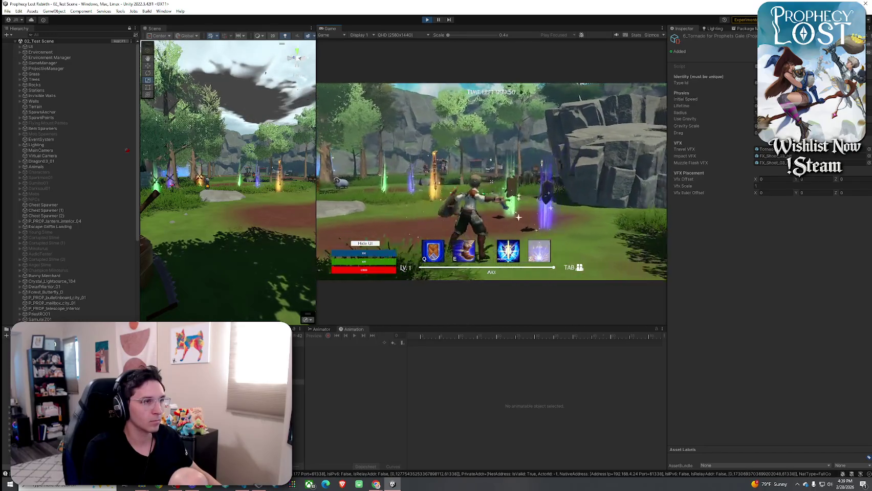
{"action": "key", "text": "z"}
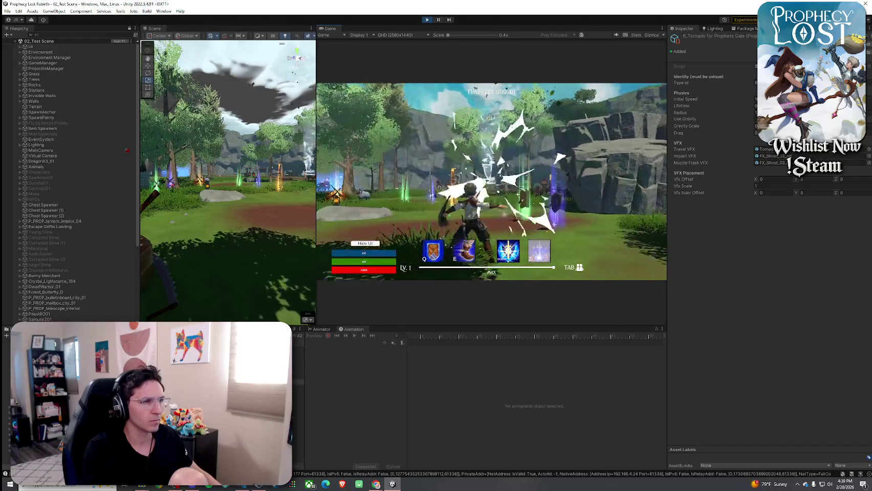
{"action": "key", "text": "z"}
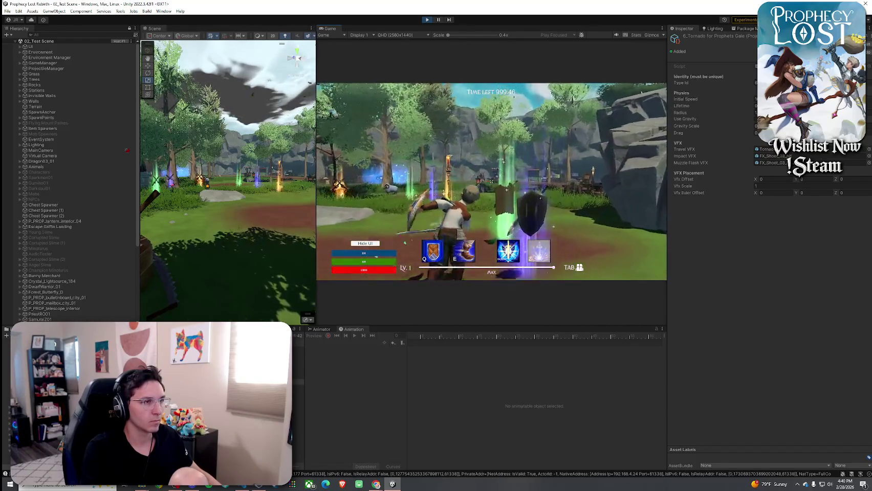
{"action": "key", "text": "w"}
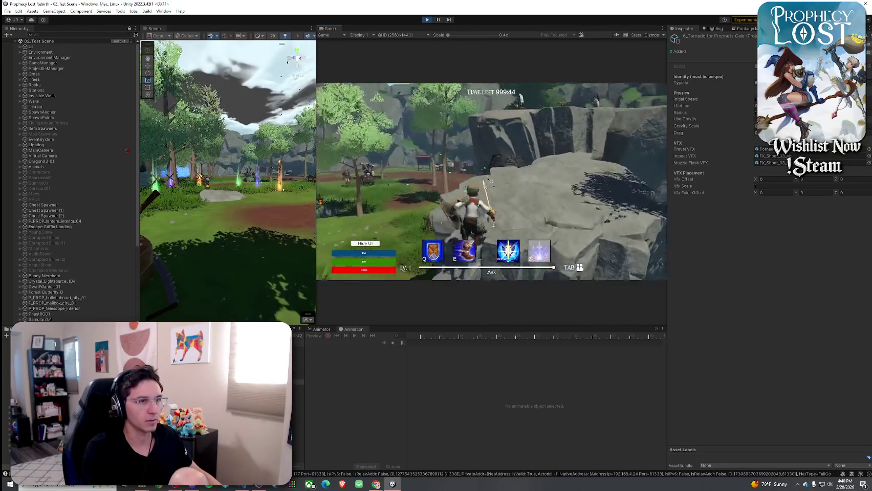
{"action": "left_click", "coordinate": [492, 182]}
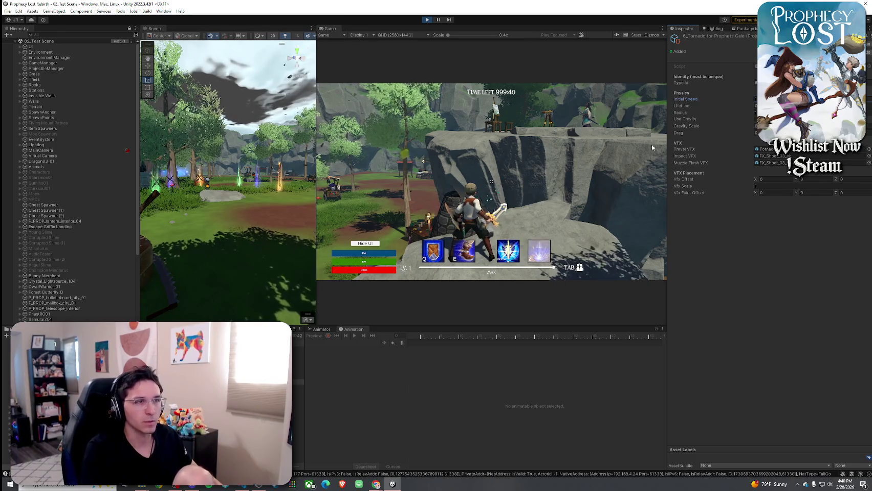
{"action": "key", "text": "w"}
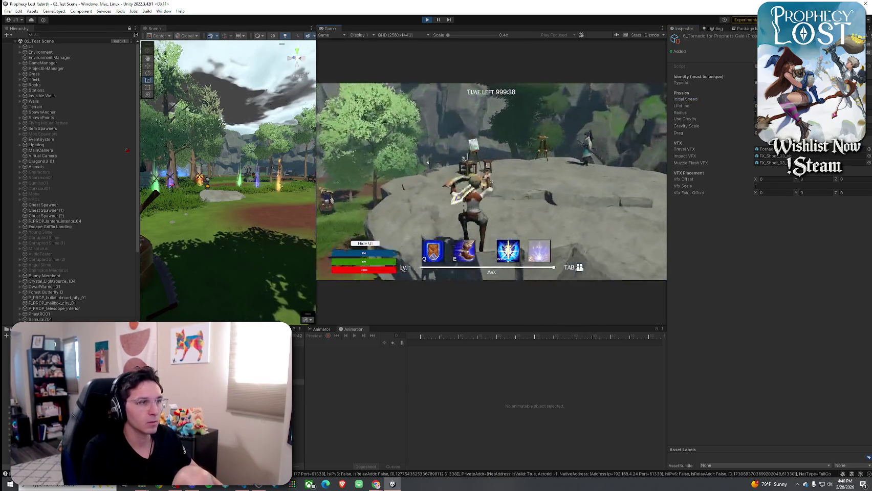
- Cast the tornado ability several times and watch where its effect appears
{"action": "key", "text": "r"}
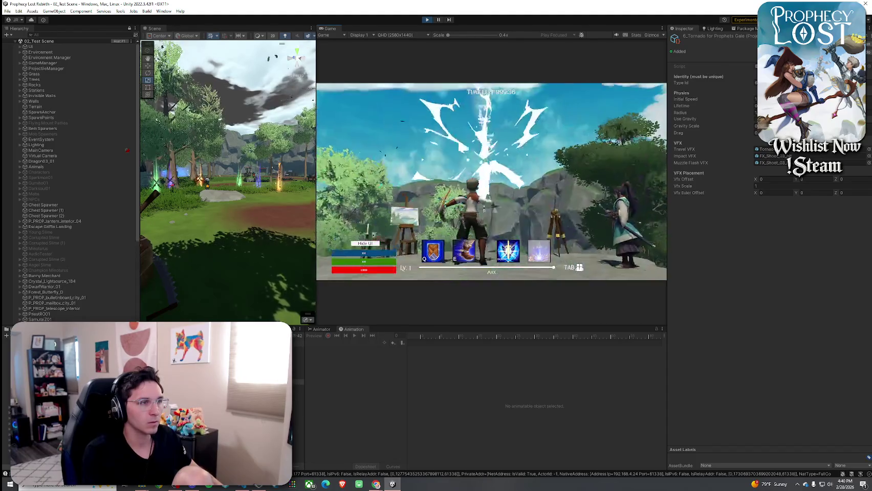
{"action": "left_click", "coordinate": [491, 182]}
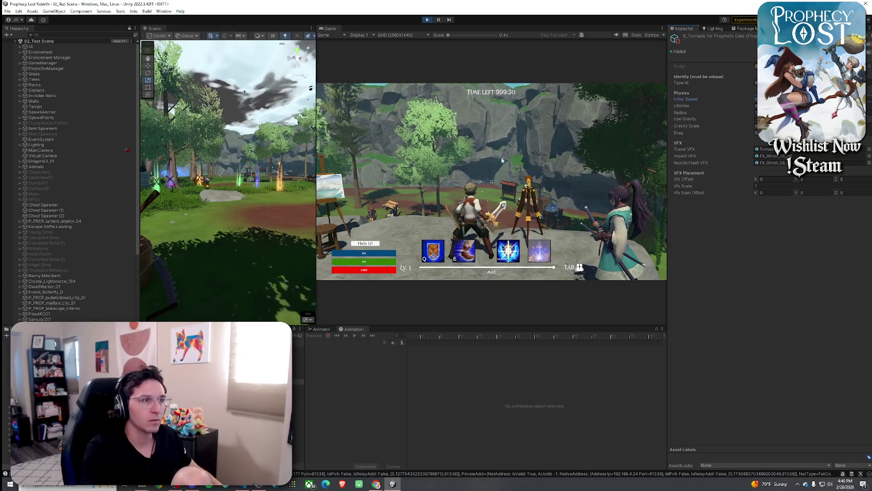
{"action": "left_click", "coordinate": [526, 160]}
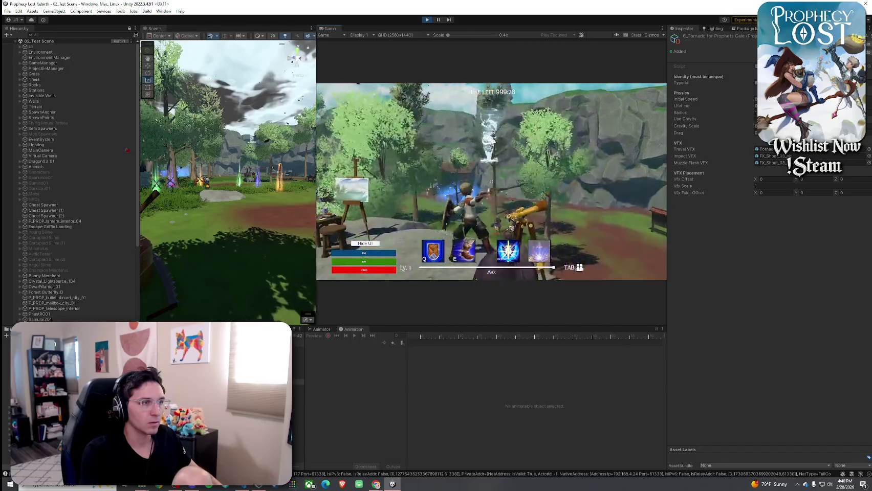
{"action": "left_click", "coordinate": [491, 182]}
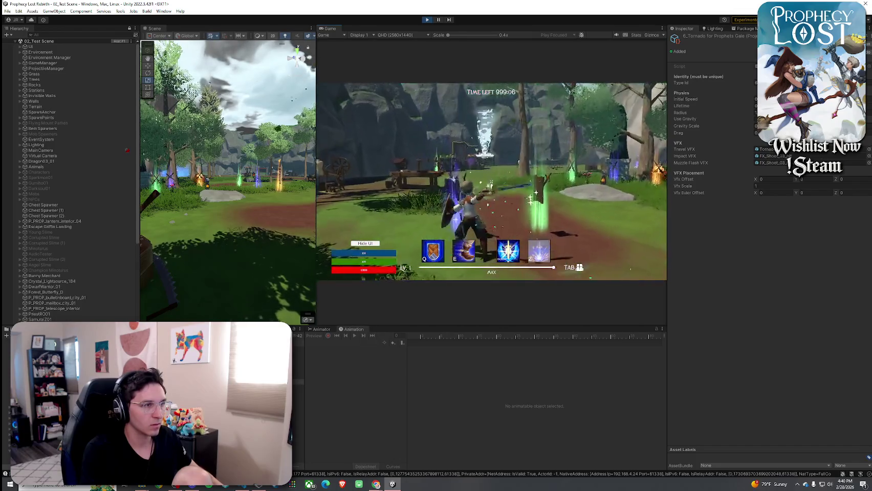
{"action": "key", "text": "w"}
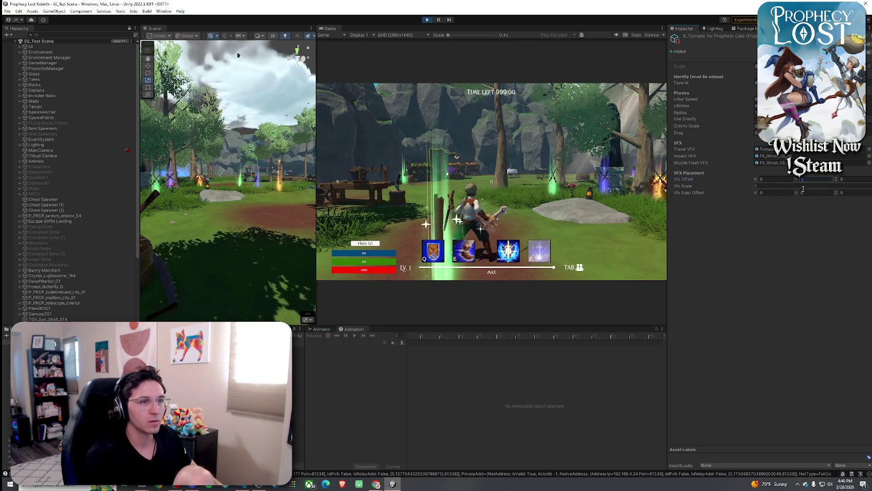
- Enter -0.5 as the tornado's Vfx Offset Y, then playtest repeated tornado casts and sword slashes
{"action": "type", "text": "-0.5"}
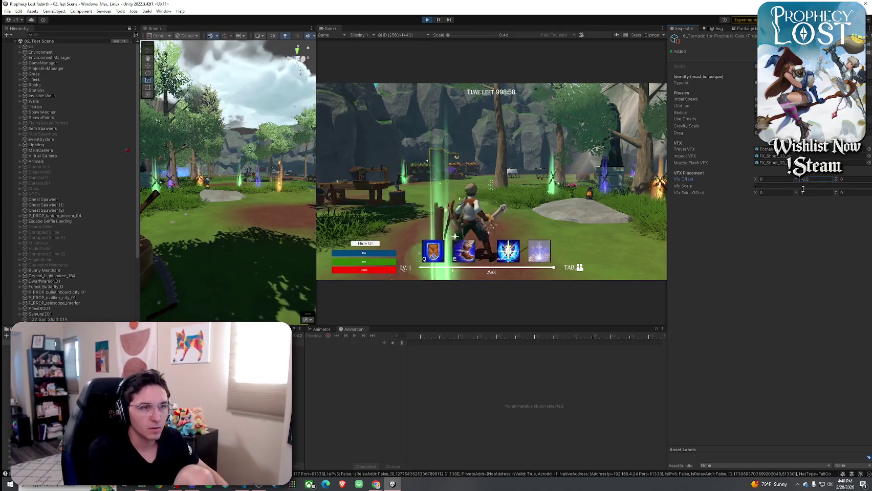
{"action": "left_click", "coordinate": [491, 182]}
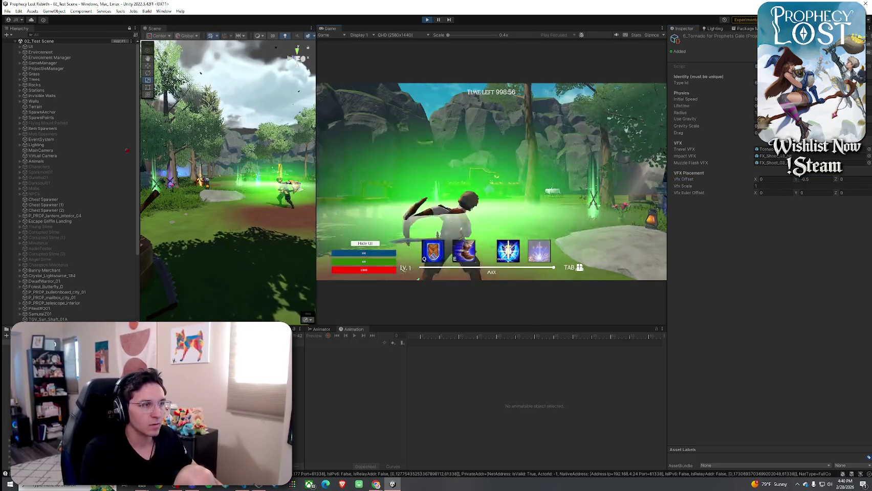
{"action": "left_click", "coordinate": [492, 182]}
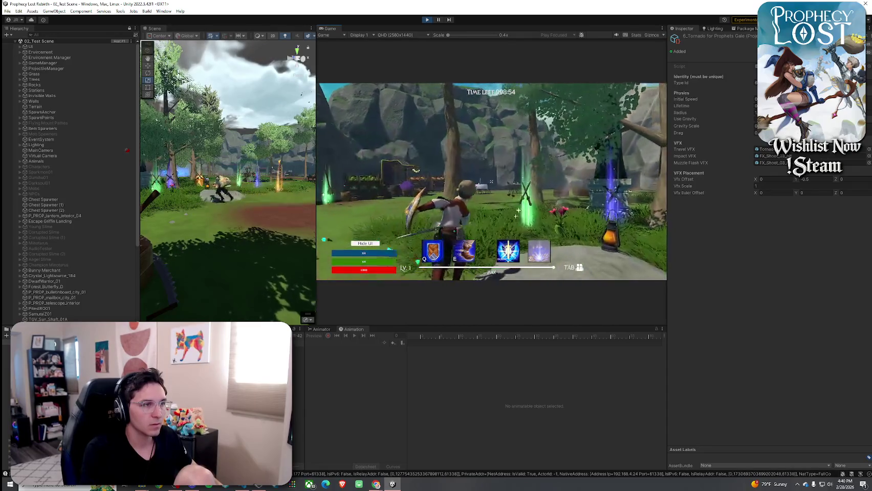
{"action": "left_click", "coordinate": [491, 182]}
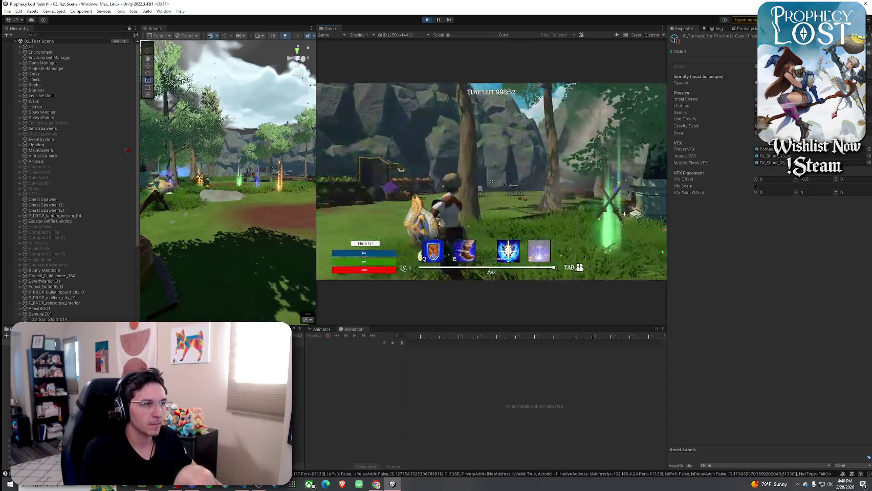
{"action": "left_click", "coordinate": [491, 181]}
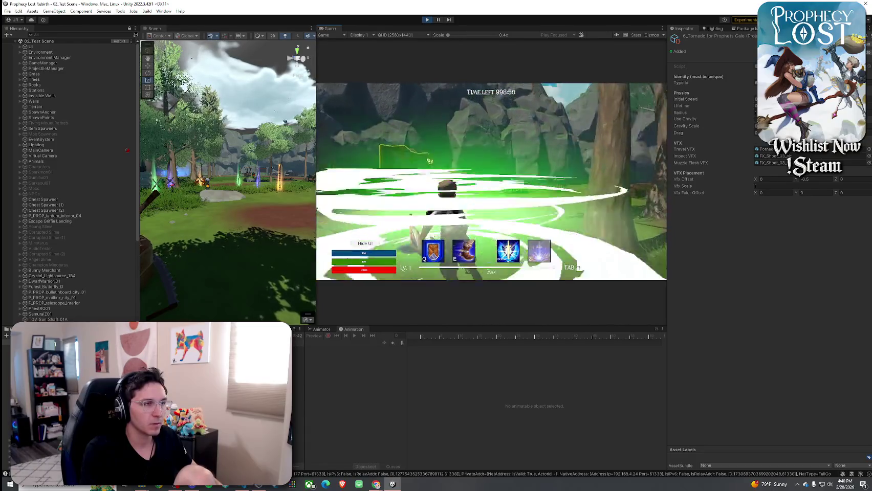
{"action": "left_click", "coordinate": [491, 181]}
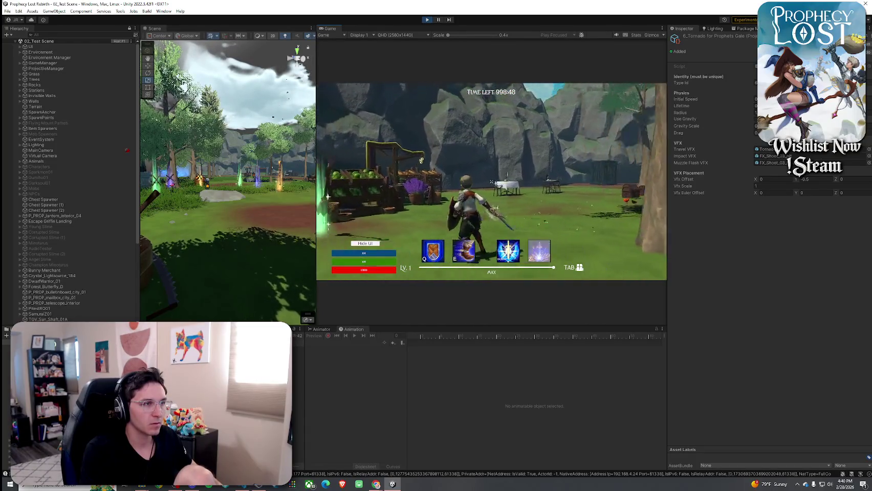
{"action": "left_click", "coordinate": [491, 182]}
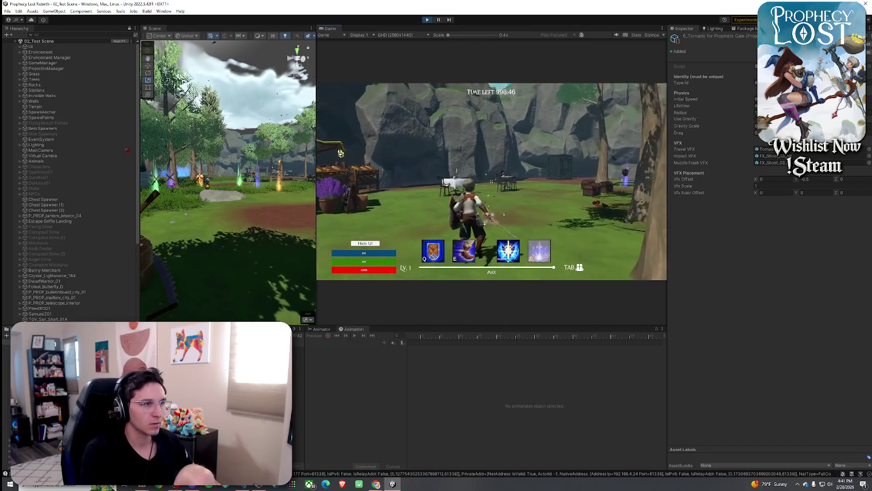
{"action": "key", "text": "Escape"}
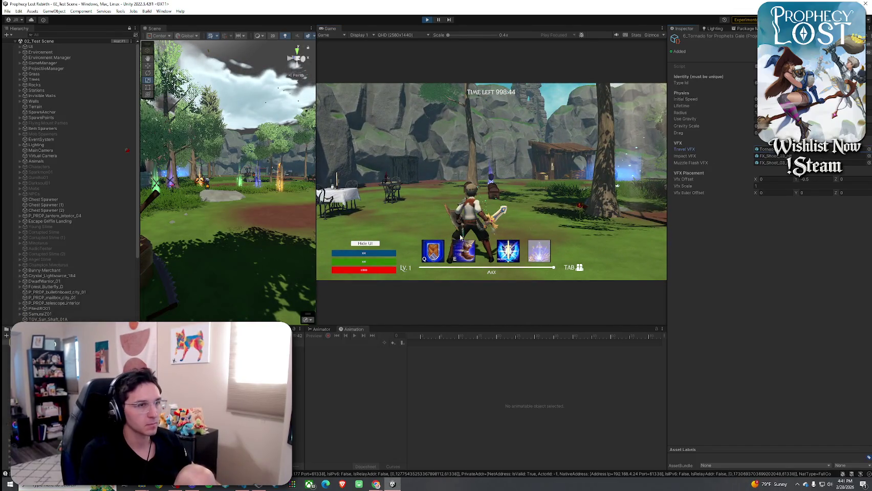
- Open the Tornado loop prefab, restart its particle preview, and enable Prewarm
{"action": "double_click", "coordinate": [766, 149]}
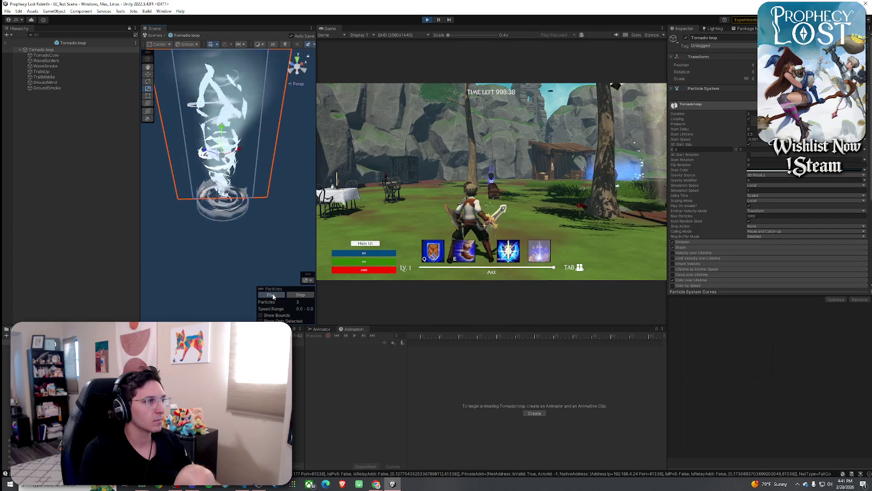
{"action": "left_click", "coordinate": [271, 296]}
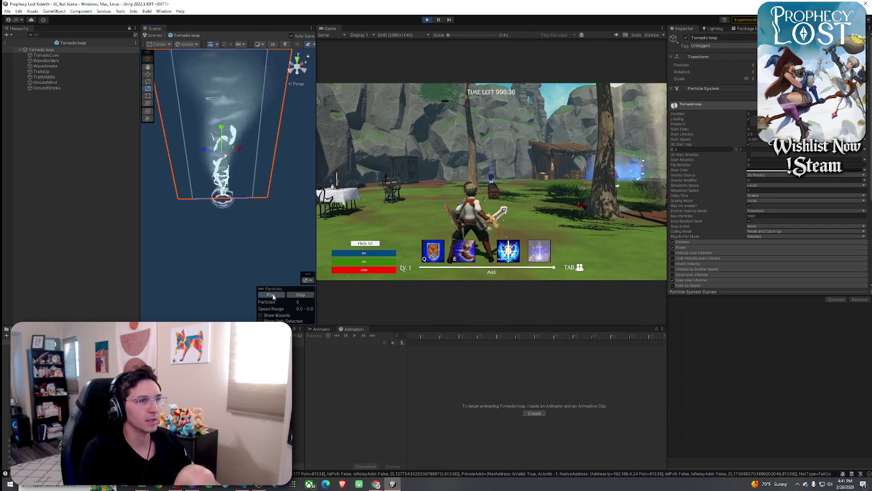
{"action": "left_click", "coordinate": [749, 124]}
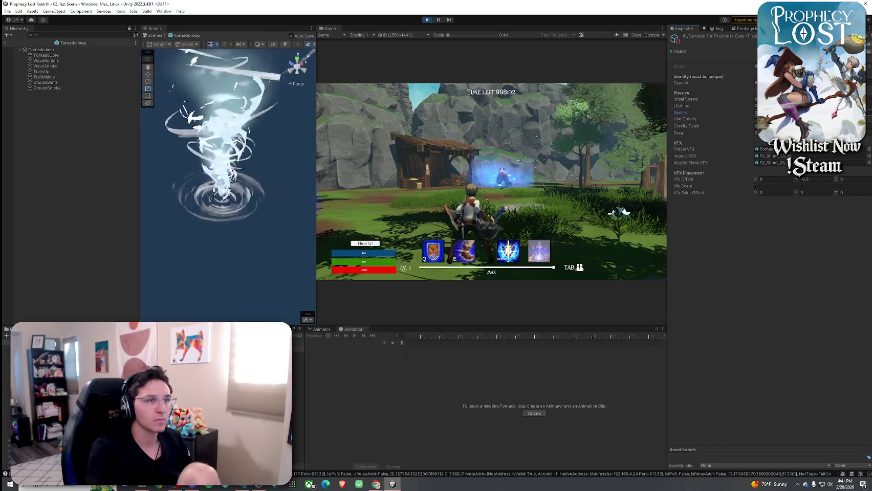
- Cast the prewarmed tornado with Z in-game, then select the Vfx Offset Y field
{"action": "key", "text": "z"}
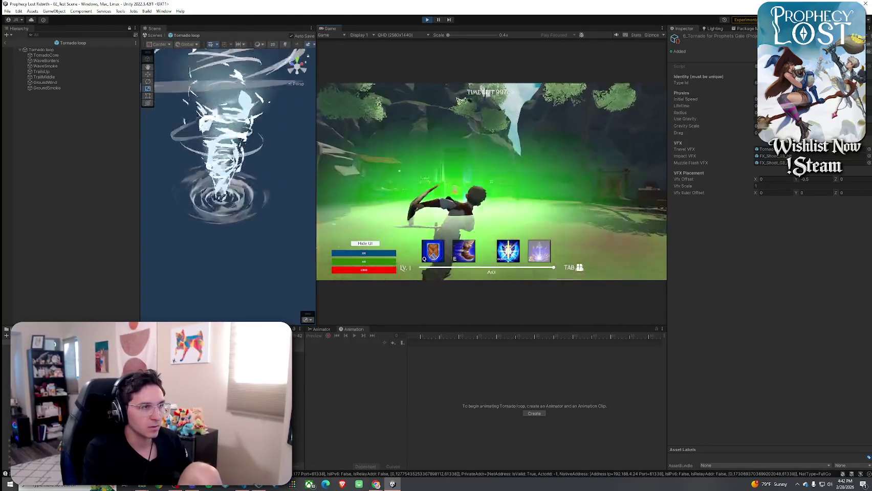
{"action": "key", "text": "super"}
{"action": "left_click", "coordinate": [810, 180]}
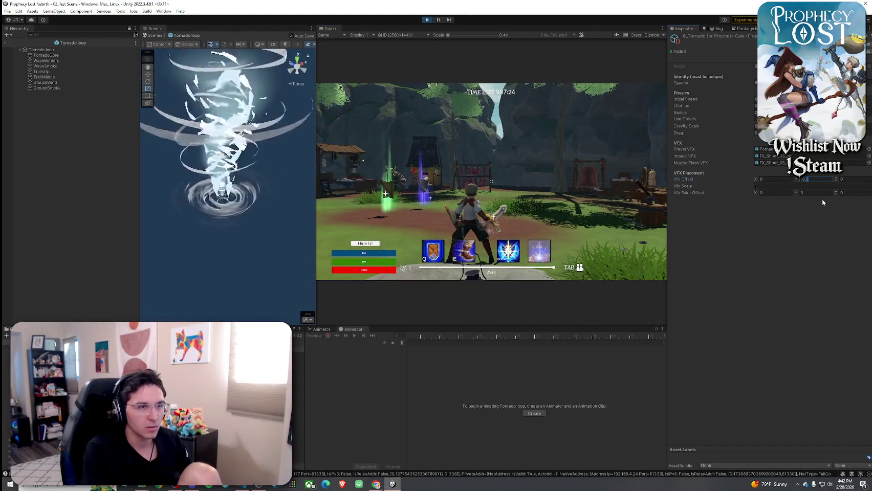
- Change Vfx Offset Y to -0.7 and cast the tornado again to check the height
{"action": "type", "text": "-0.7"}
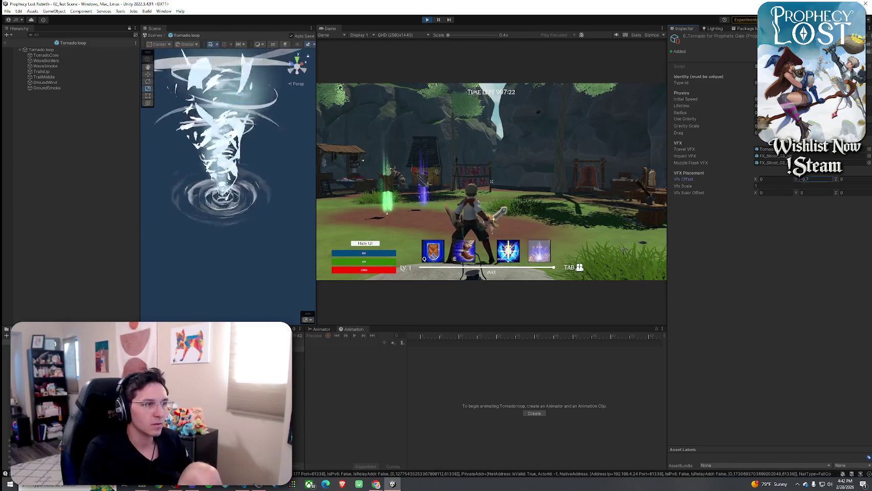
{"action": "key", "text": "Return"}
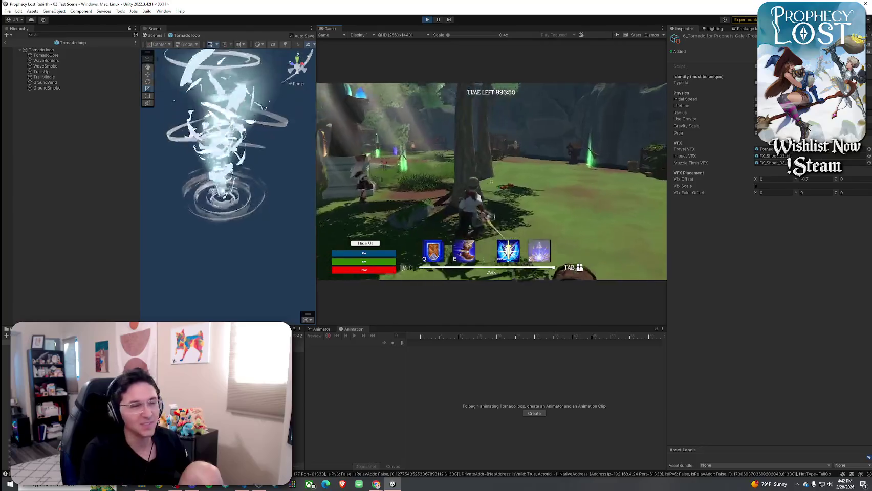
{"action": "left_click", "coordinate": [495, 218]}
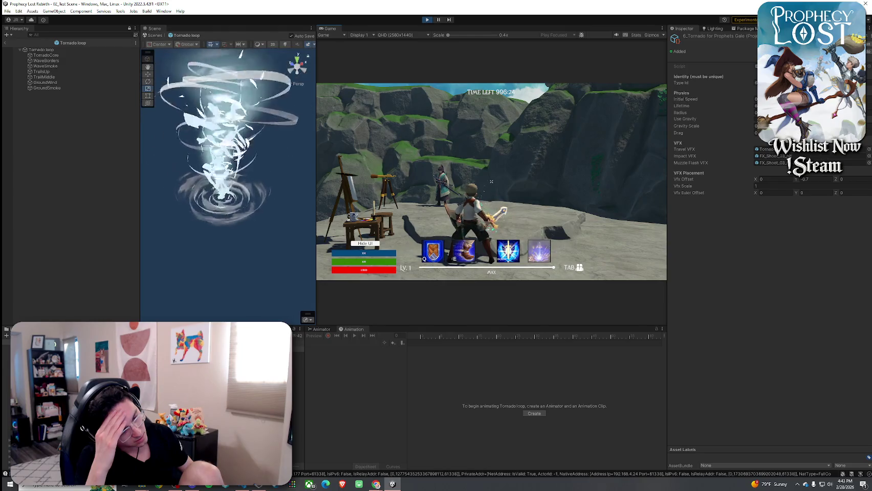
{"action": "key", "text": "super"}
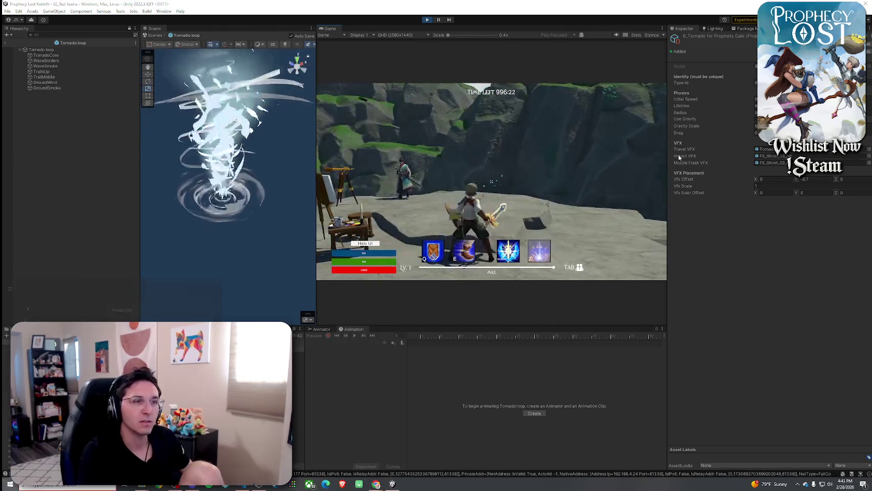
- Dismiss the Start menu, select Vfx Offset Y left at -0.7, then switch to the Steam store
{"action": "left_click", "coordinate": [815, 182]}
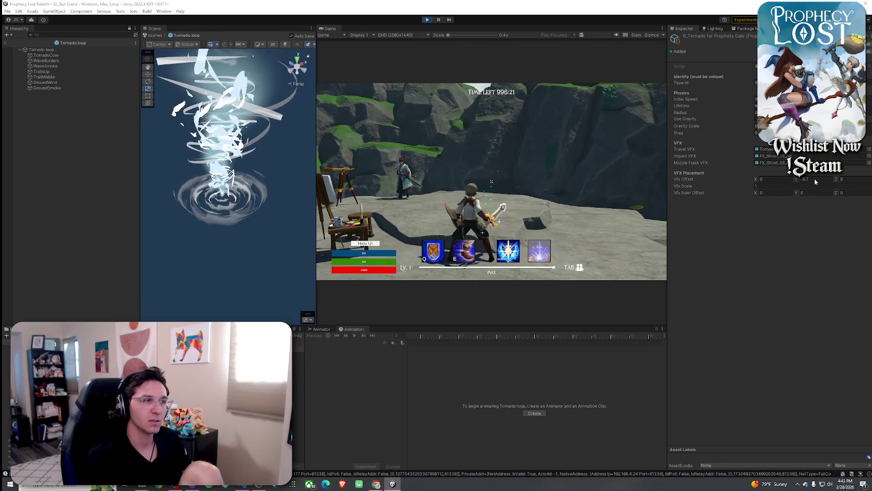
{"action": "left_click", "coordinate": [815, 182]}
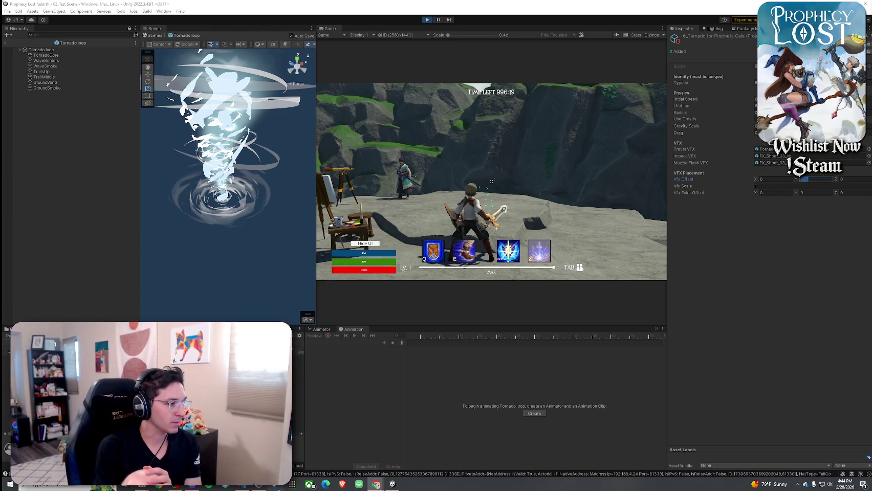
{"action": "key", "text": "alt+Tab"}
{"action": "mouse_move", "coordinate": [67, 16]}
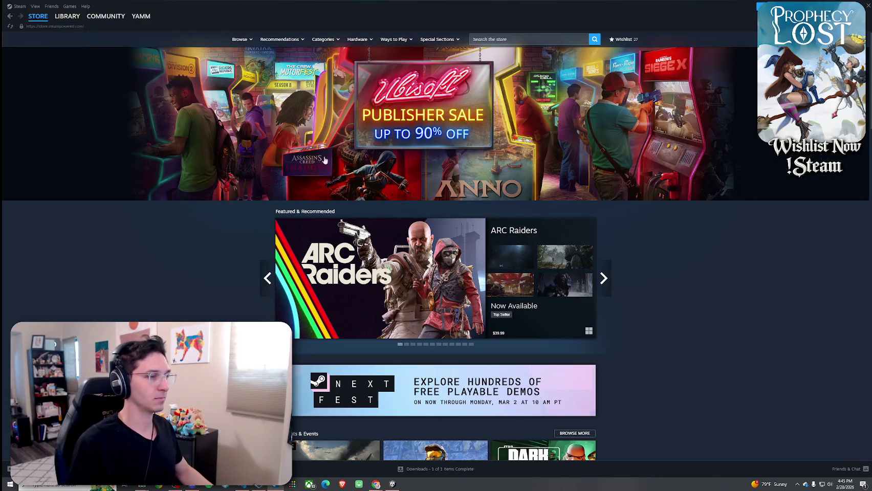
- Open the Steam Next Fest page and scroll down to the wishlist and recommended game rows
{"action": "scroll", "coordinate": [429, 273], "scroll_direction": "down", "scroll_amount": 2}
{"action": "left_click", "coordinate": [432, 271]}
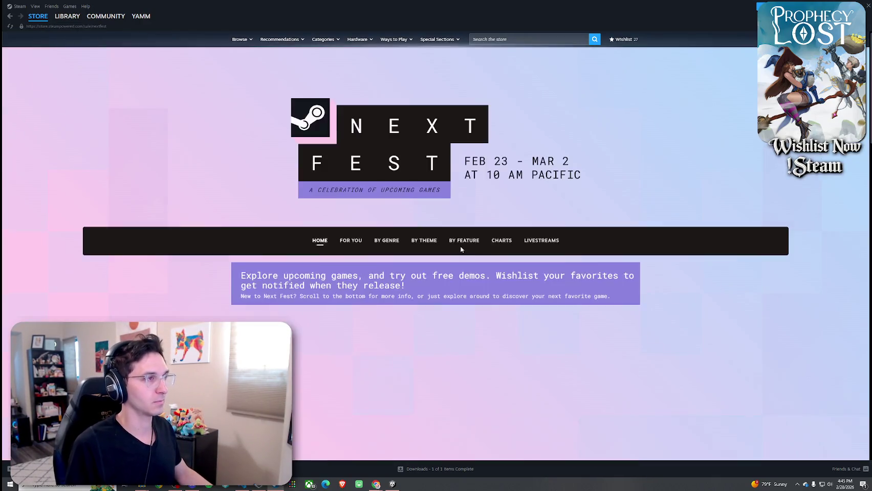
{"action": "scroll", "coordinate": [468, 233], "scroll_direction": "down", "scroll_amount": 3}
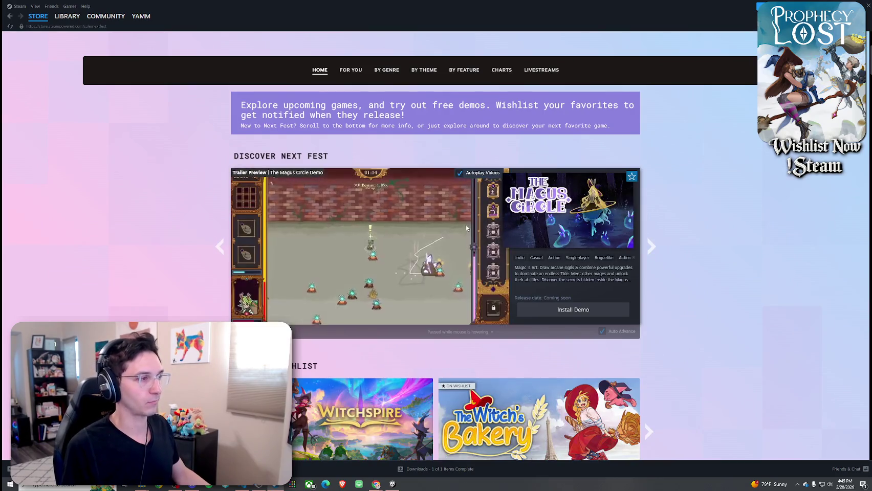
{"action": "scroll", "coordinate": [467, 226], "scroll_direction": "down", "scroll_amount": 3}
{"action": "scroll", "coordinate": [470, 224], "scroll_direction": "down", "scroll_amount": 2}
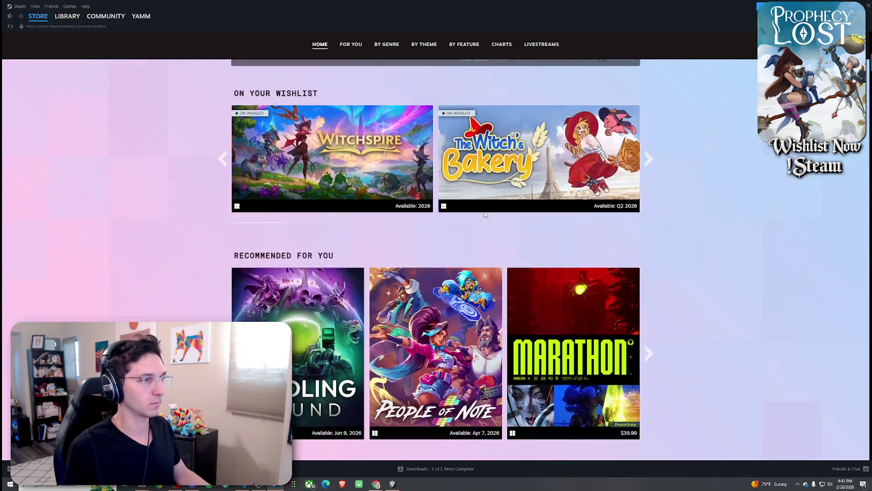
{"action": "mouse_move", "coordinate": [522, 186]}
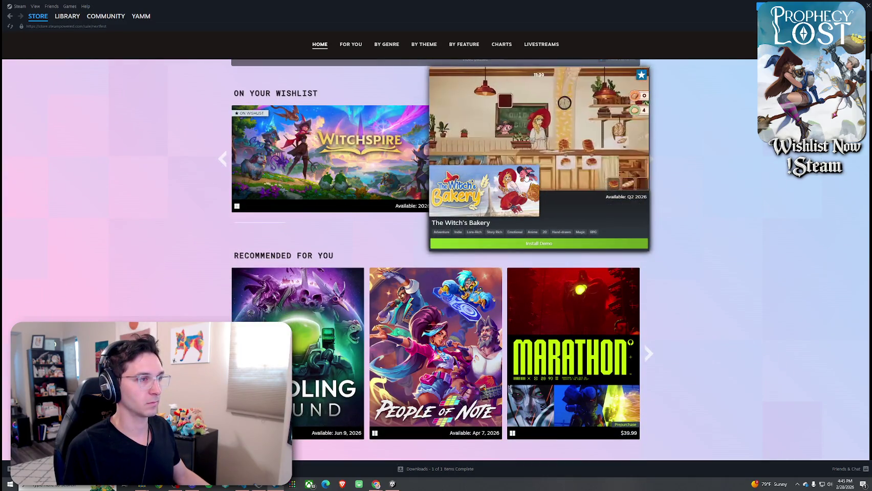